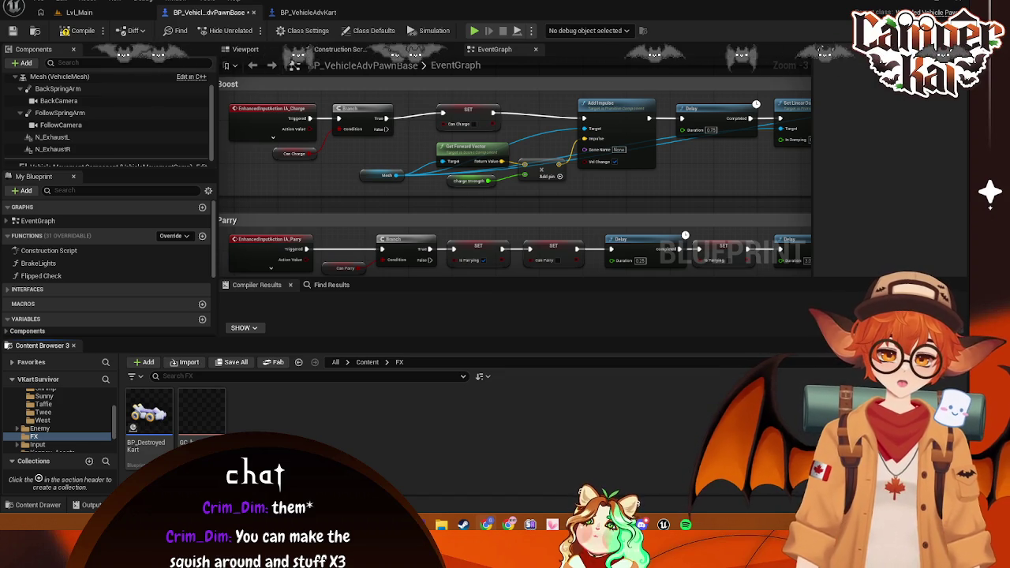
# Start a new Niagara System from the FX folder's FX context menu
pyautogui.rightClick(372, 406)
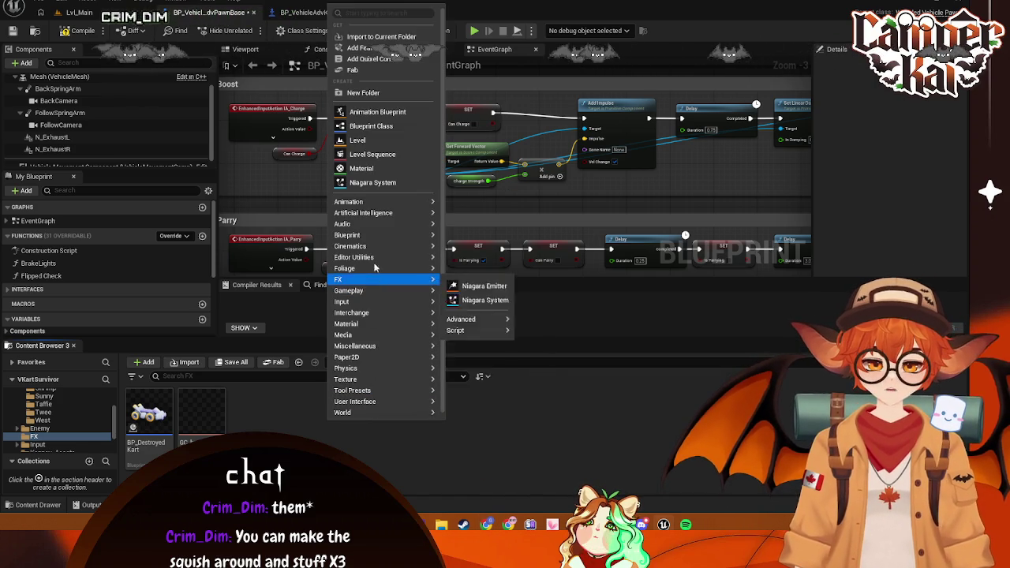
pyautogui.moveTo(397, 280)
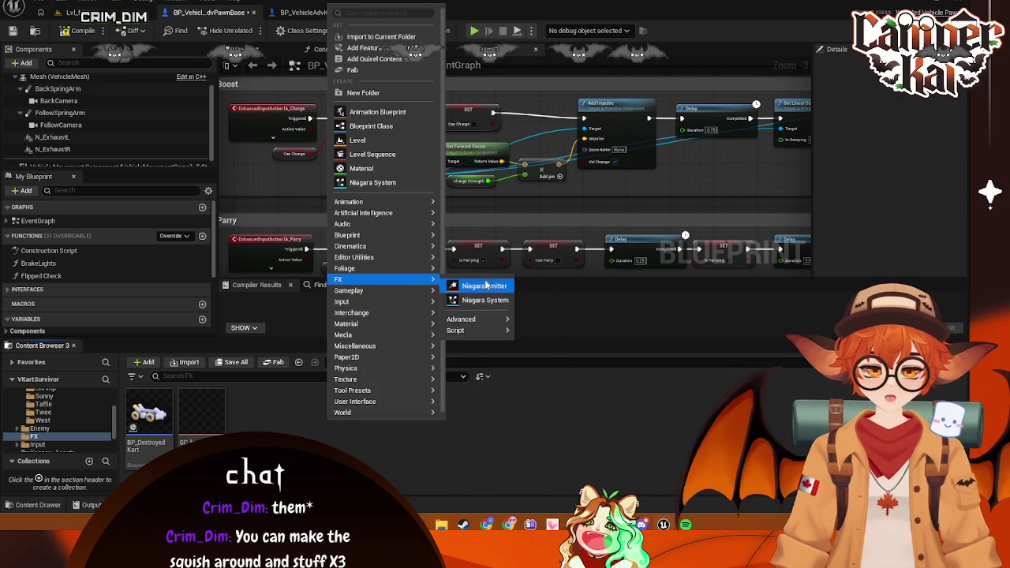
pyautogui.click(466, 297)
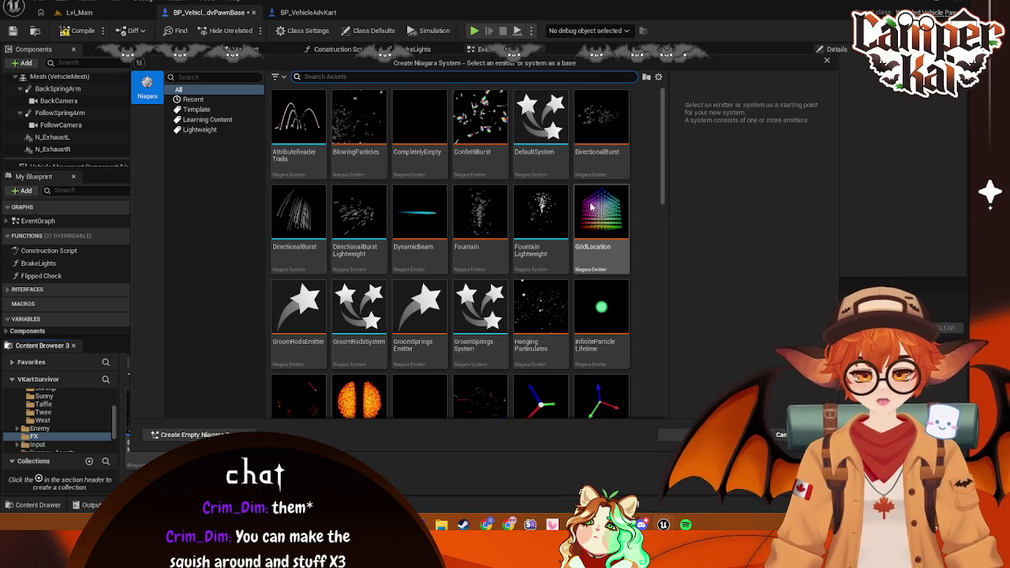
# Search templates for 'foun' and create the system from FountainLightweight
pyautogui.moveTo(661, 162)
pyautogui.mouseDown()
pyautogui.moveTo(667, 374)
pyautogui.moveTo(654, 31)
pyautogui.mouseUp()
pyautogui.click(387, 77)
pyautogui.write('fount')
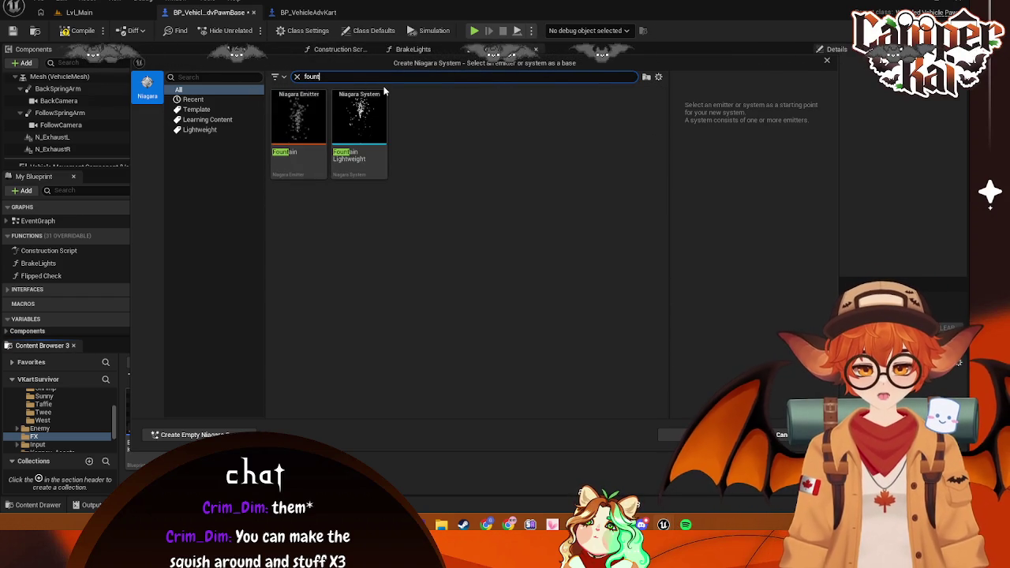
pyautogui.press('BackSpace')
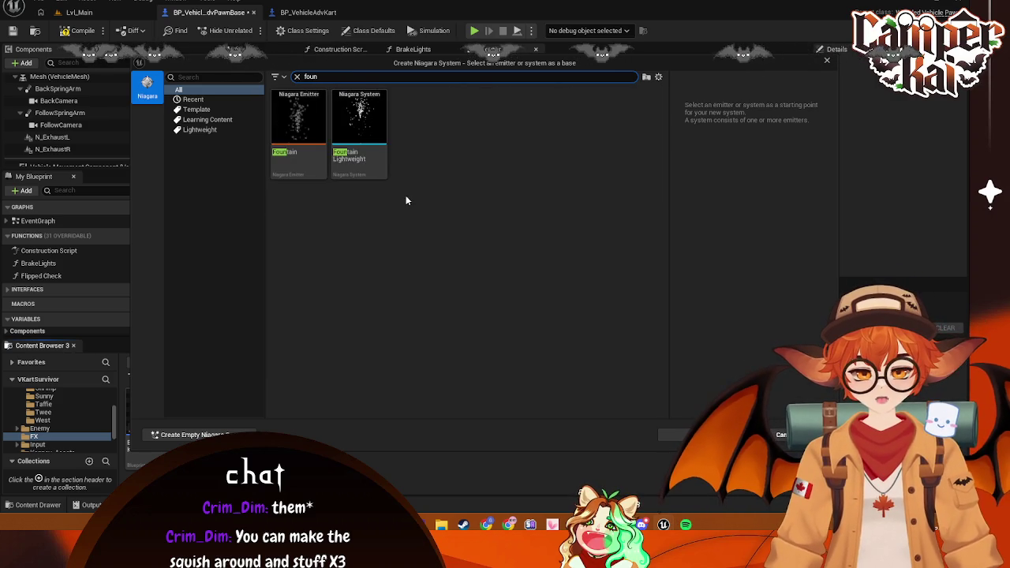
pyautogui.moveTo(372, 175)
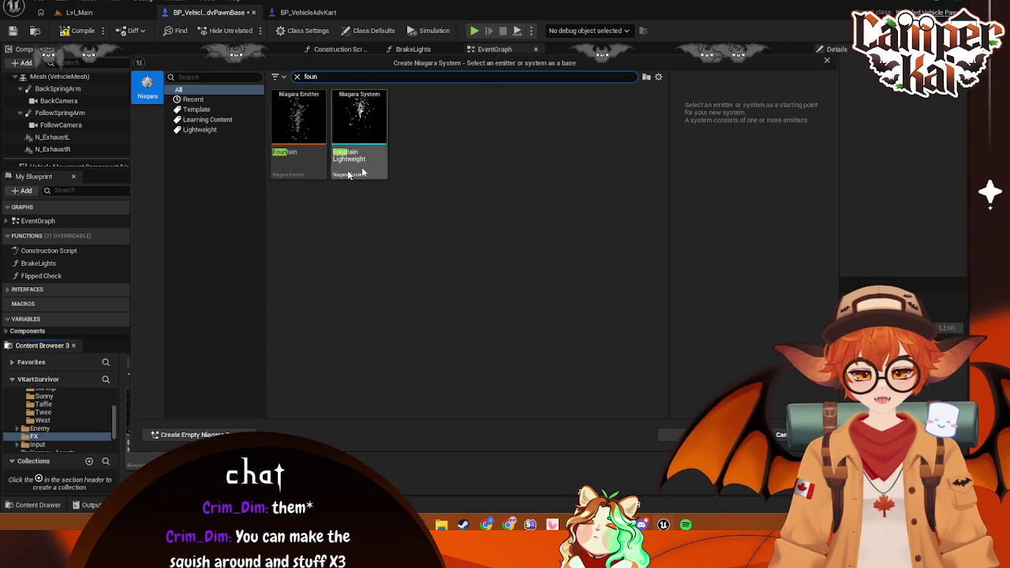
pyautogui.click(375, 172)
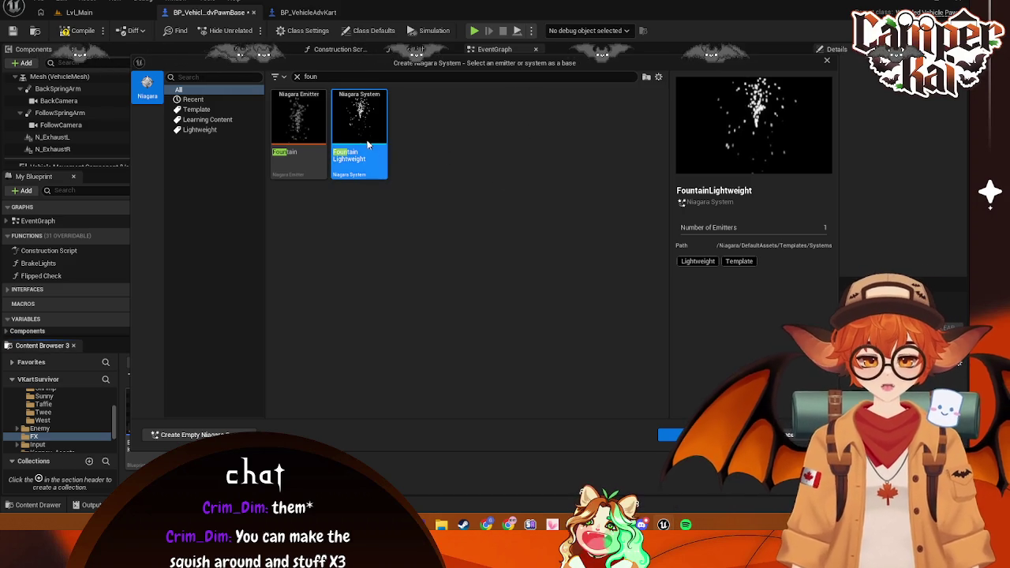
pyautogui.click(682, 434)
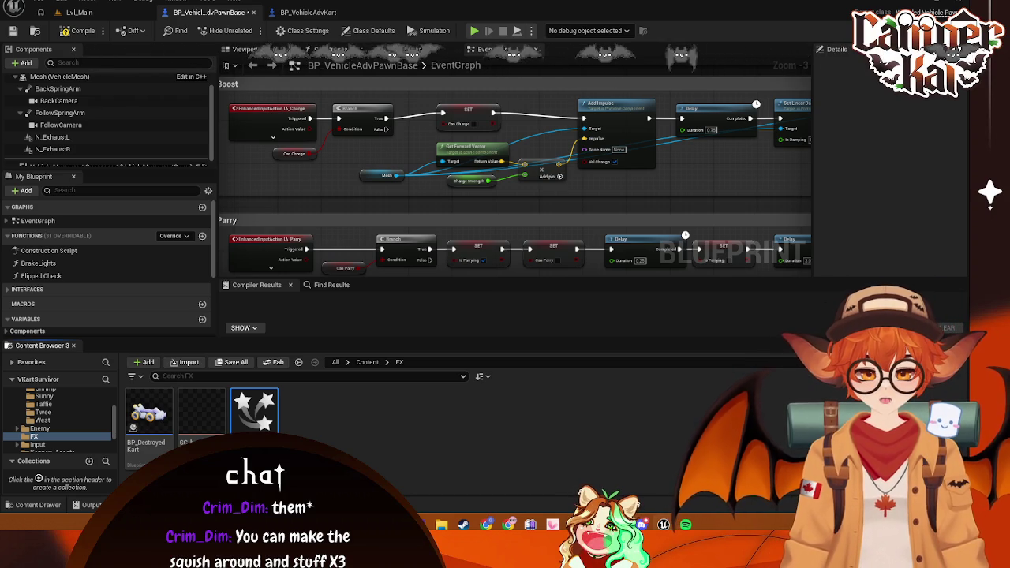
# Save, then open NS_Fire in the Niagara editor docked as a main-window tab
pyautogui.press('F7')
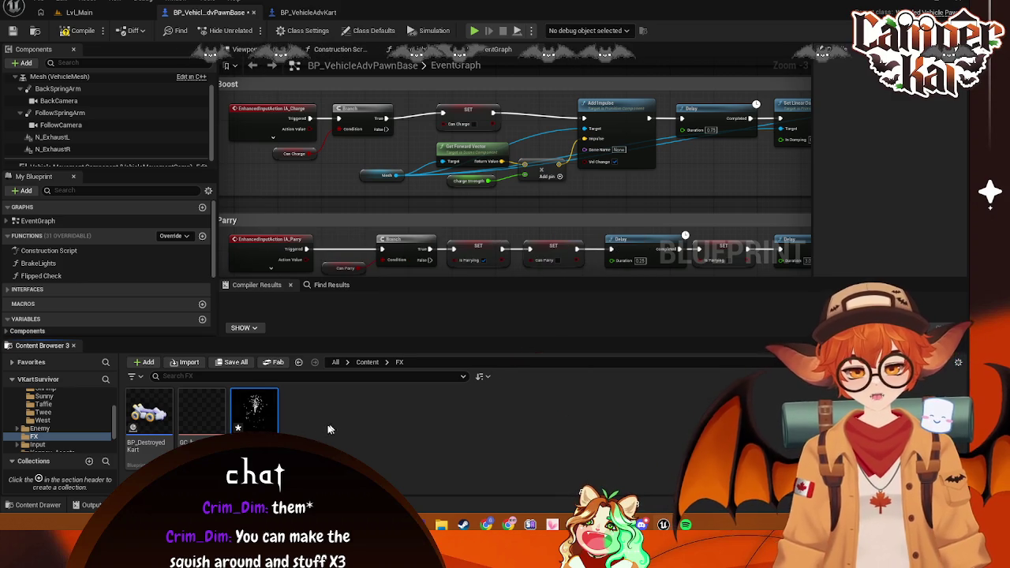
pyautogui.moveTo(263, 416)
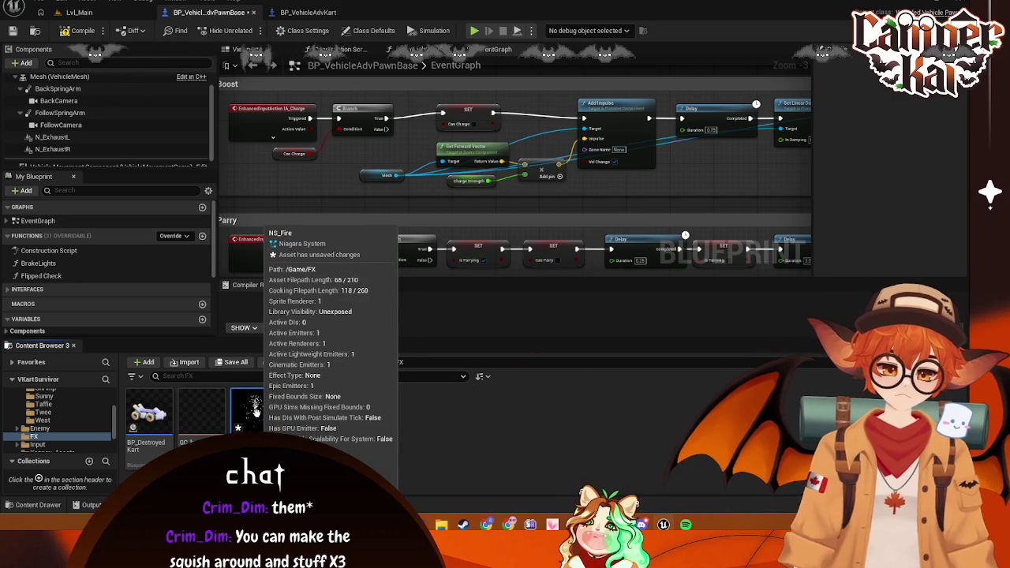
pyautogui.doubleClick(255, 412)
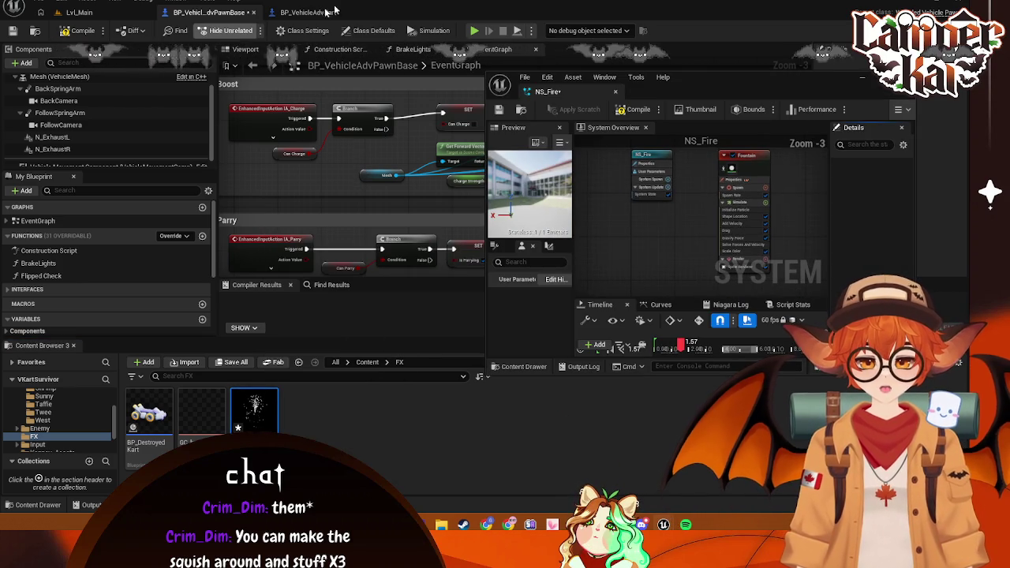
pyautogui.moveTo(547, 91); pyautogui.dragTo(387, 12)
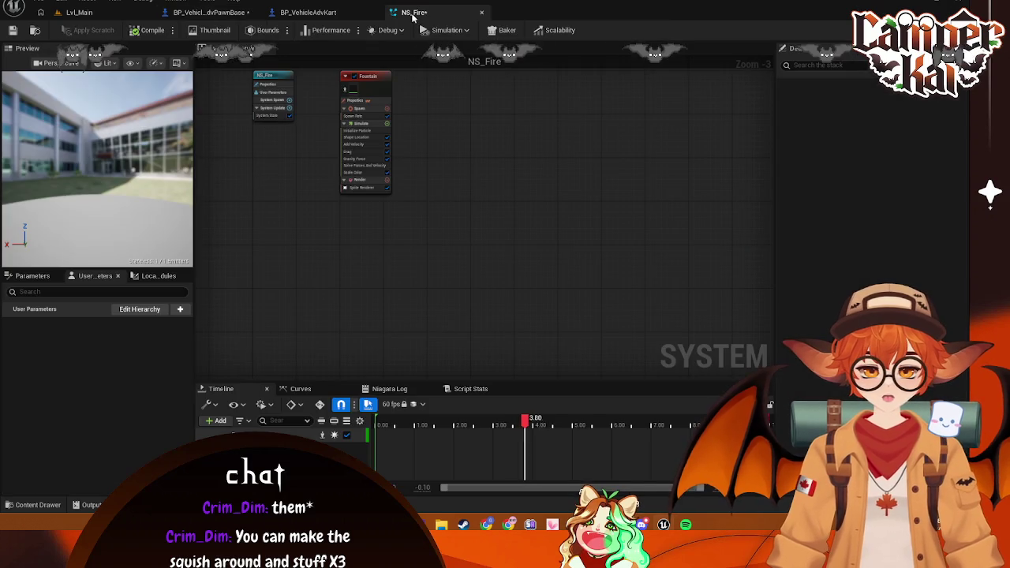
pyautogui.click(233, 14)
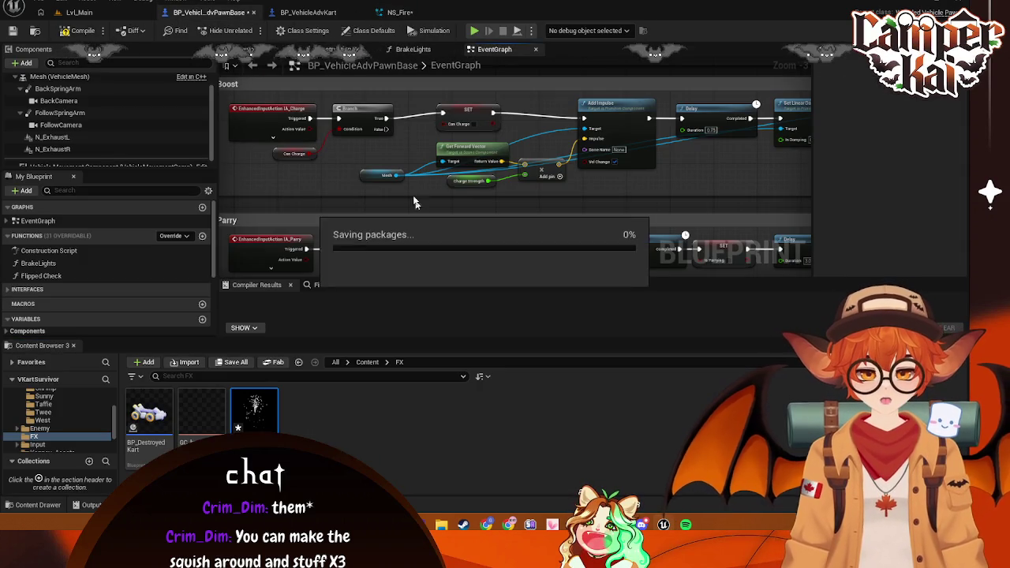
pyautogui.click(399, 12)
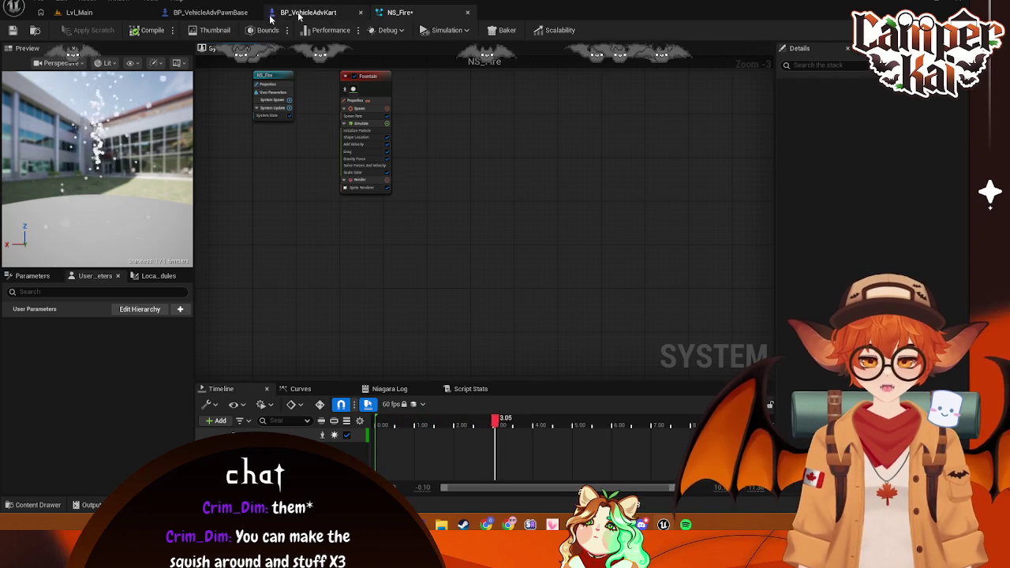
pyautogui.click(79, 12)
# Rename the NS_Fire asset in the FX folder to NS_Boost, then return to its editor
pyautogui.scroll(2, 51, 421)
pyautogui.click(34, 406)
pyautogui.rightClick(251, 410)
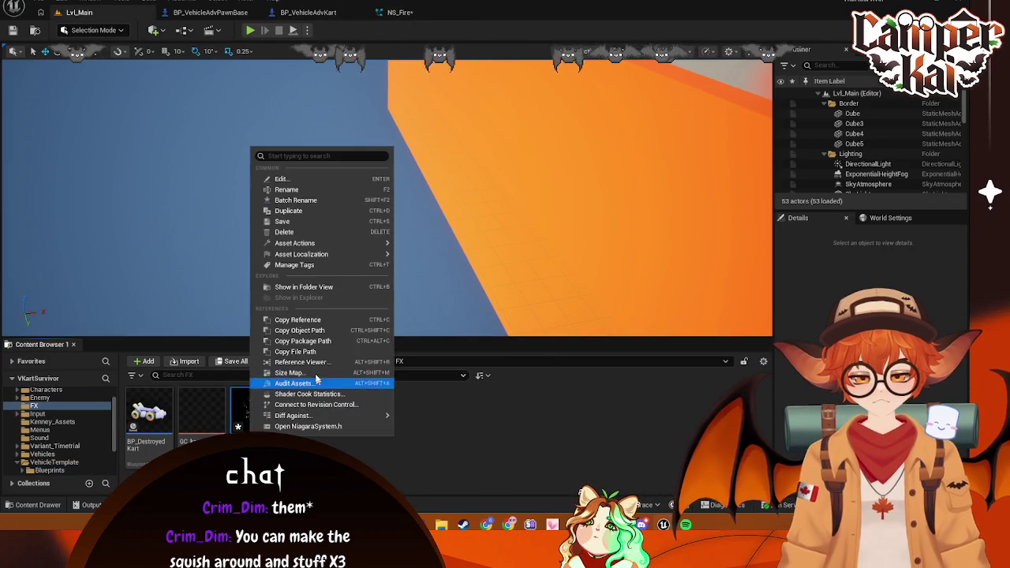
pyautogui.click(293, 191)
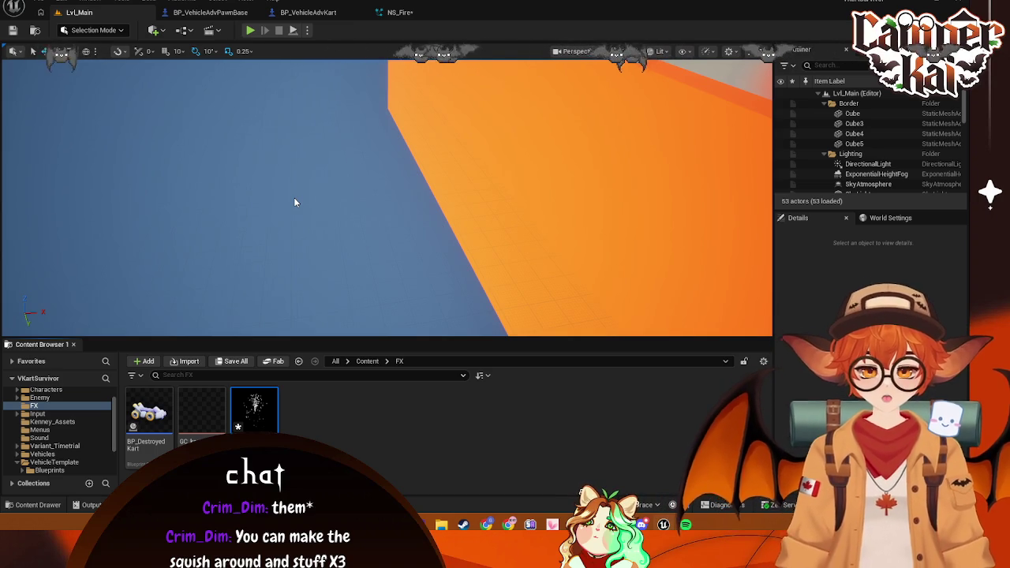
pyautogui.press('Return')
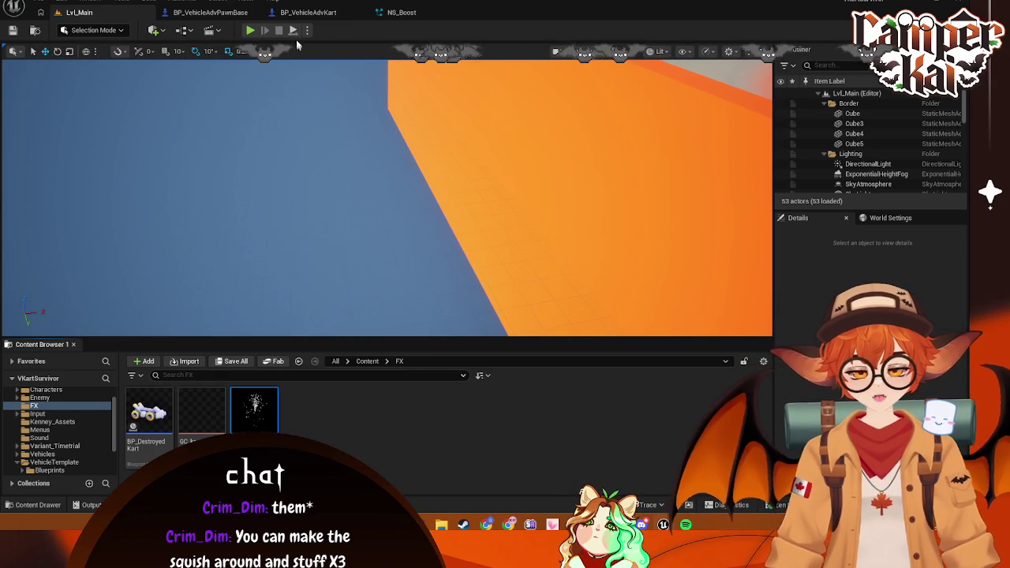
pyautogui.click(398, 12)
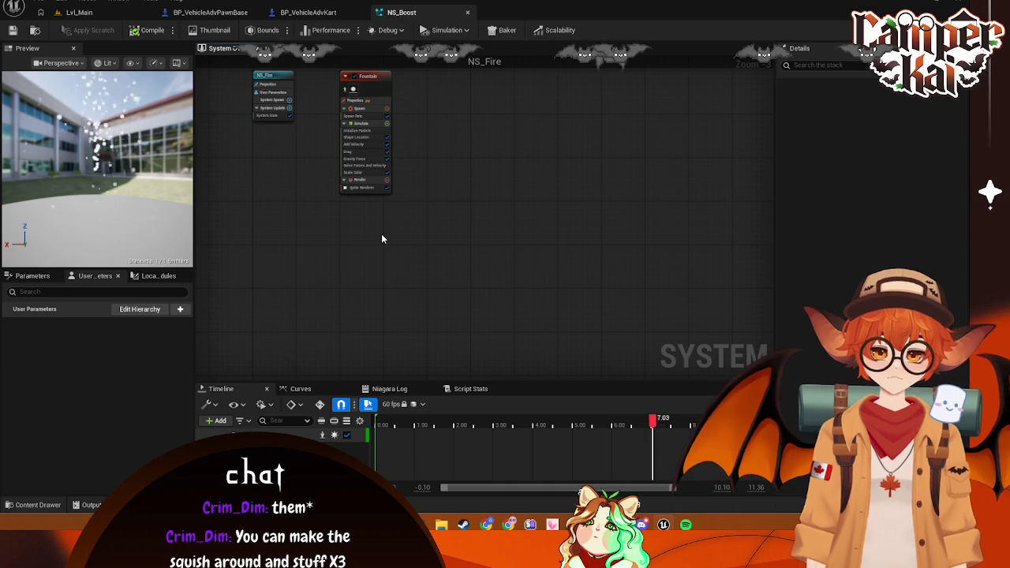
# Zoom into the emitter graph and open the Content Drawer at the FX folder
pyautogui.scroll(2, 344, 209)
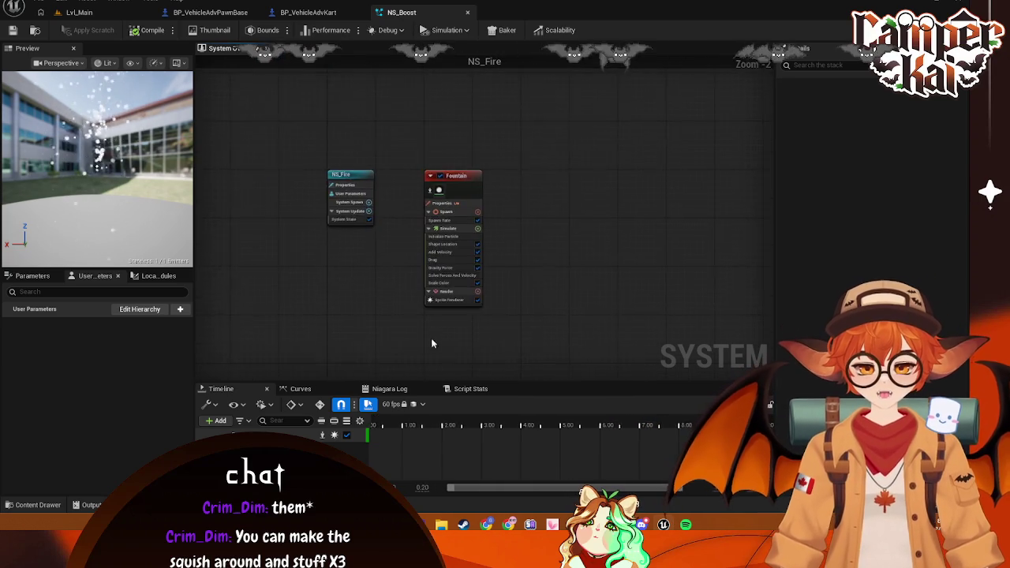
pyautogui.scroll(2, 432, 333)
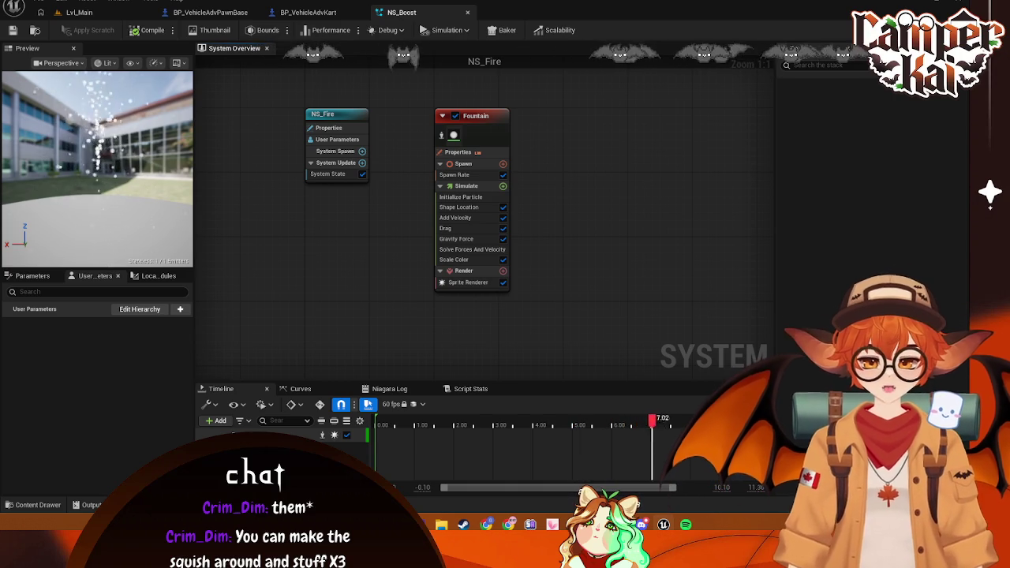
pyautogui.click(33, 505)
pyautogui.scroll(-3, 70, 426)
pyautogui.click(55, 428)
# Open and close BP_DestroyedKart, then reopen the FX folder in the Content Drawer
pyautogui.doubleClick(152, 385)
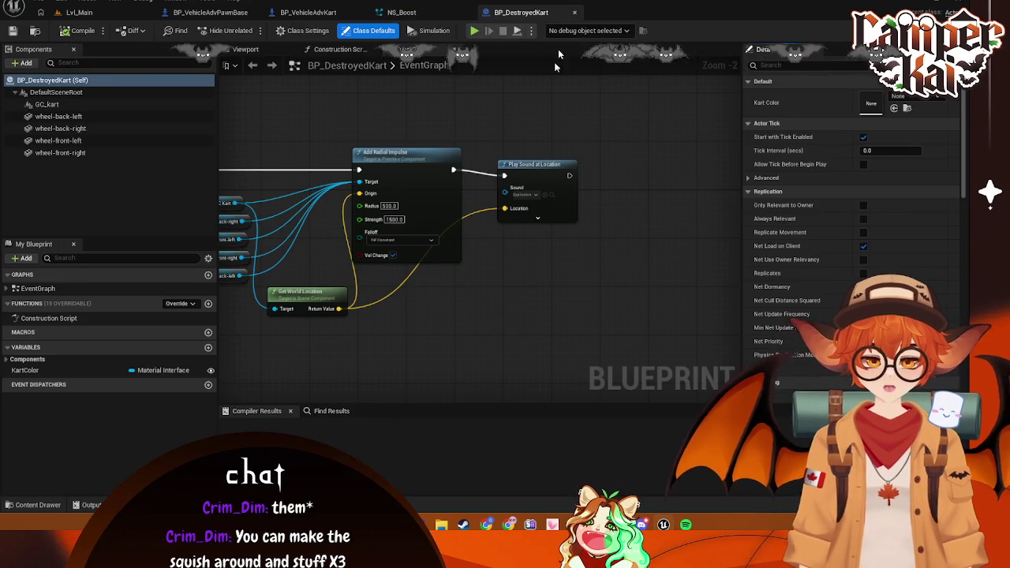
pyautogui.click(576, 13)
pyautogui.click(26, 504)
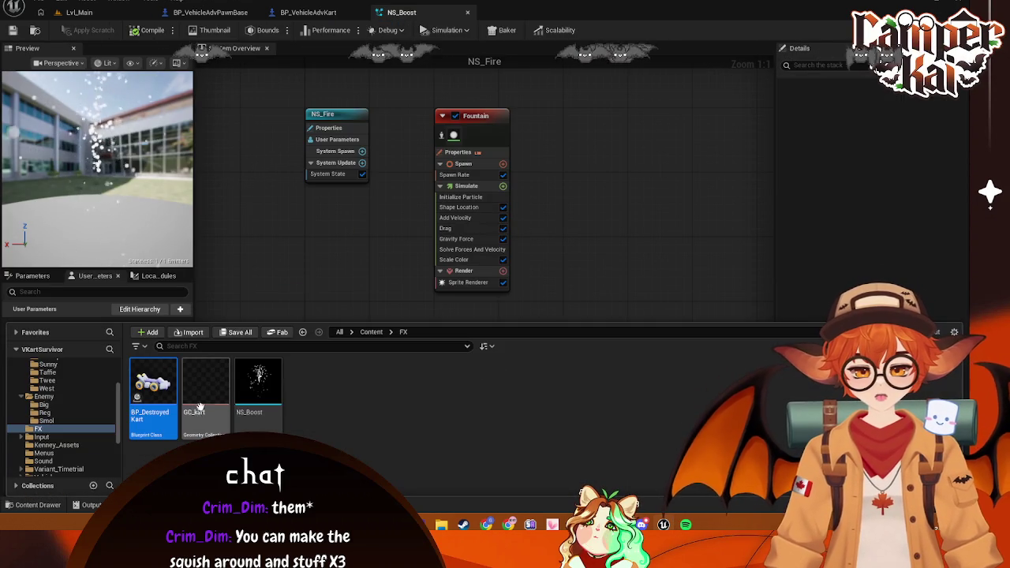
pyautogui.click(427, 359)
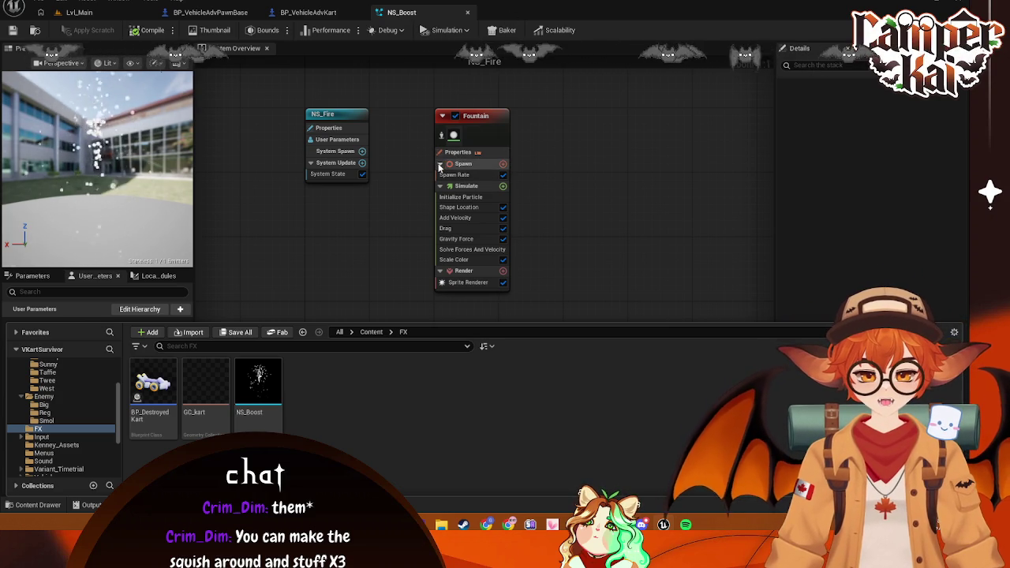
# Set the Fountain emitter's Spawn Rate to 100 in the Details panel
pyautogui.click(450, 162)
pyautogui.click(455, 175)
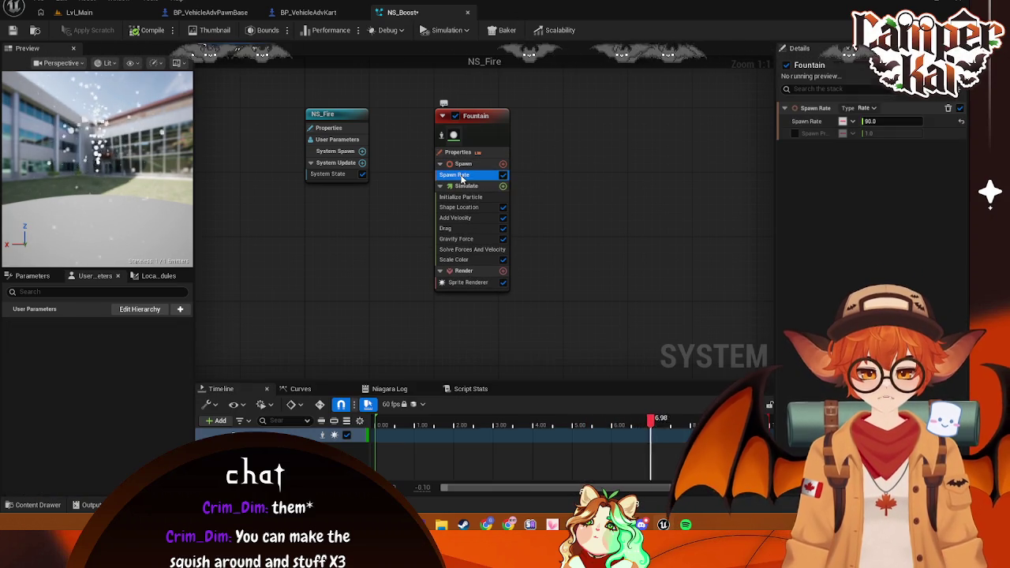
pyautogui.write('100')
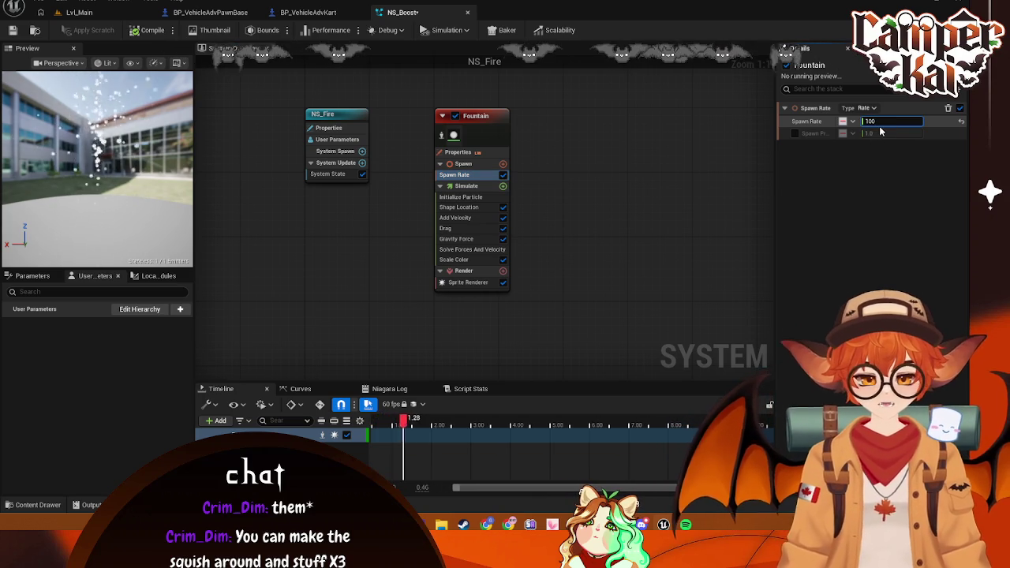
pyautogui.moveTo(892, 121)
pyautogui.mouseDown()
pyautogui.moveTo(868, 121)
pyautogui.moveTo(884, 121)
pyautogui.mouseUp()
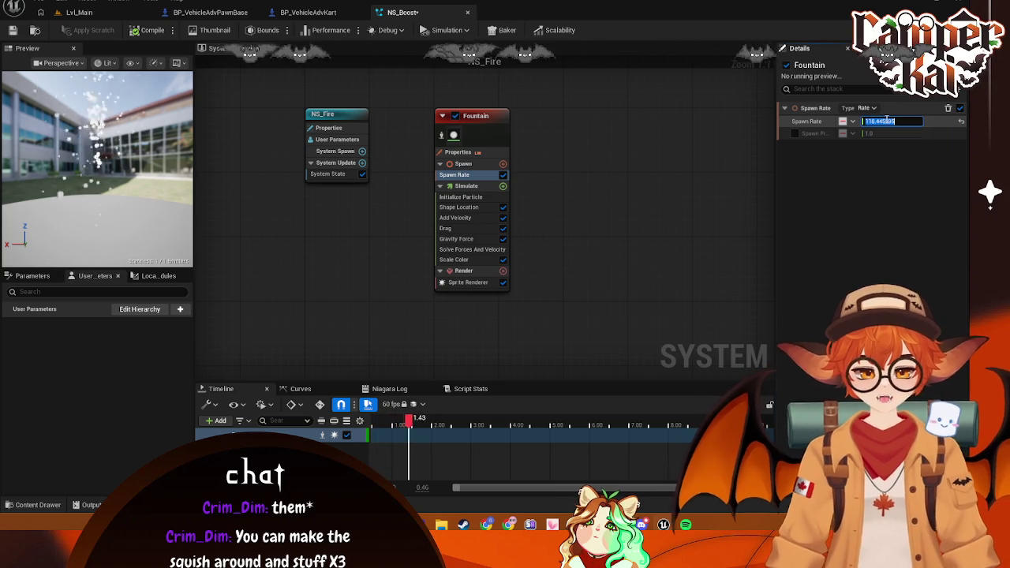
pyautogui.write('100.0')
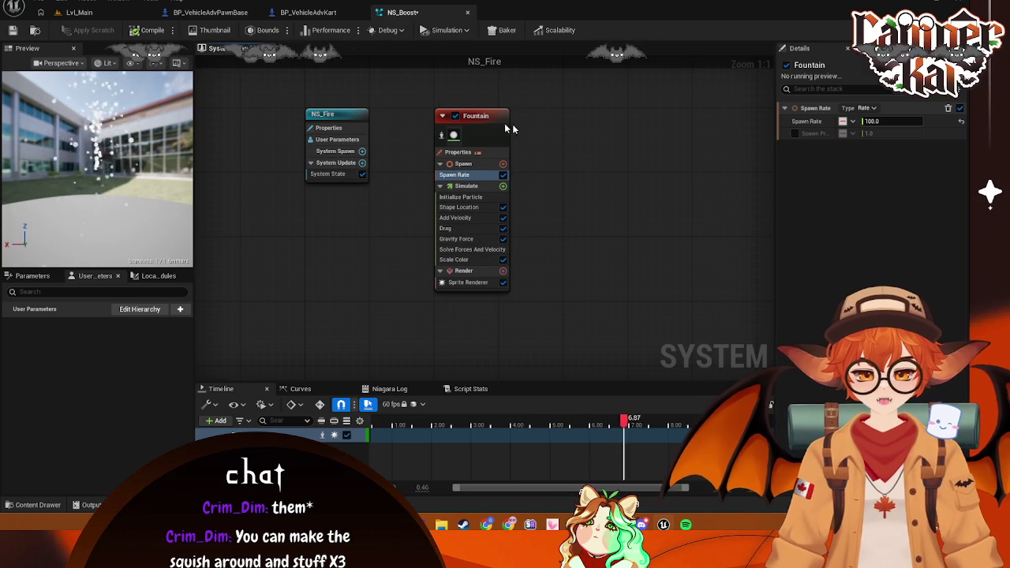
pyautogui.click(480, 116)
pyautogui.click(831, 89)
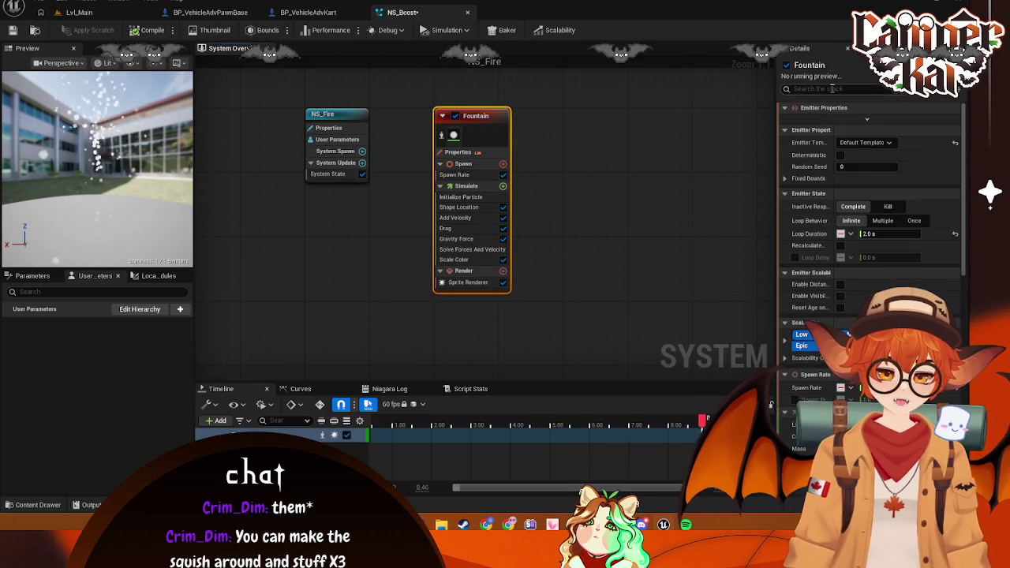
# Filter the emitter settings for 'lifeti', then clear the filter
pyautogui.write('lifetime')
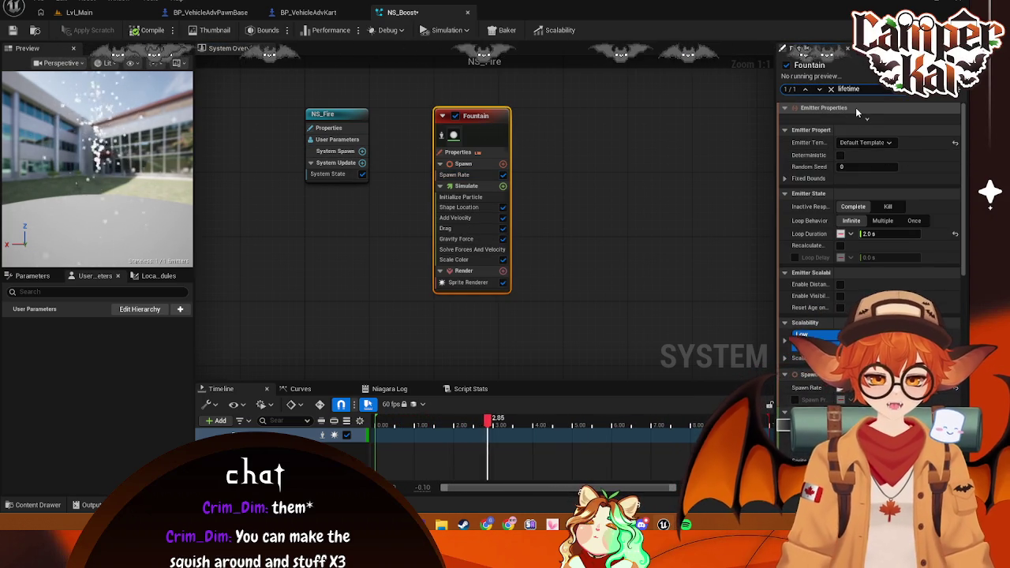
pyautogui.click(831, 88)
pyautogui.click(633, 195)
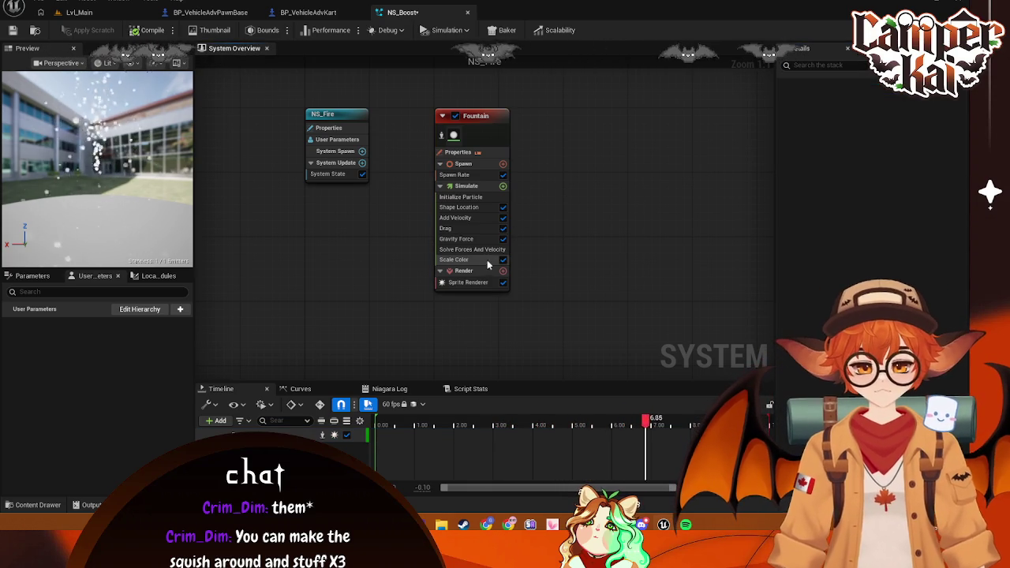
# Move the NS_Fire system node nearer the Fountain emitter, then reselect the Fountain emitter
pyautogui.moveTo(344, 119); pyautogui.dragTo(379, 128)
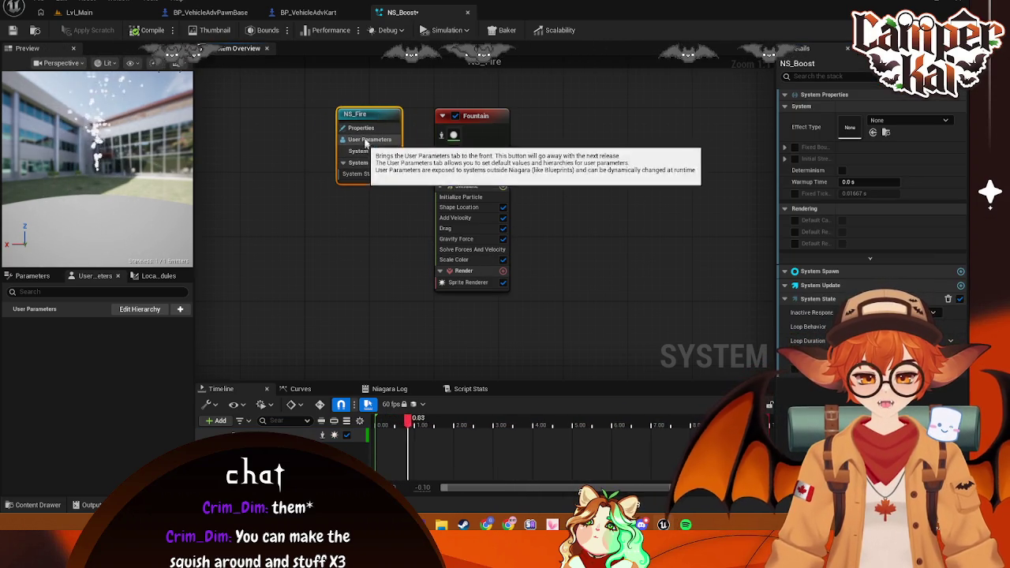
pyautogui.click(378, 128)
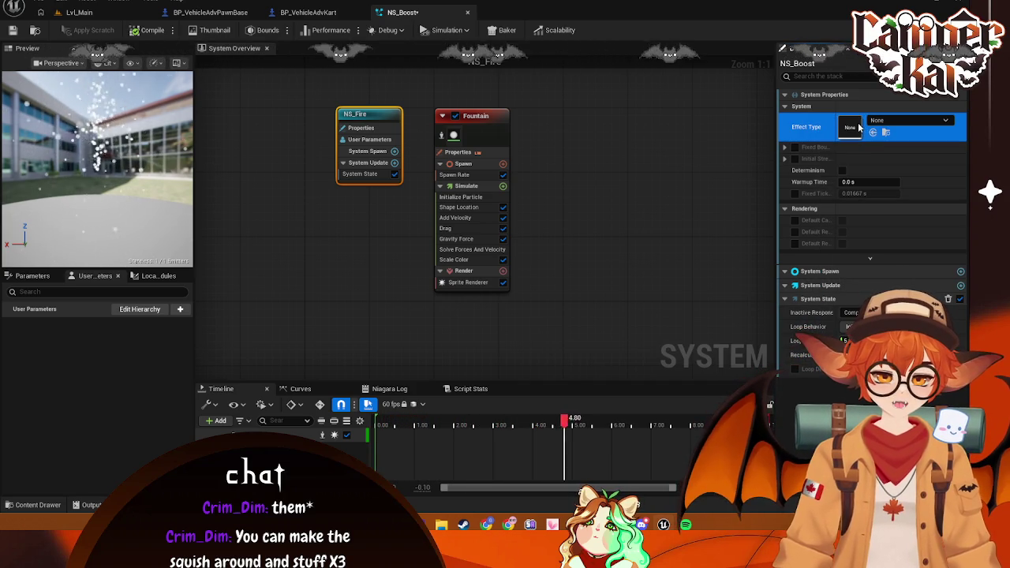
pyautogui.click(685, 175)
pyautogui.click(460, 116)
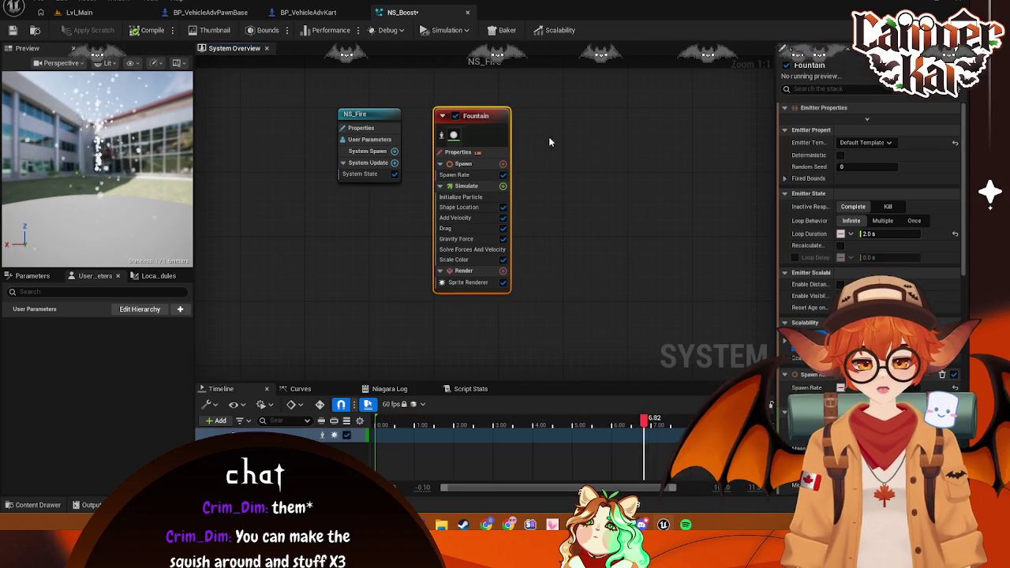
# Set the Initialize Particle Lifetime of the Fountain emitter to 0.5 seconds
pyautogui.scroll(-5, 861, 235)
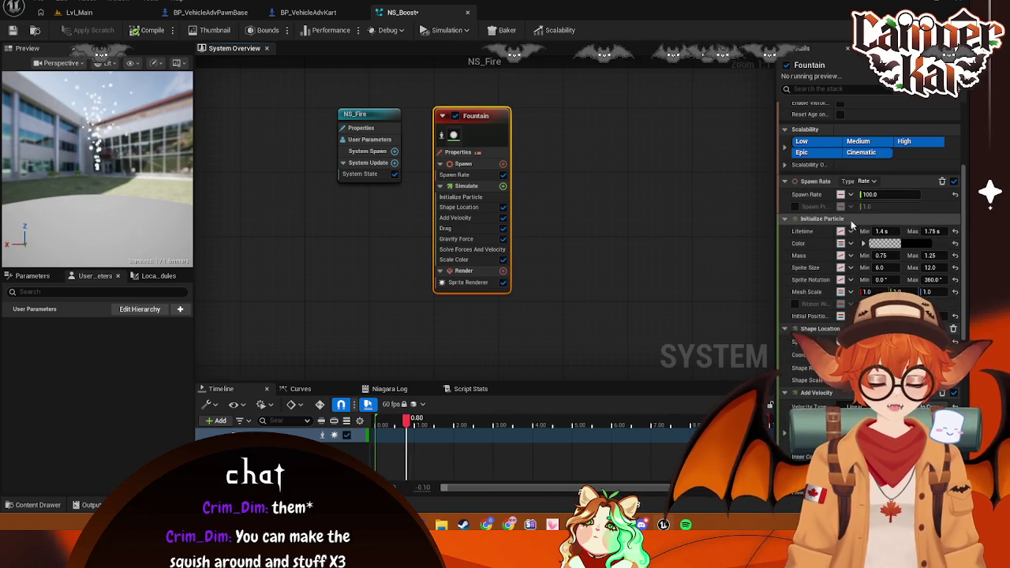
pyautogui.scroll(-1, 884, 262)
pyautogui.scroll(-5, 883, 261)
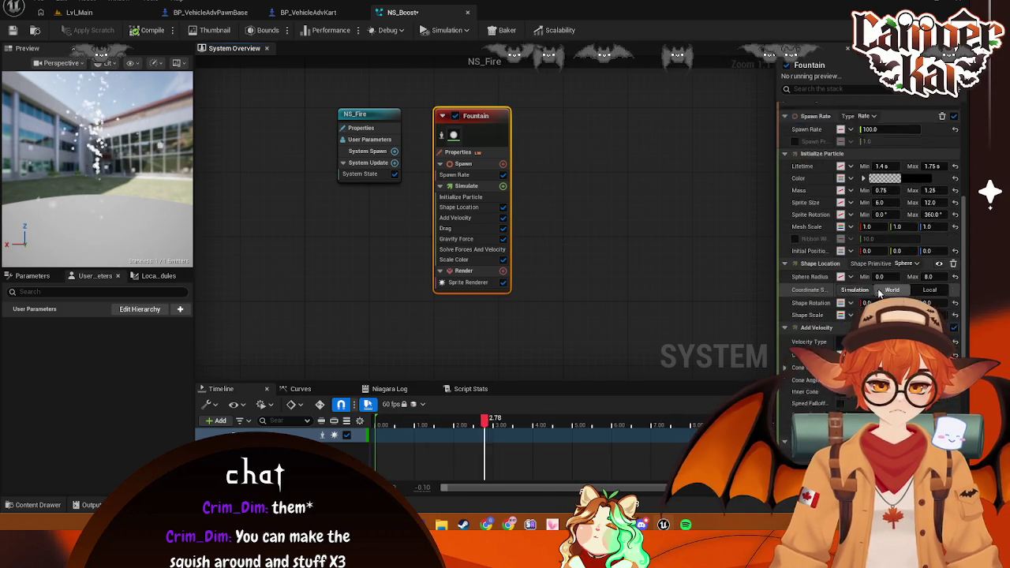
pyautogui.scroll(-10, 888, 296)
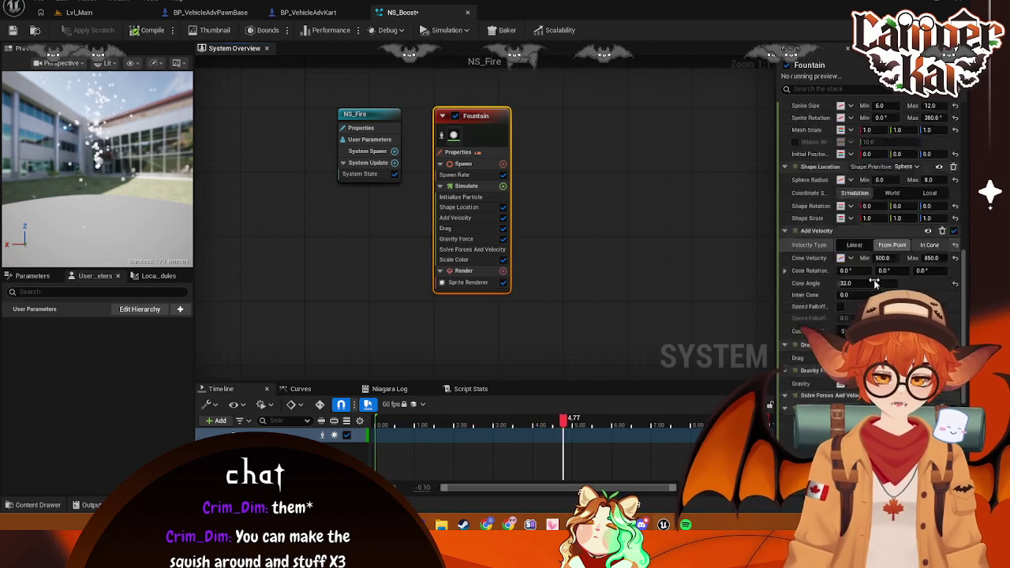
pyautogui.scroll(-8, 887, 281)
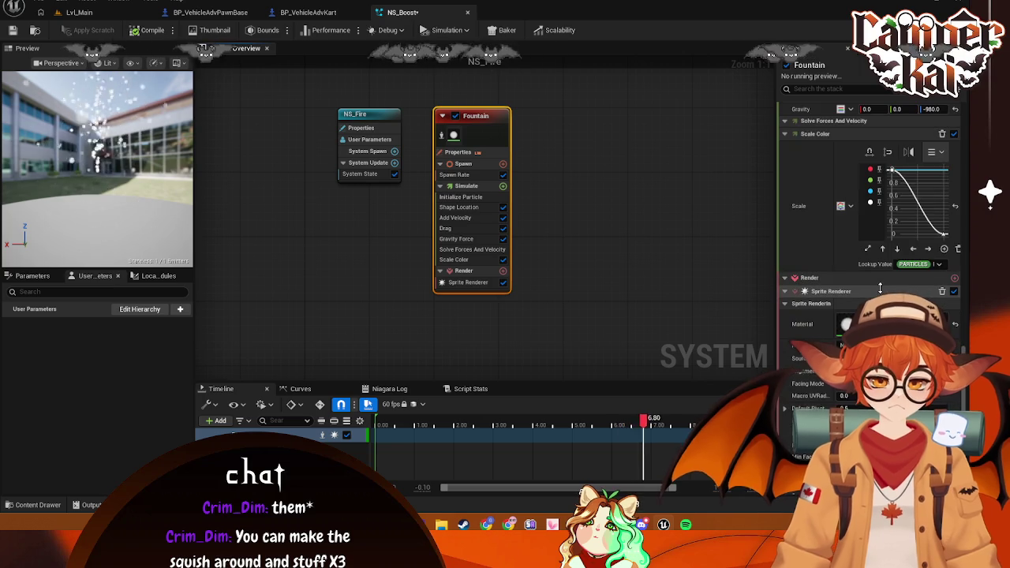
pyautogui.scroll(-4, 883, 292)
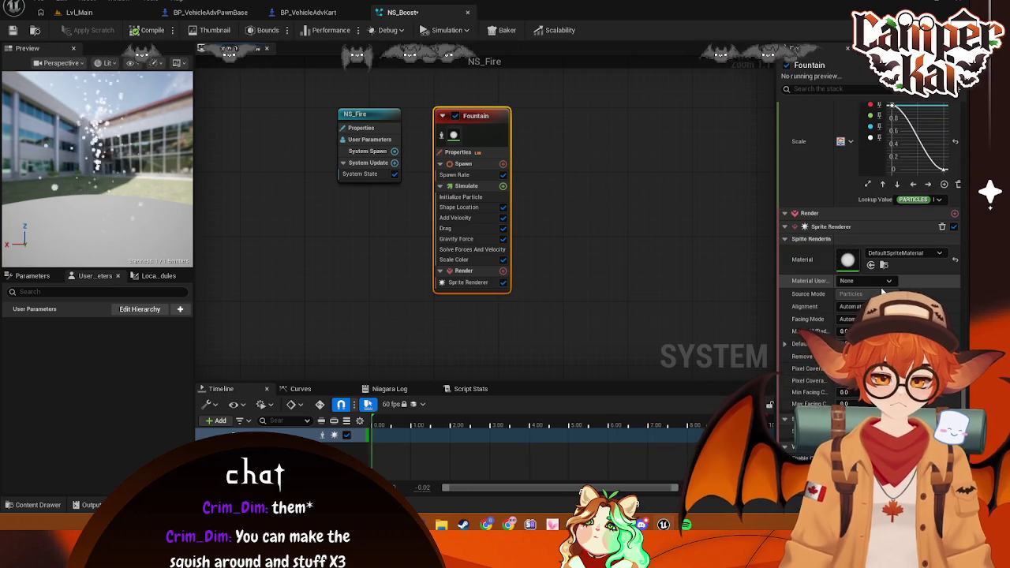
pyautogui.scroll(12, 868, 237)
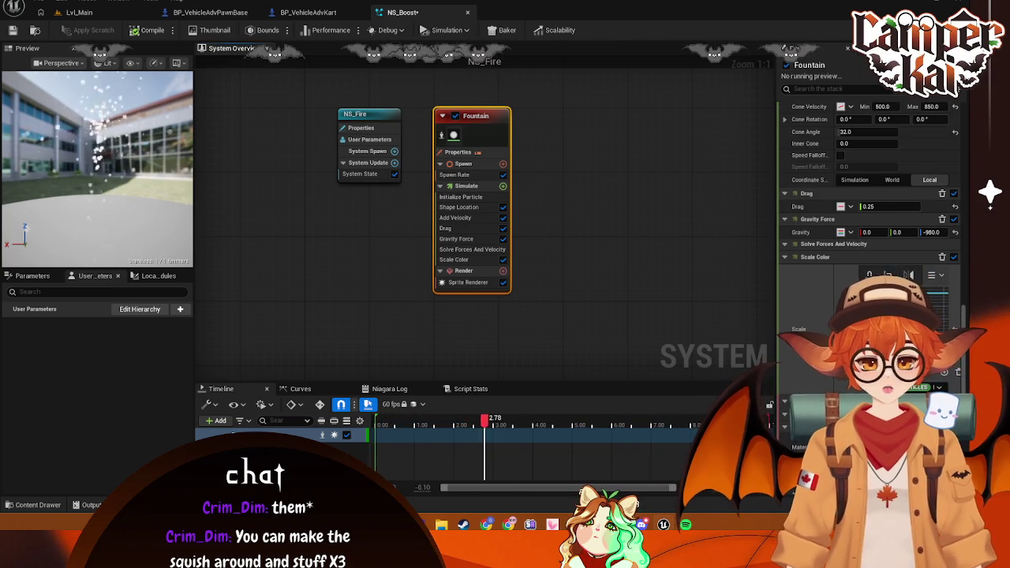
pyautogui.scroll(5, 868, 237)
pyautogui.scroll(3, 868, 237)
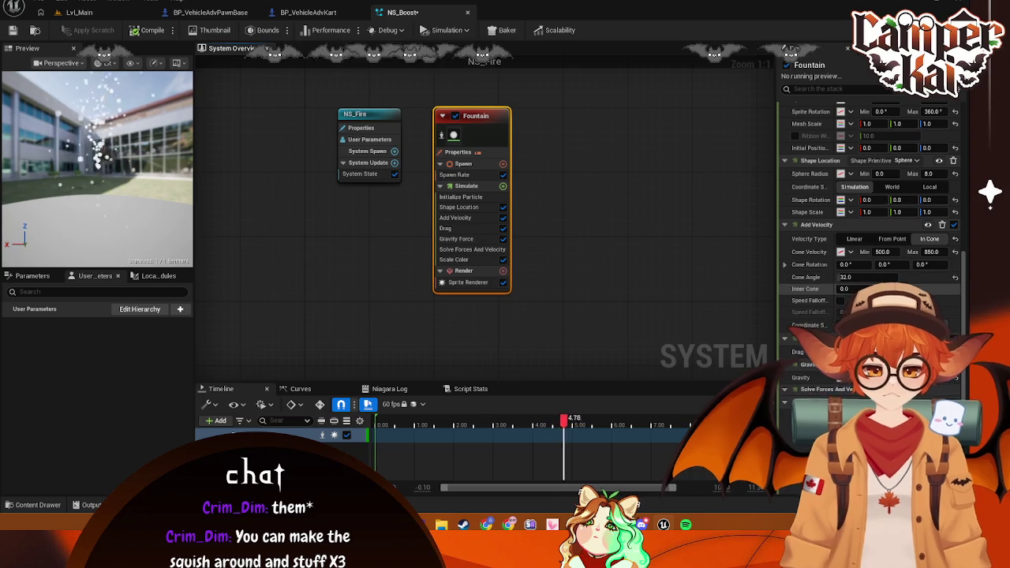
pyautogui.scroll(12, 887, 262)
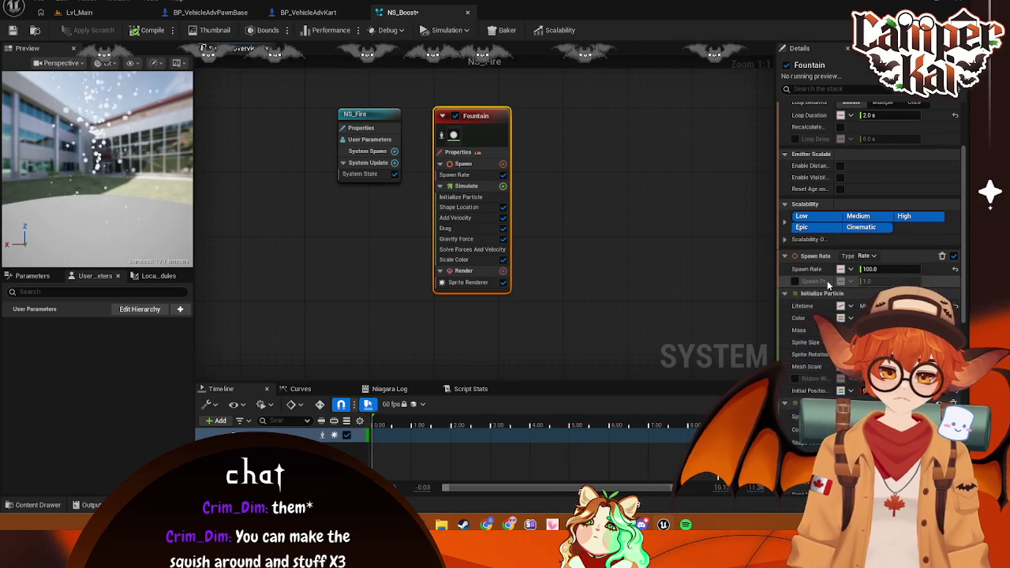
pyautogui.click(829, 293)
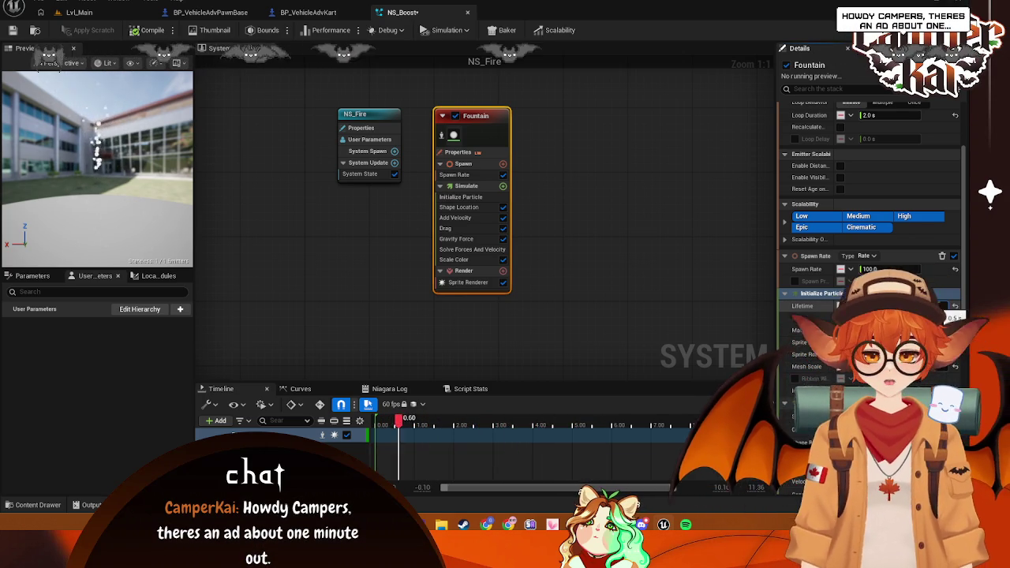
pyautogui.press('Return')
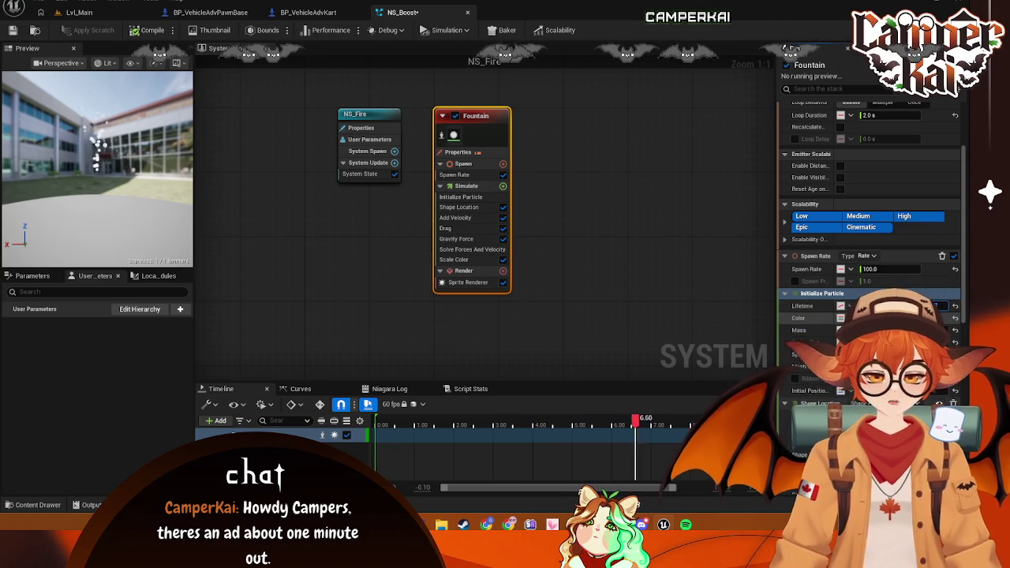
# Change the Initialize Particle colour from peach to a fully saturated orange
pyautogui.click(892, 318)
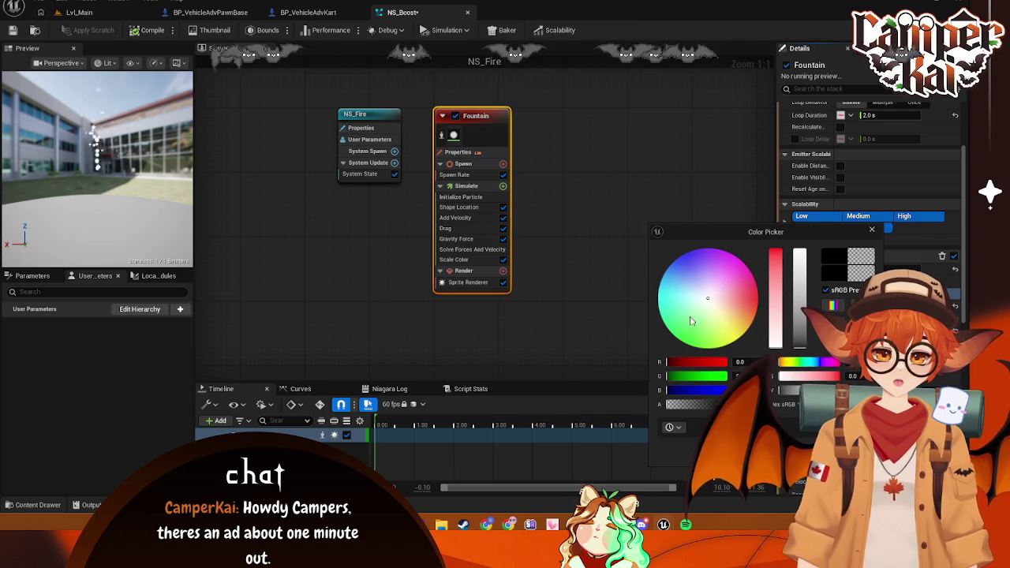
pyautogui.moveTo(712, 298); pyautogui.dragTo(754, 305)
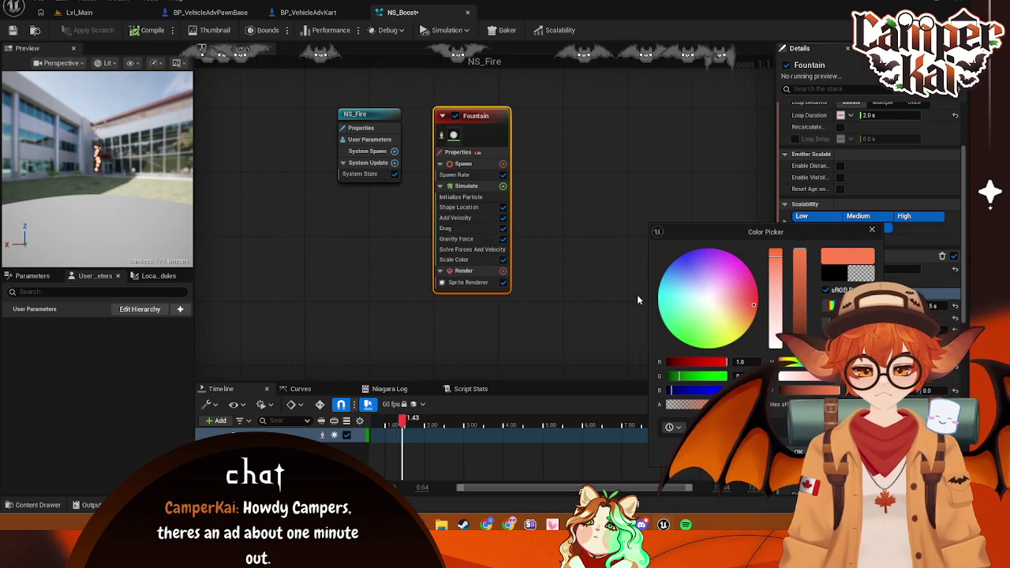
pyautogui.click(799, 451)
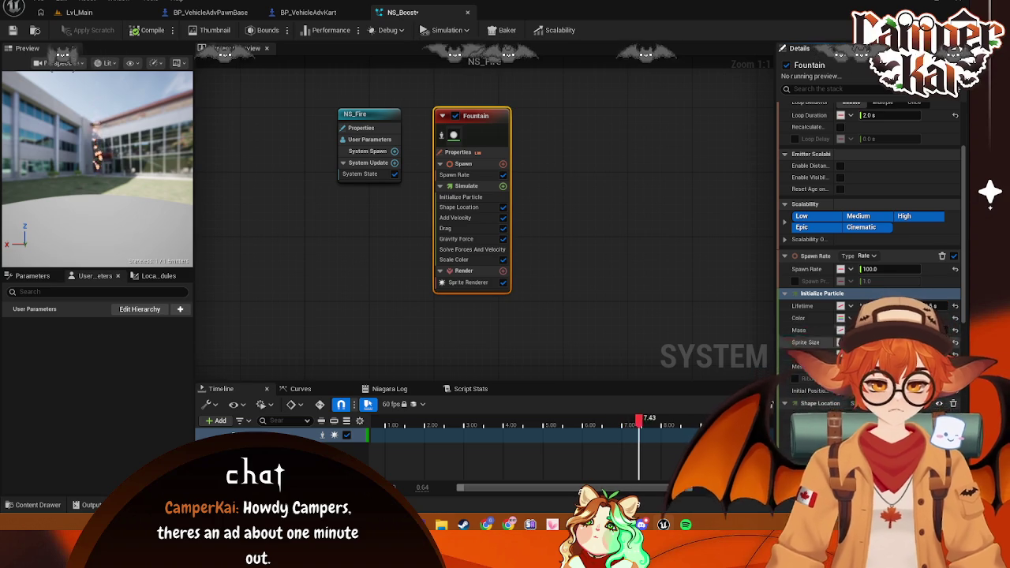
pyautogui.click(860, 318)
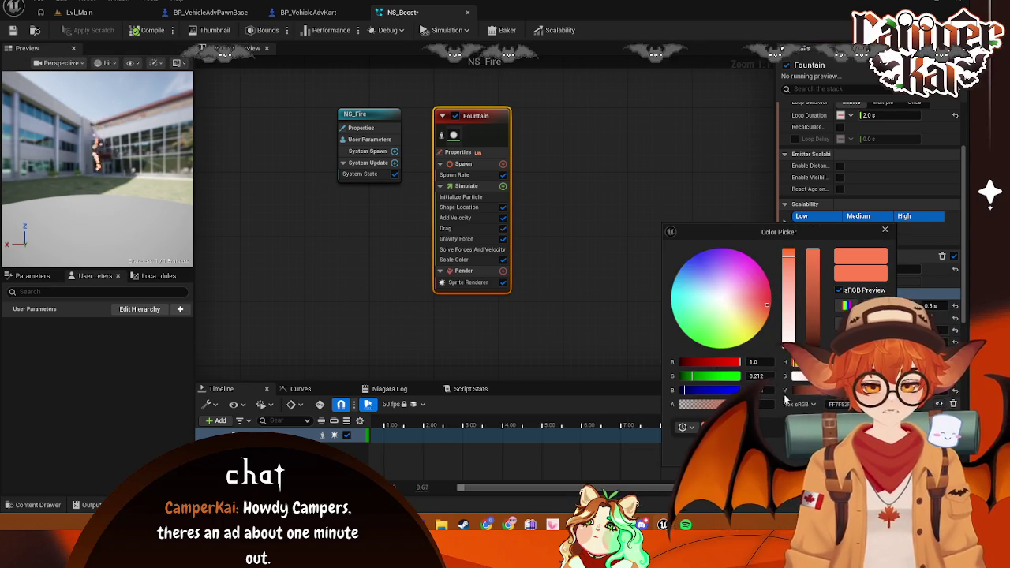
pyautogui.moveTo(790, 296); pyautogui.dragTo(792, 240)
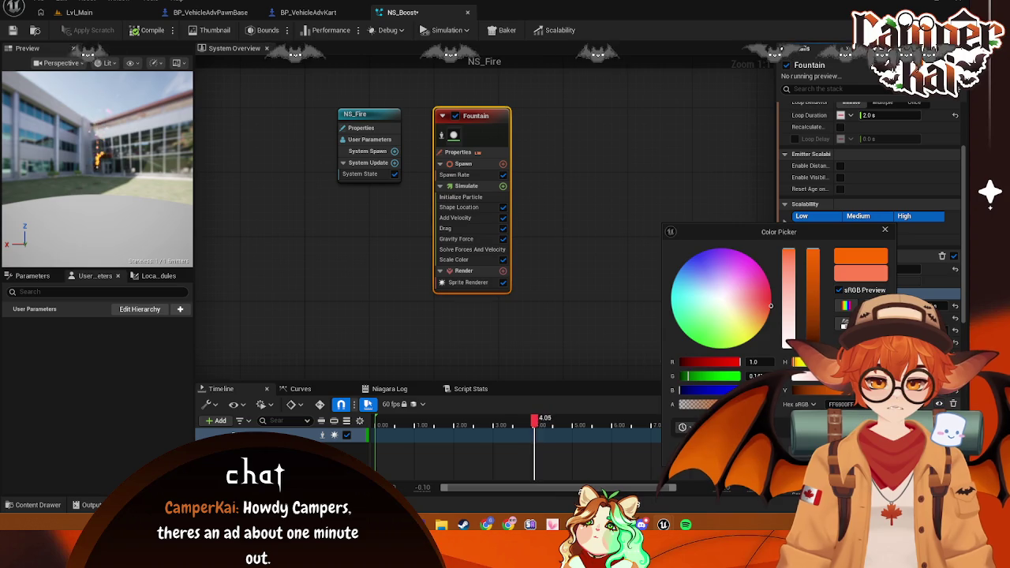
pyautogui.click(841, 427)
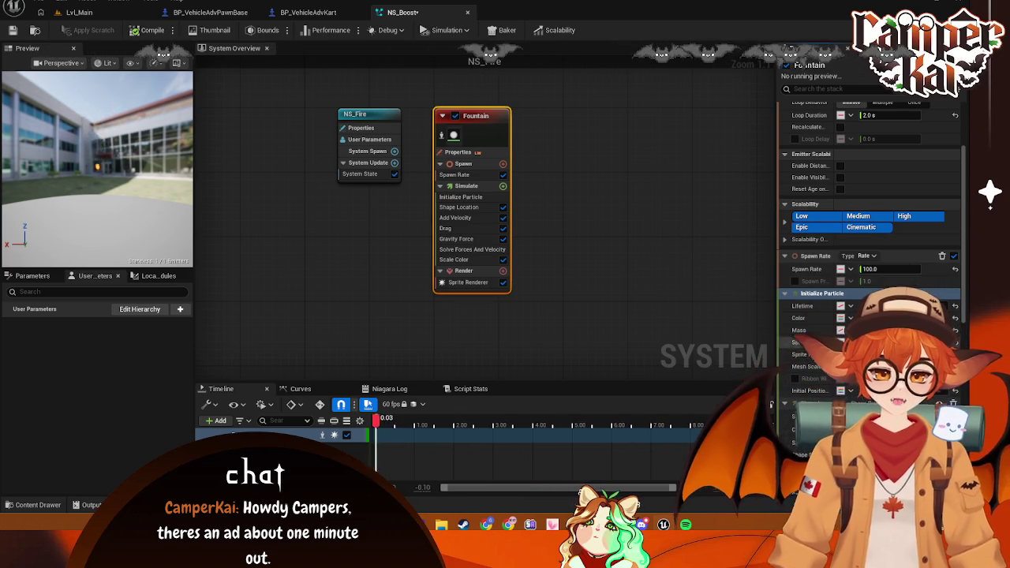
pyautogui.scroll(-1, 868, 237)
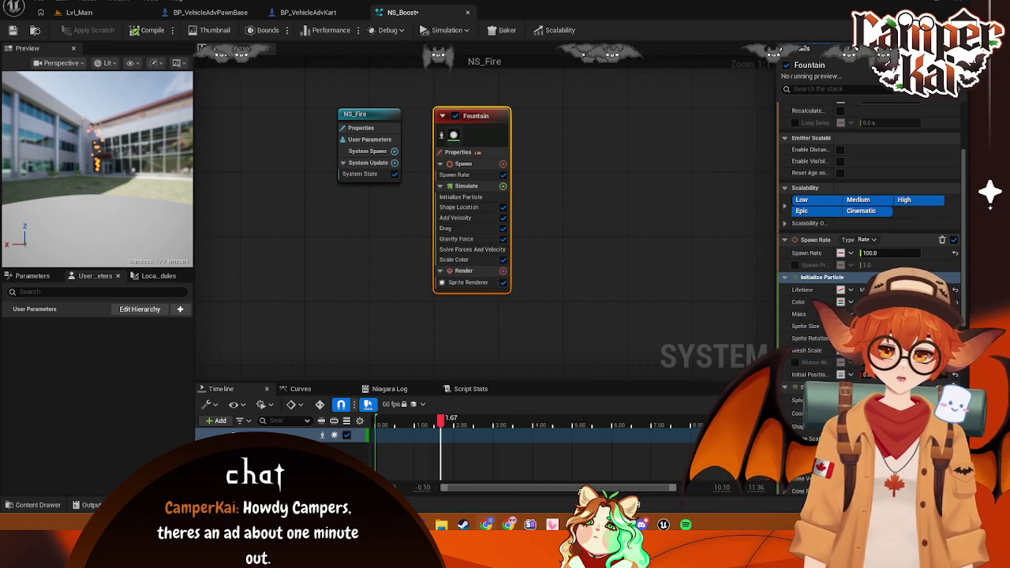
pyautogui.click(604, 296)
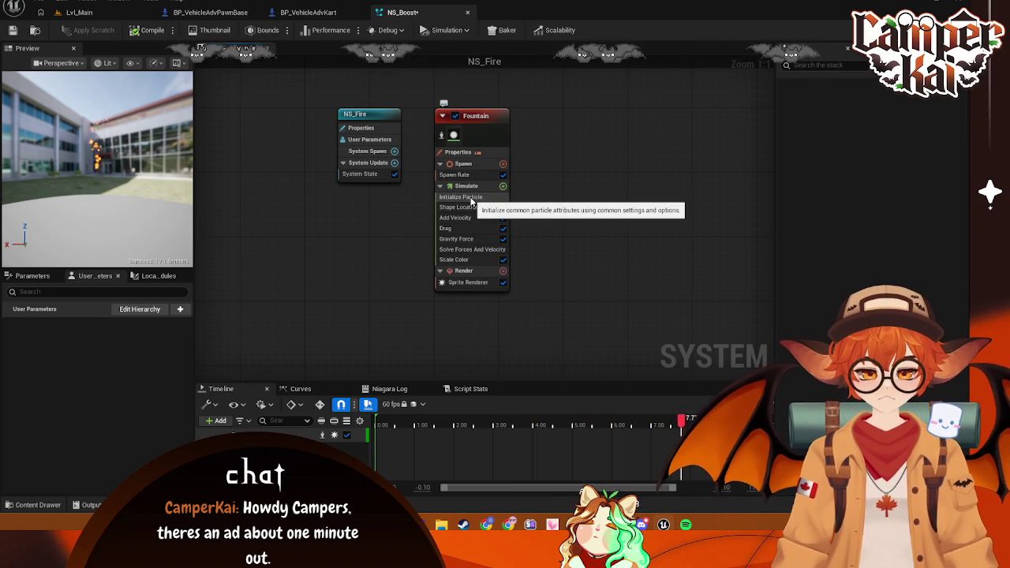
pyautogui.click(460, 153)
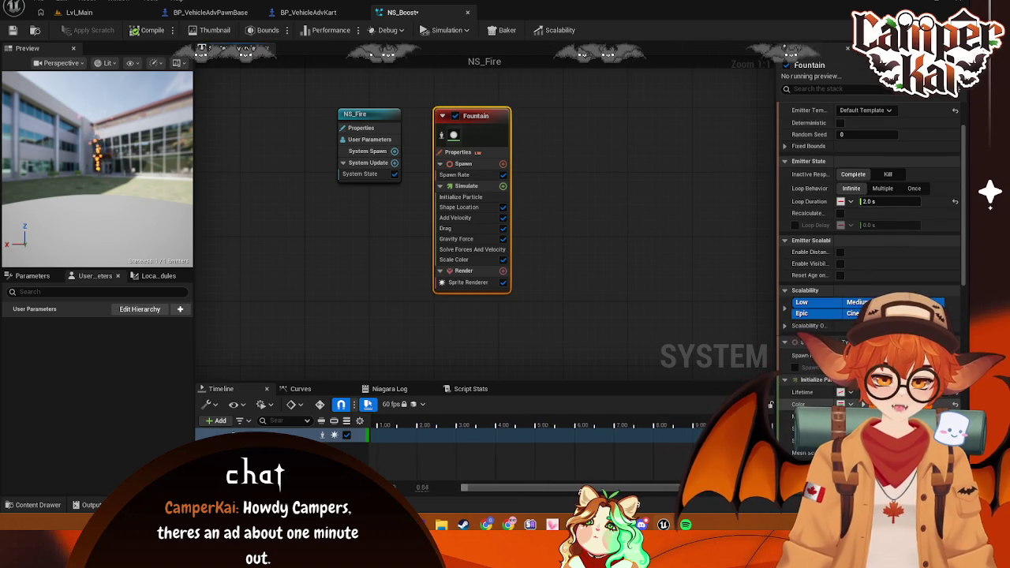
pyautogui.click(843, 404)
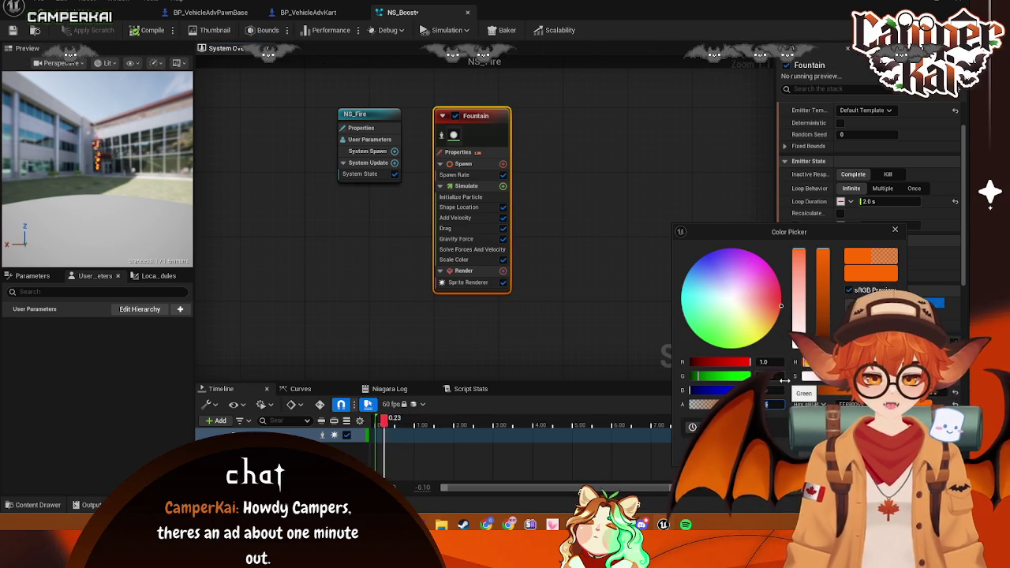
pyautogui.click(618, 335)
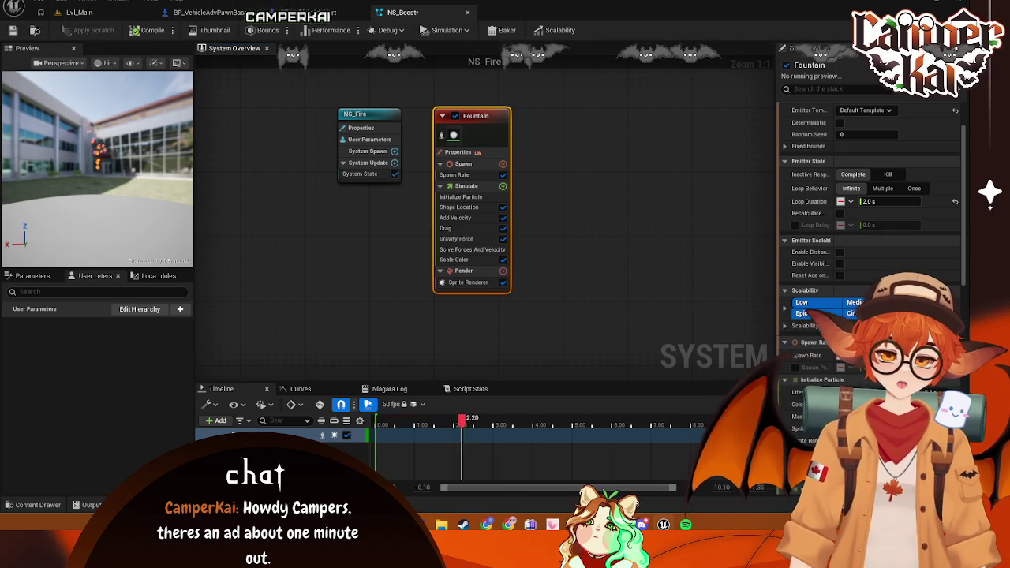
pyautogui.click(626, 210)
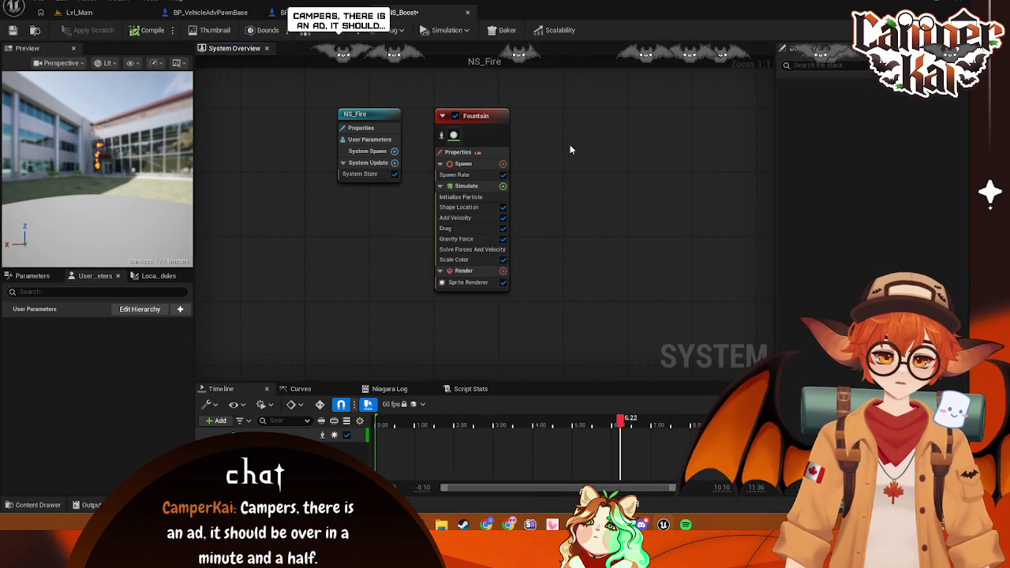
pyautogui.rightClick(541, 170)
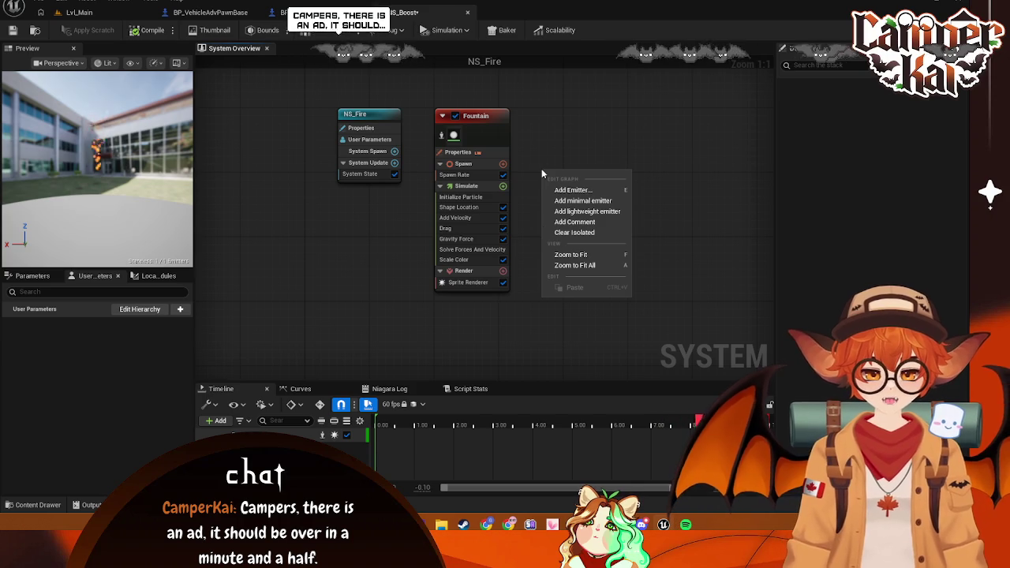
# Discard a stray empty emitter and add the Fountain emitter to NS_Boost via Add Emitter
pyautogui.click(582, 201)
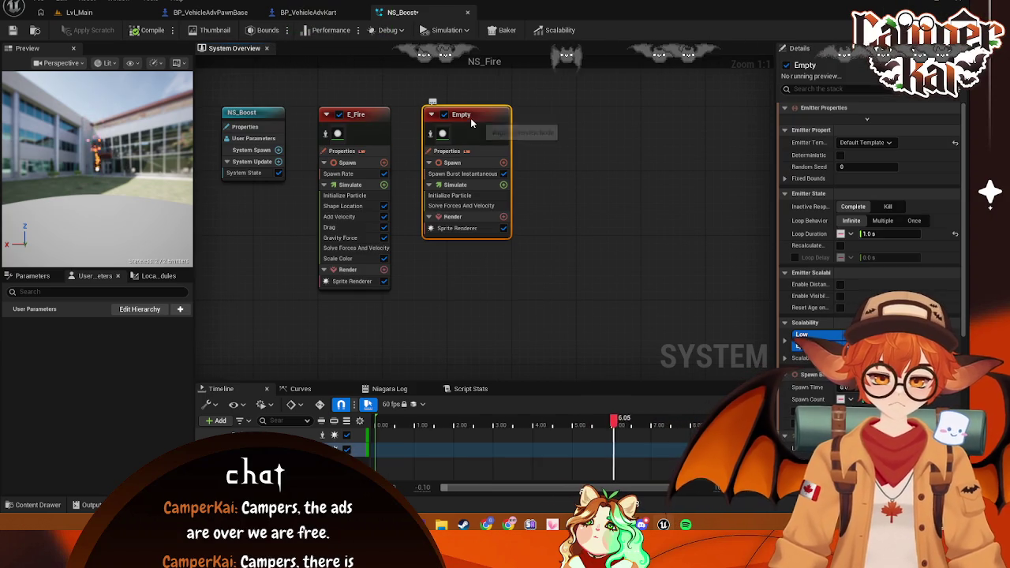
pyautogui.press('Delete')
pyautogui.rightClick(473, 168)
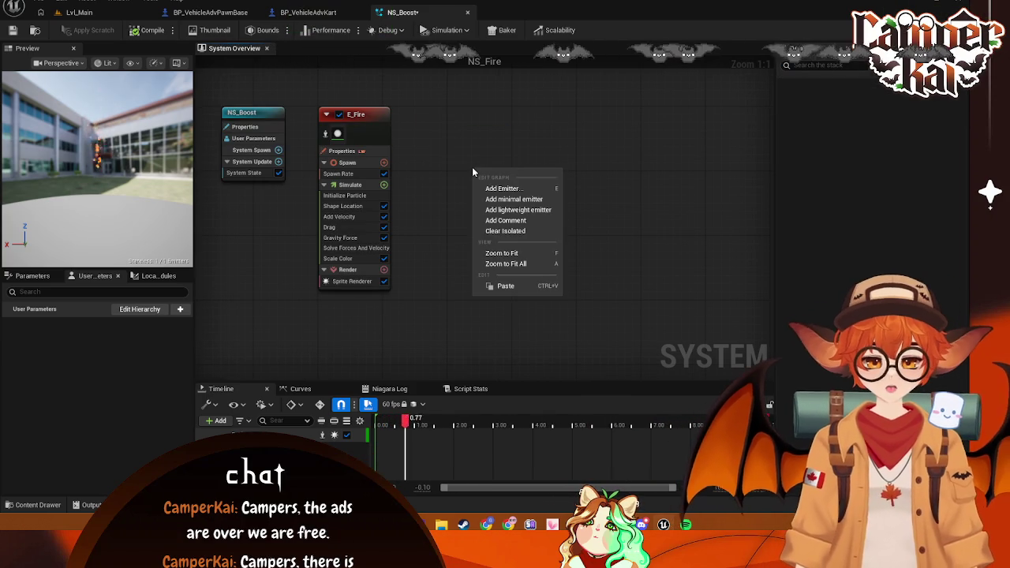
pyautogui.click(509, 189)
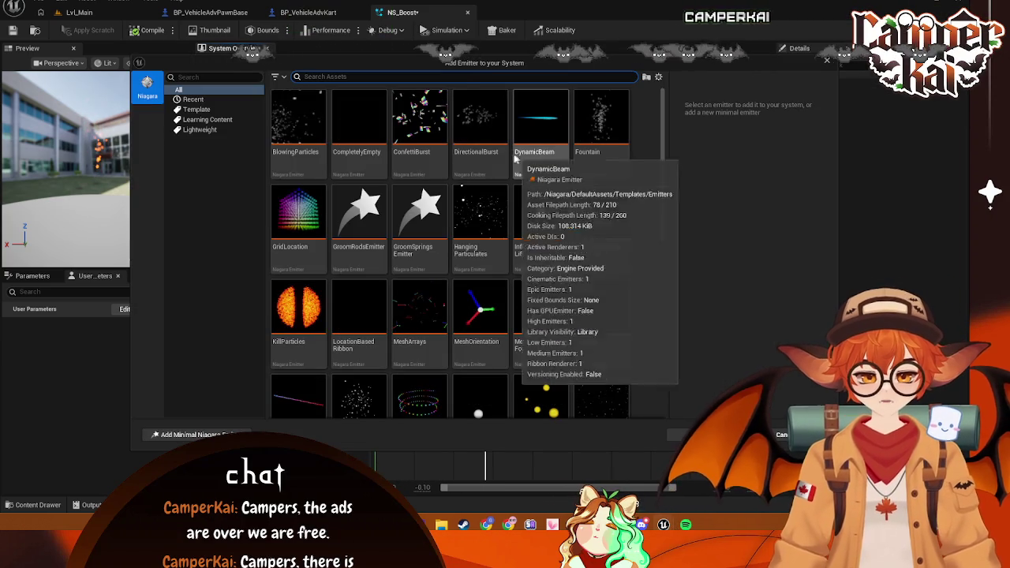
pyautogui.write('f')
pyautogui.write('ount')
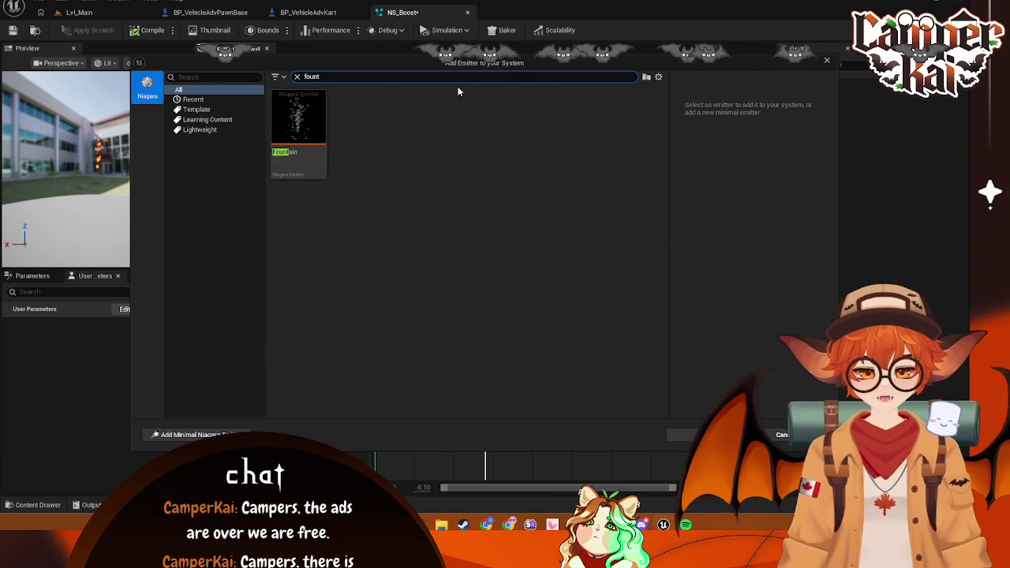
pyautogui.click(312, 122)
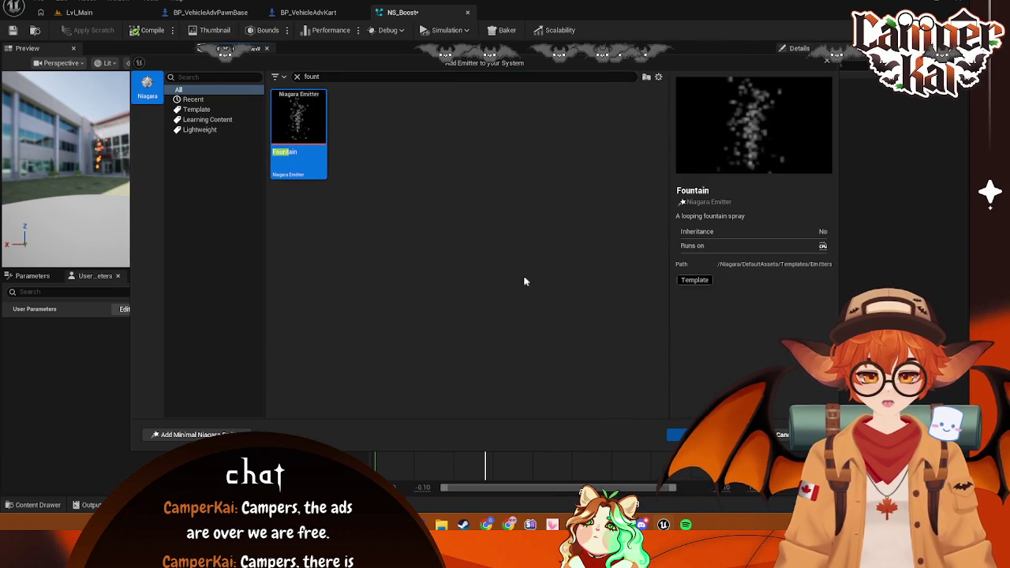
pyautogui.press('Return')
# Place the new Fountain node beside E_Fire and select E_Fire
pyautogui.moveTo(402, 284)
pyautogui.mouseDown()
pyautogui.moveTo(428, 337)
pyautogui.moveTo(459, 369)
pyautogui.mouseUp()
pyautogui.moveTo(613, 197); pyautogui.dragTo(553, 135)
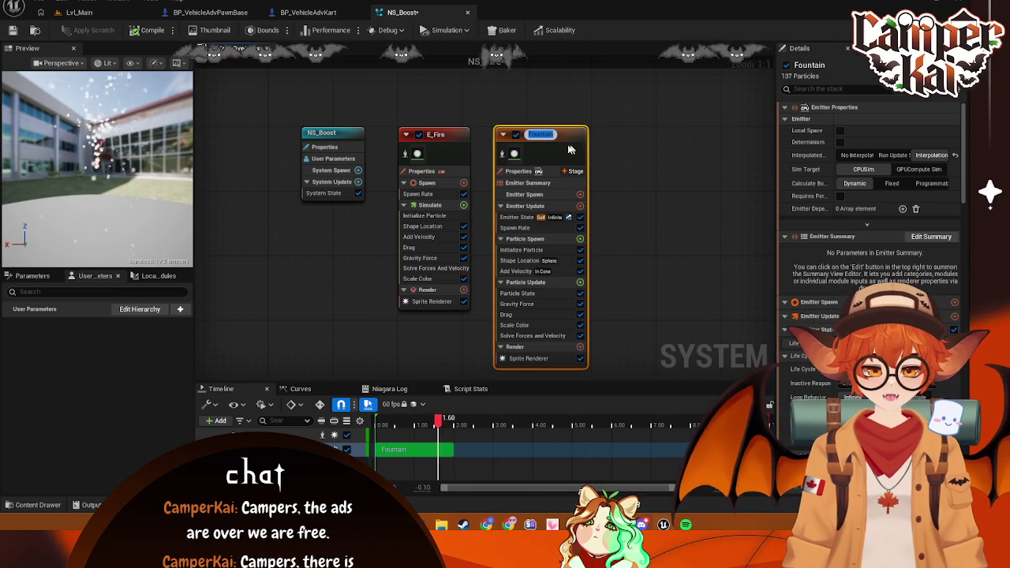
pyautogui.click(460, 136)
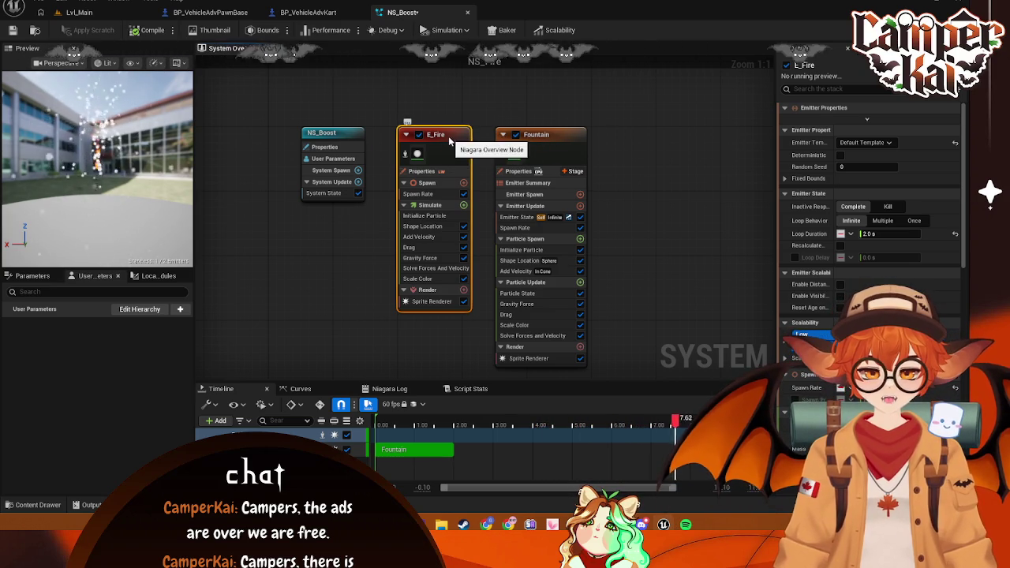
pyautogui.rightClick(855, 63)
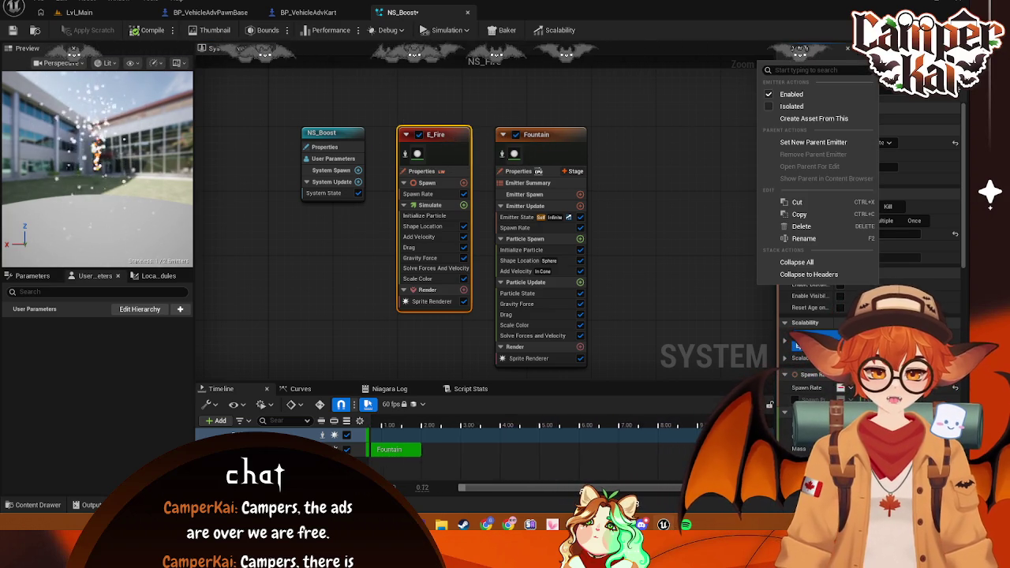
pyautogui.click(586, 141)
pyautogui.click(664, 168)
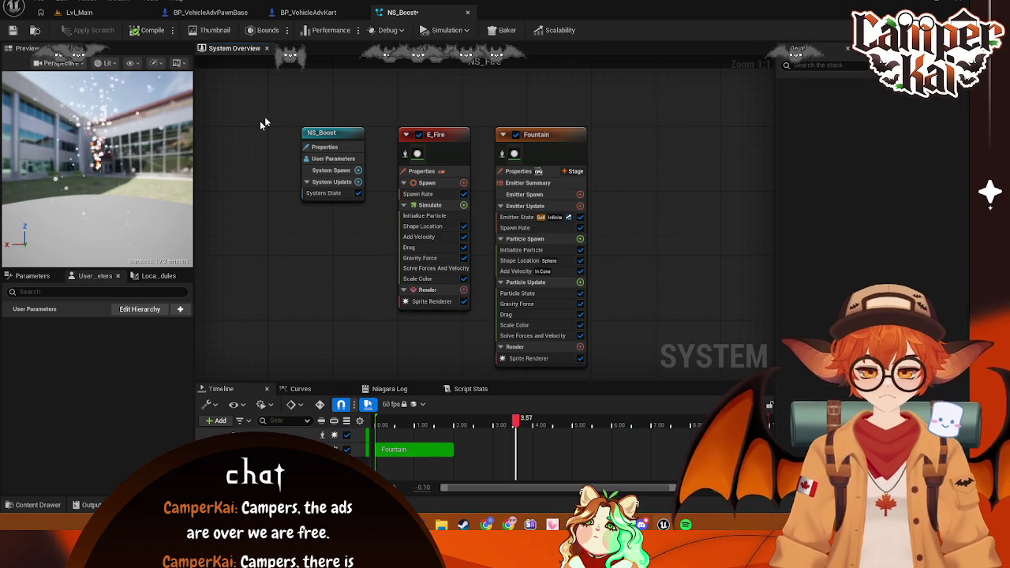
pyautogui.press('super+shift+s')
pyautogui.moveTo(288, 108)
pyautogui.mouseDown()
pyautogui.moveTo(616, 387)
pyautogui.moveTo(604, 384)
pyautogui.mouseUp()
pyautogui.click(334, 399)
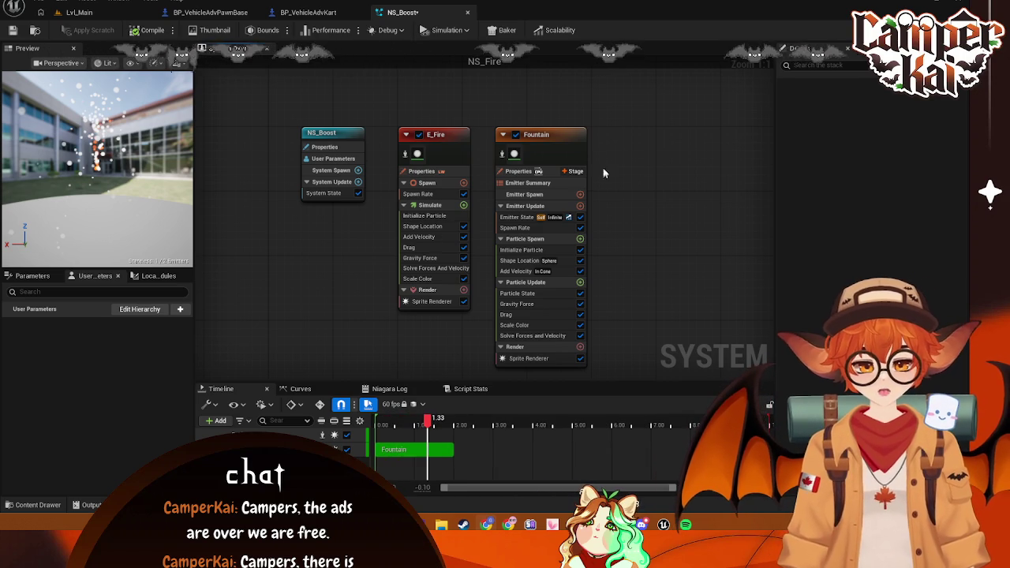
pyautogui.click(541, 141)
# Rename NS_Boost's Fountain emitter node to E_Smoke using Rename Emitter
pyautogui.rightClick(550, 132)
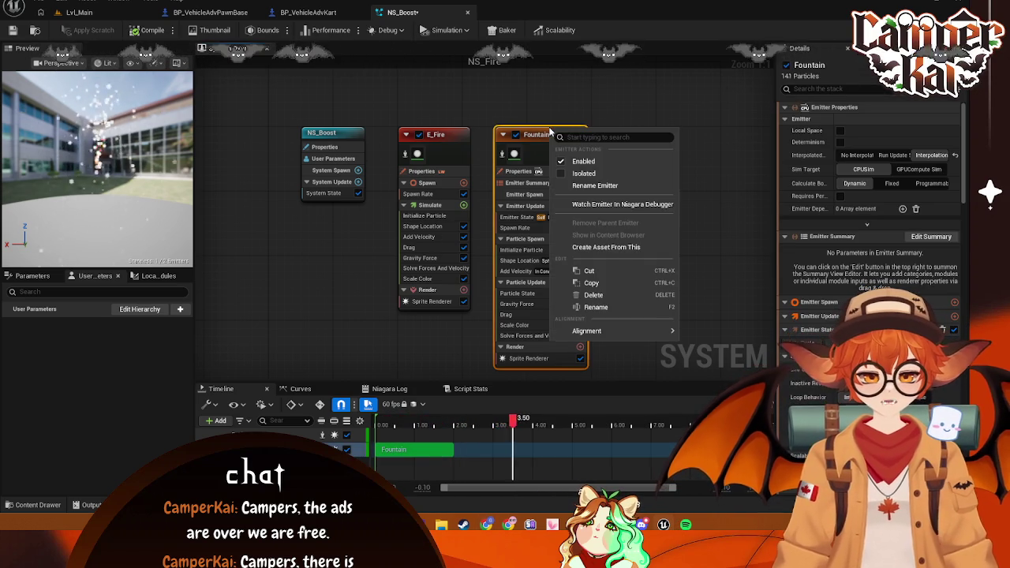
pyautogui.click(603, 307)
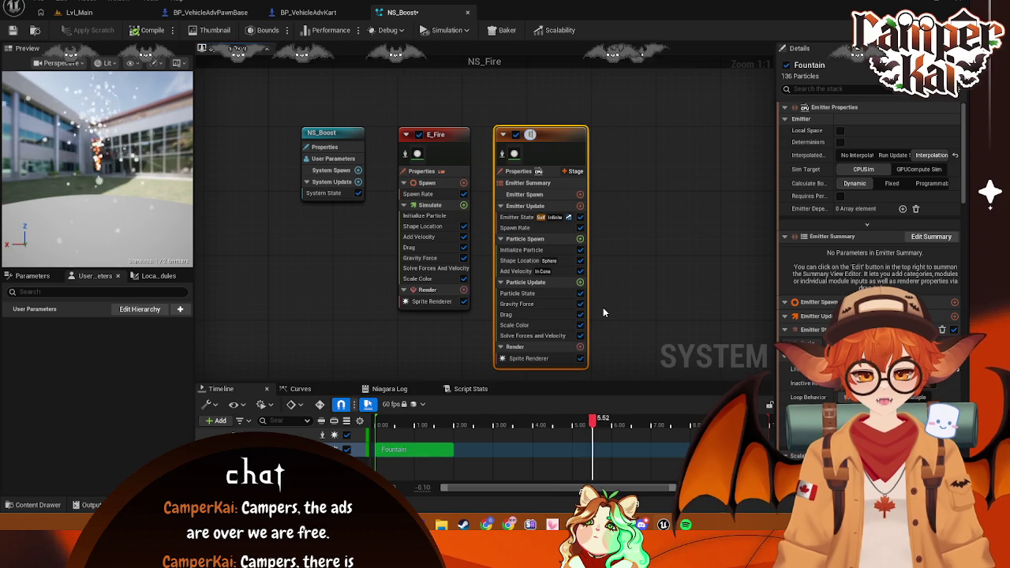
pyautogui.click(533, 134)
pyautogui.write('E_Sn')
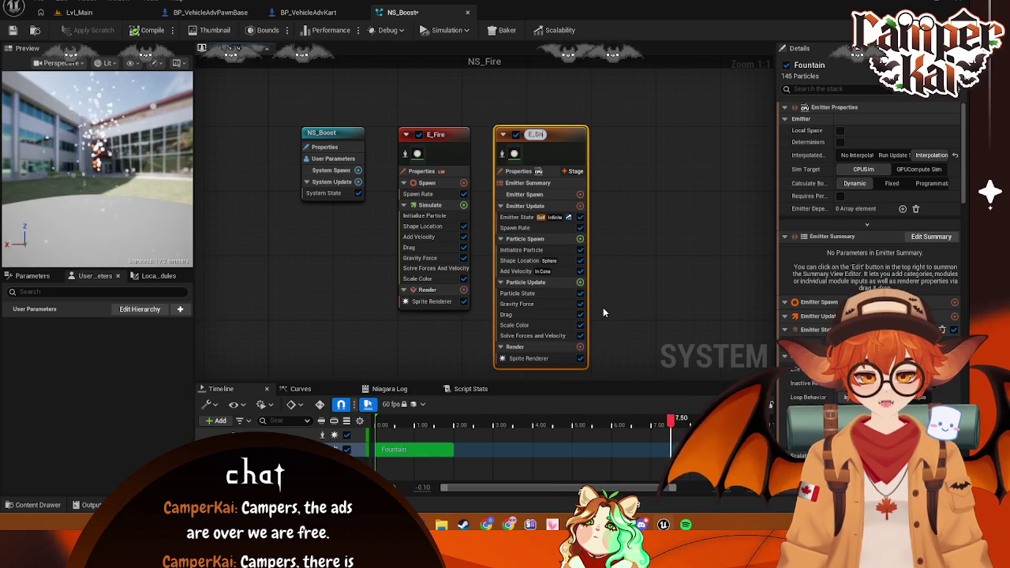
pyautogui.write('moke')
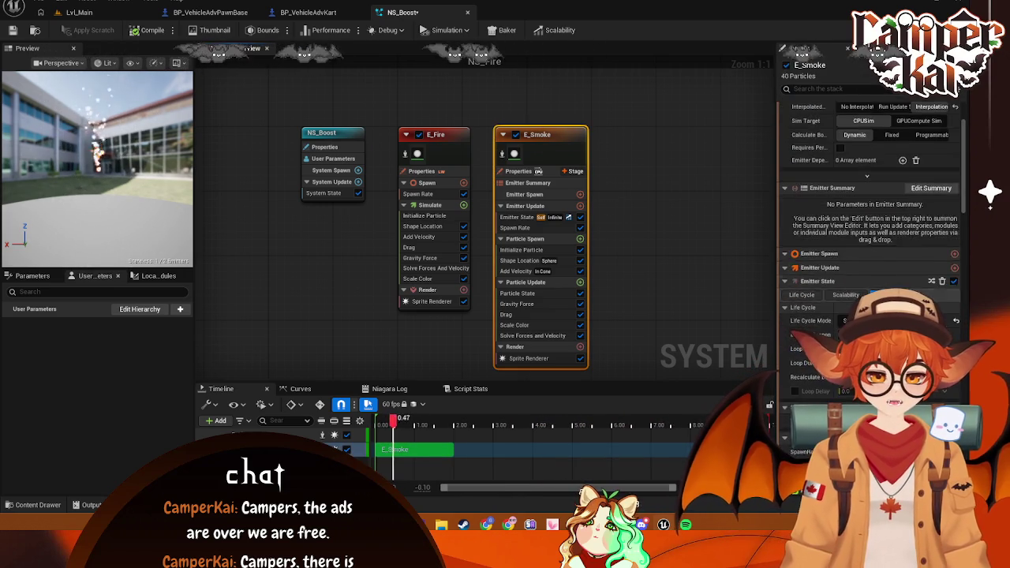
pyautogui.scroll(-6, 861, 268)
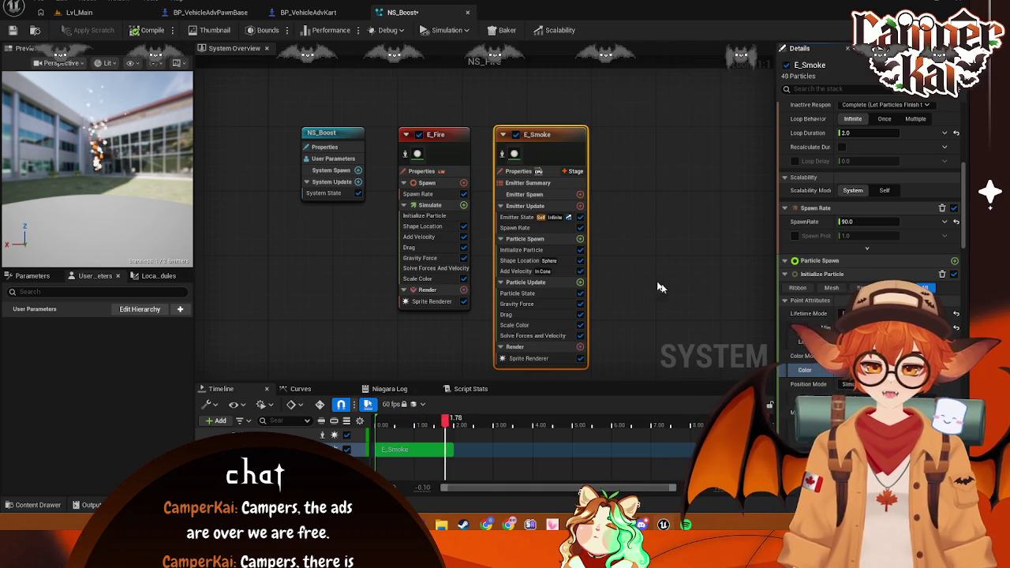
# Set E_Smoke's Initialize Particle colour to a dark grey with partly reduced opacity
pyautogui.click(868, 369)
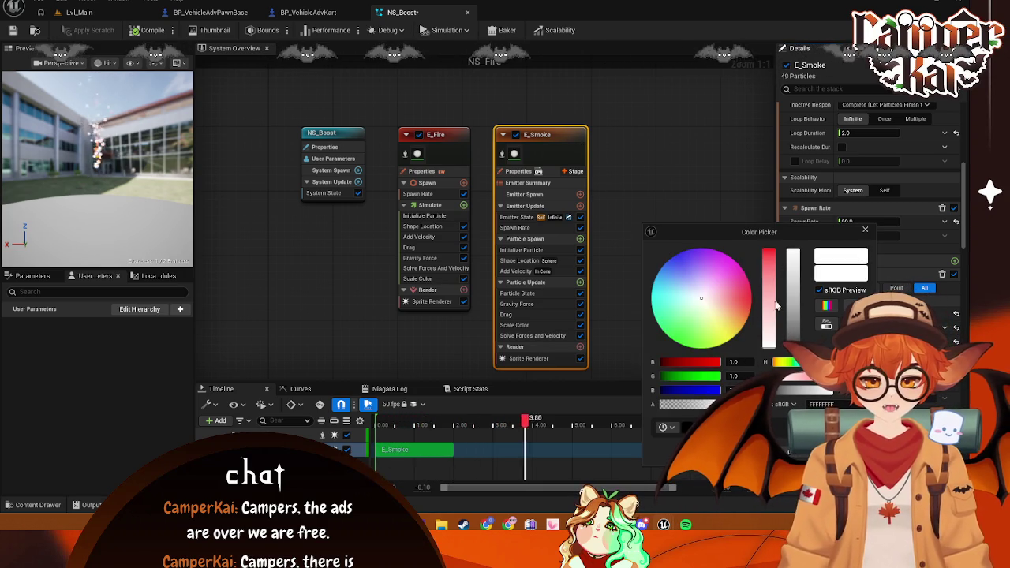
pyautogui.moveTo(793, 315); pyautogui.dragTo(804, 341)
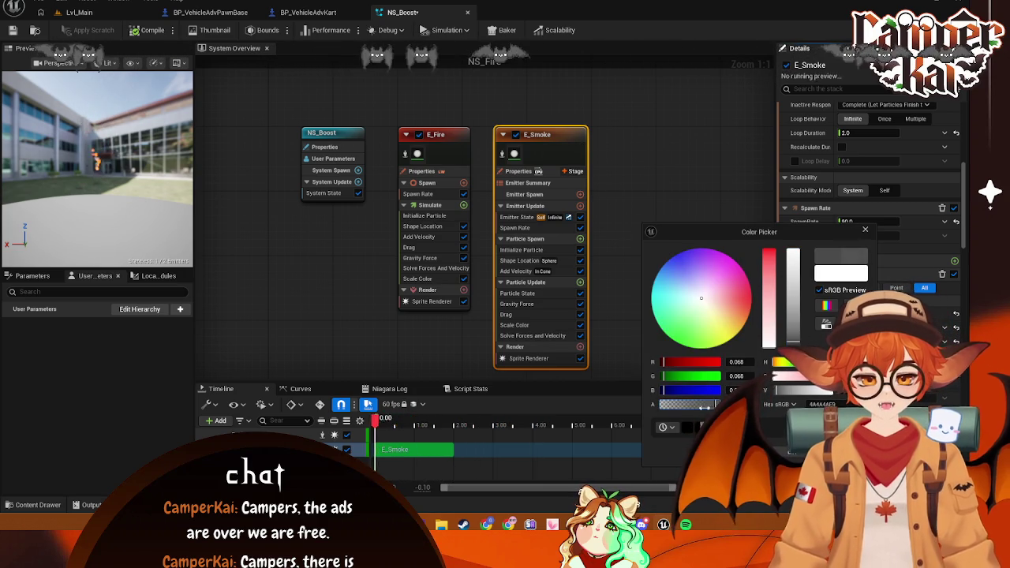
pyautogui.click(677, 406)
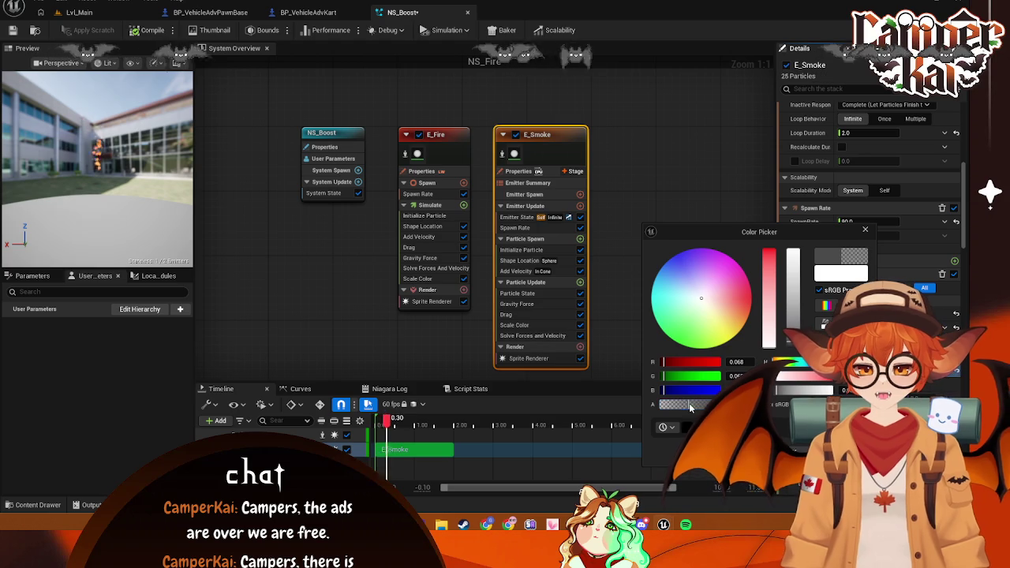
pyautogui.moveTo(678, 412); pyautogui.dragTo(719, 402)
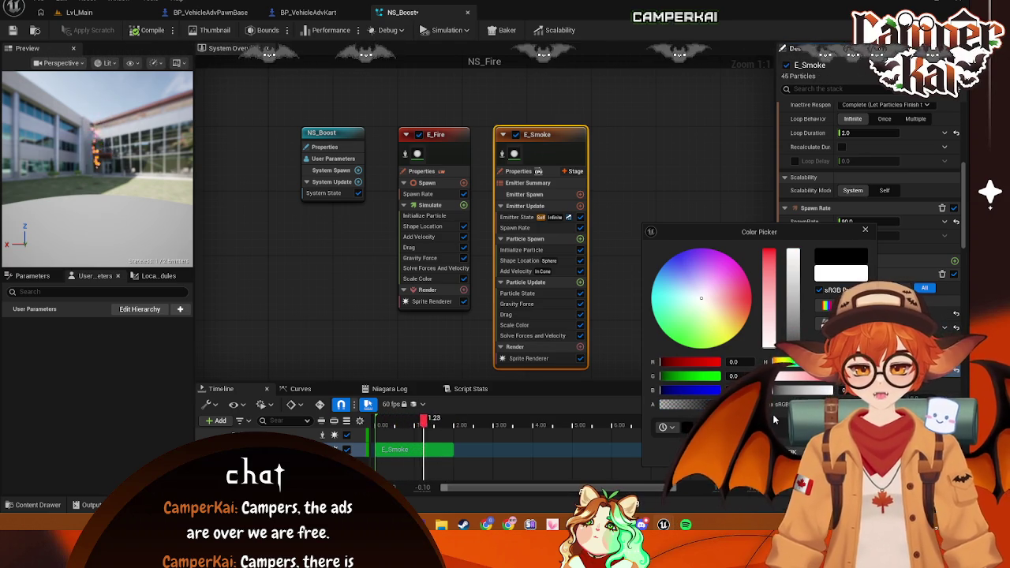
pyautogui.click(800, 455)
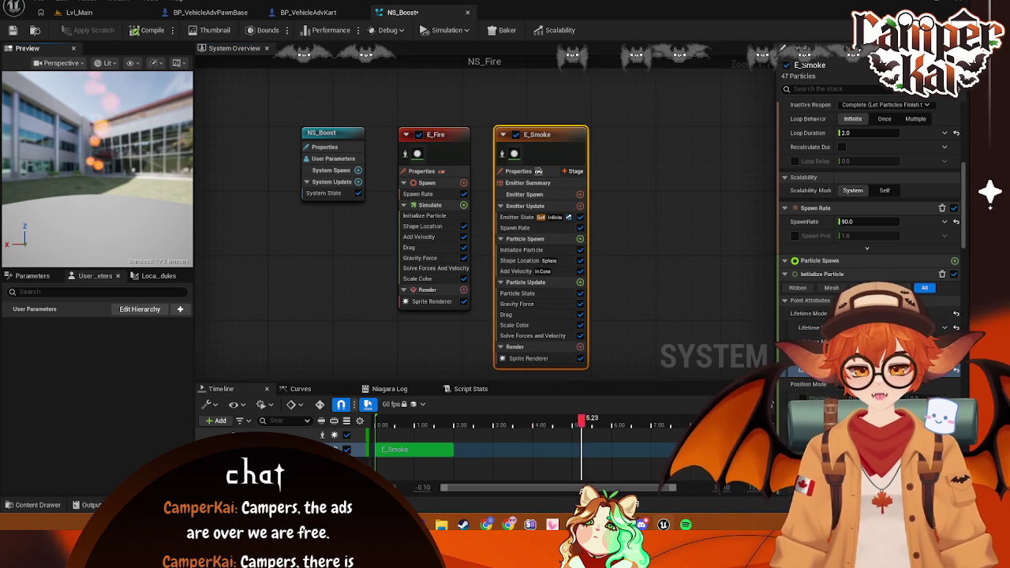
pyautogui.moveTo(107, 152)
pyautogui.mouseDown()
pyautogui.moveTo(118, 135)
pyautogui.moveTo(102, 146)
pyautogui.moveTo(108, 177)
pyautogui.mouseUp()
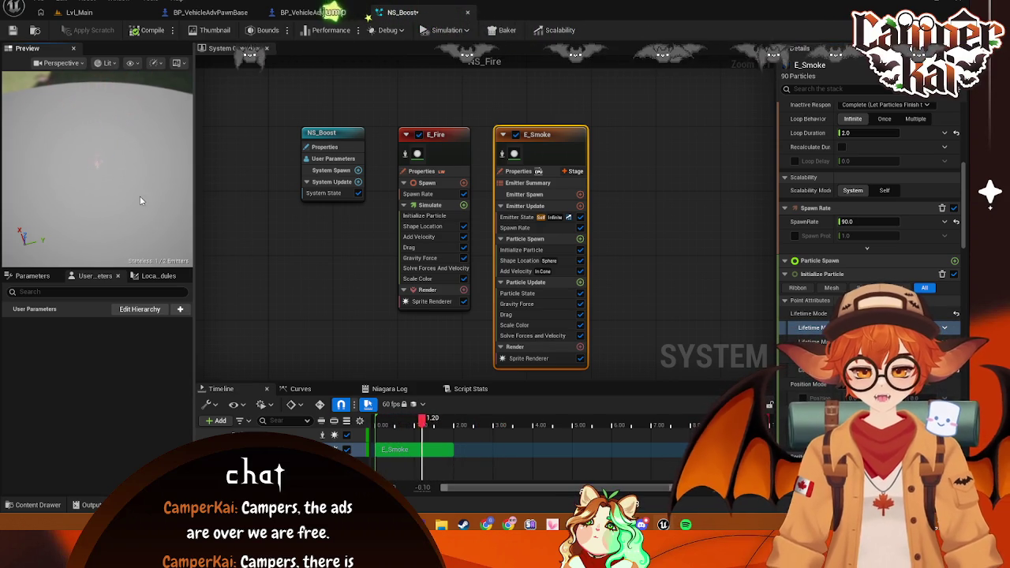
pyautogui.moveTo(115, 195)
pyautogui.mouseDown()
pyautogui.moveTo(115, 150)
pyautogui.moveTo(95, 138)
pyautogui.mouseUp()
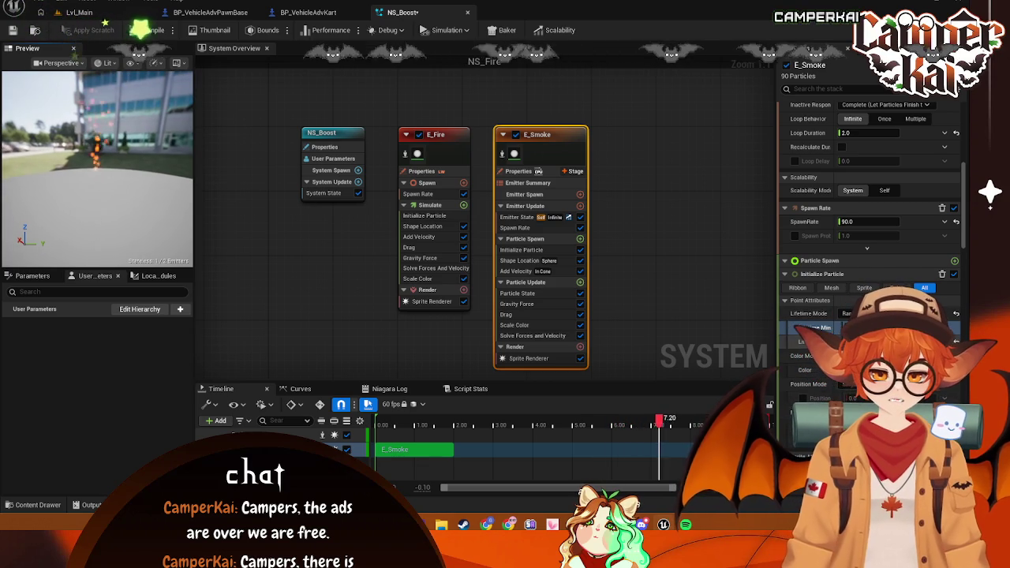
# Recheck E_Smoke's particle colour and close the picker without changes
pyautogui.click(860, 369)
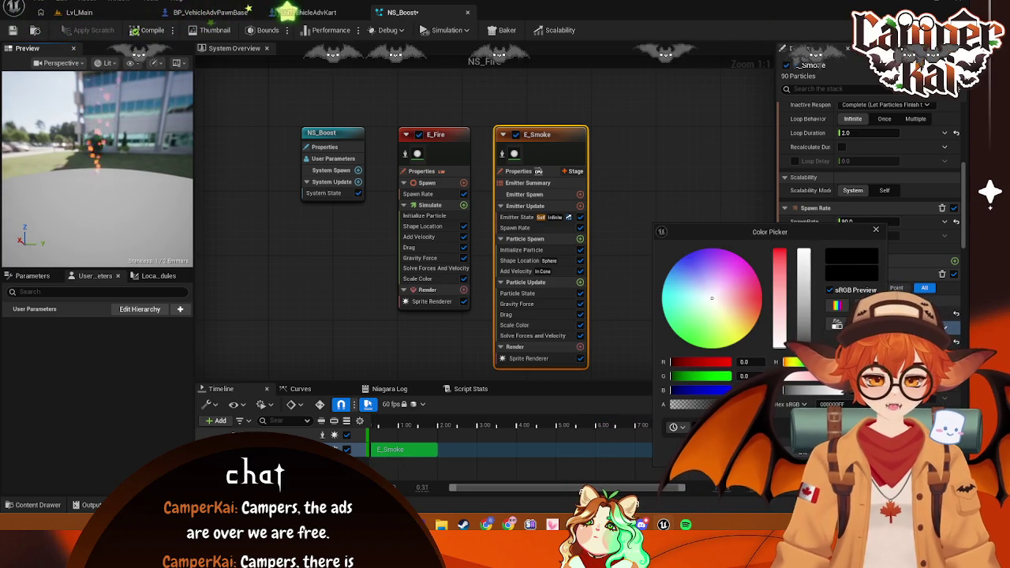
pyautogui.press('Escape')
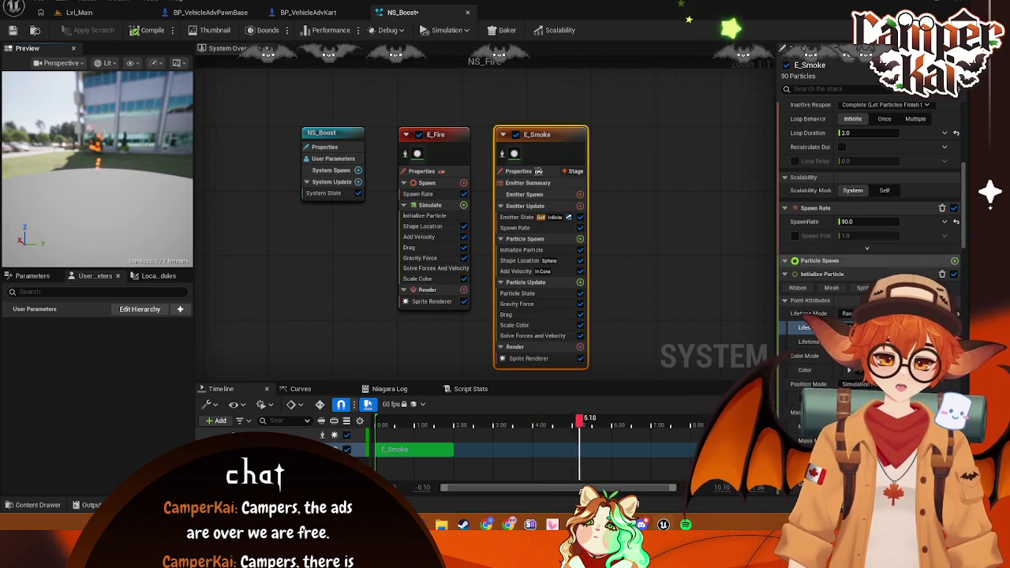
pyautogui.scroll(-2, 868, 237)
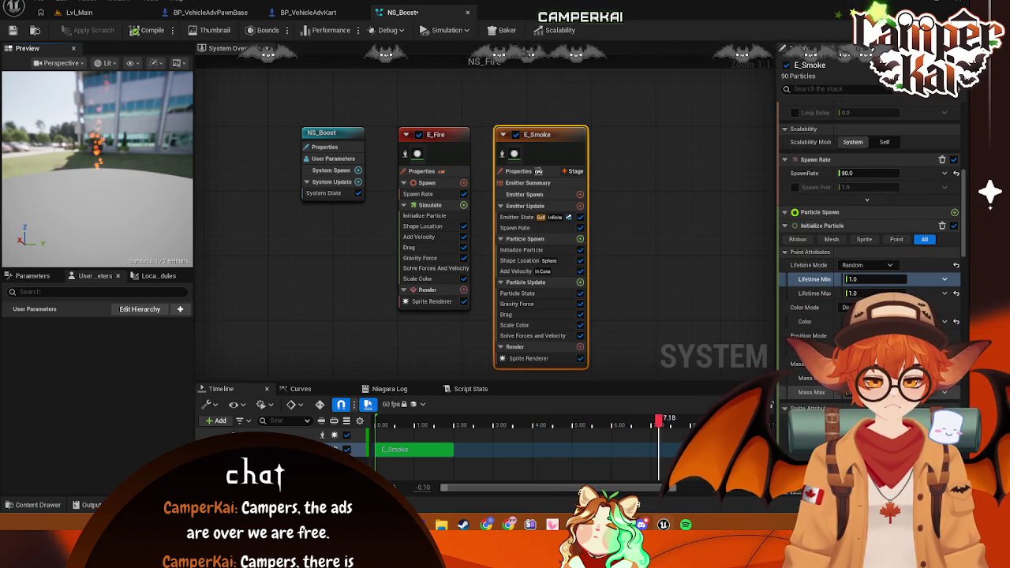
pyautogui.scroll(-2, 868, 237)
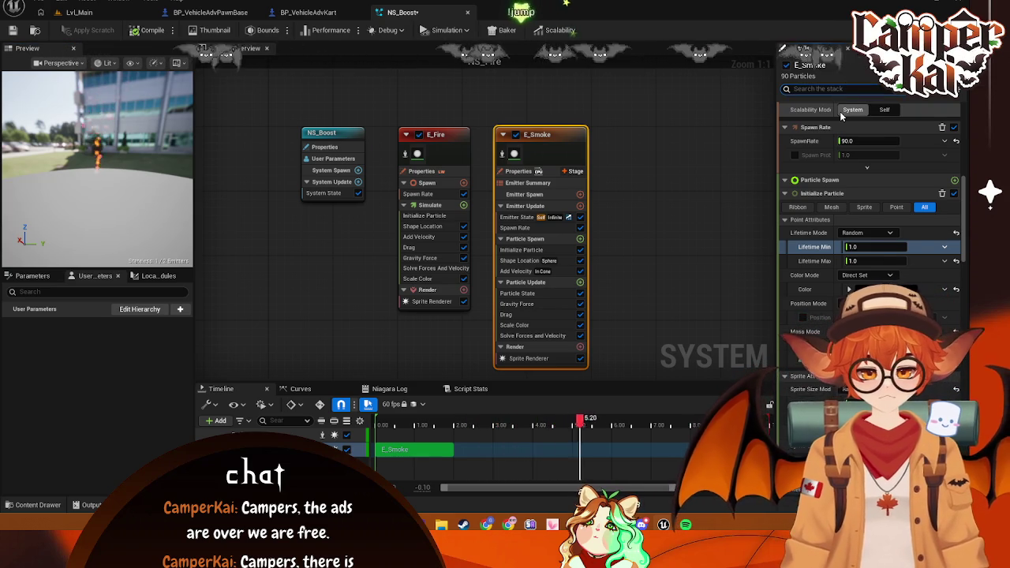
# Filter the stack for 'dis', reselect E_Smoke and show its Add new Stage list
pyautogui.write('dis')
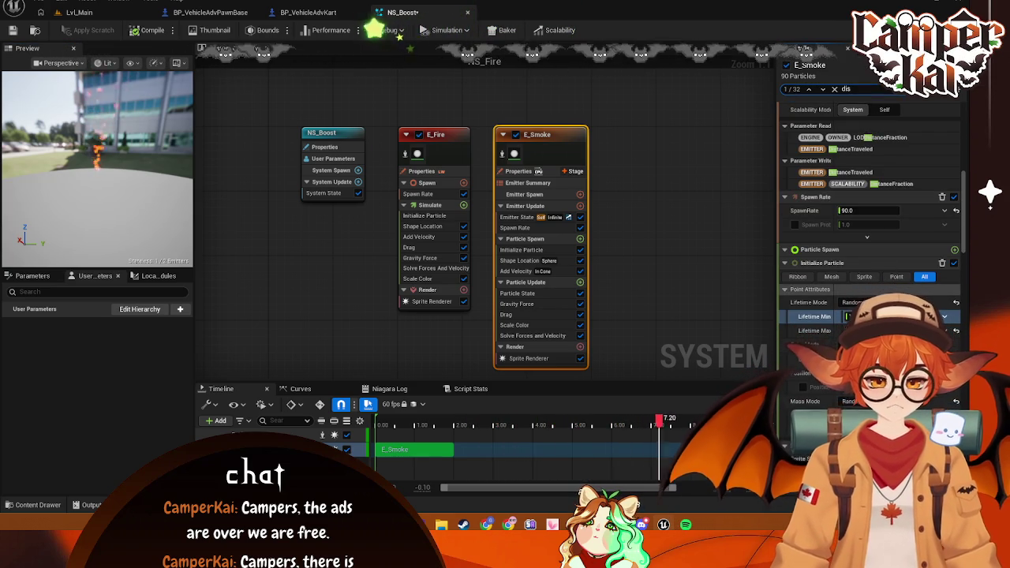
pyautogui.click(665, 276)
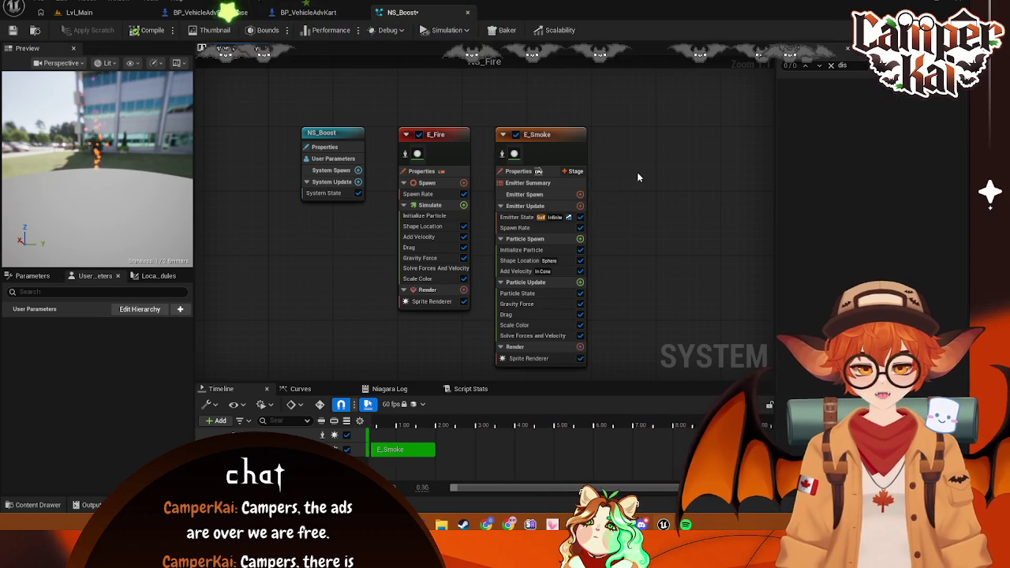
pyautogui.click(537, 135)
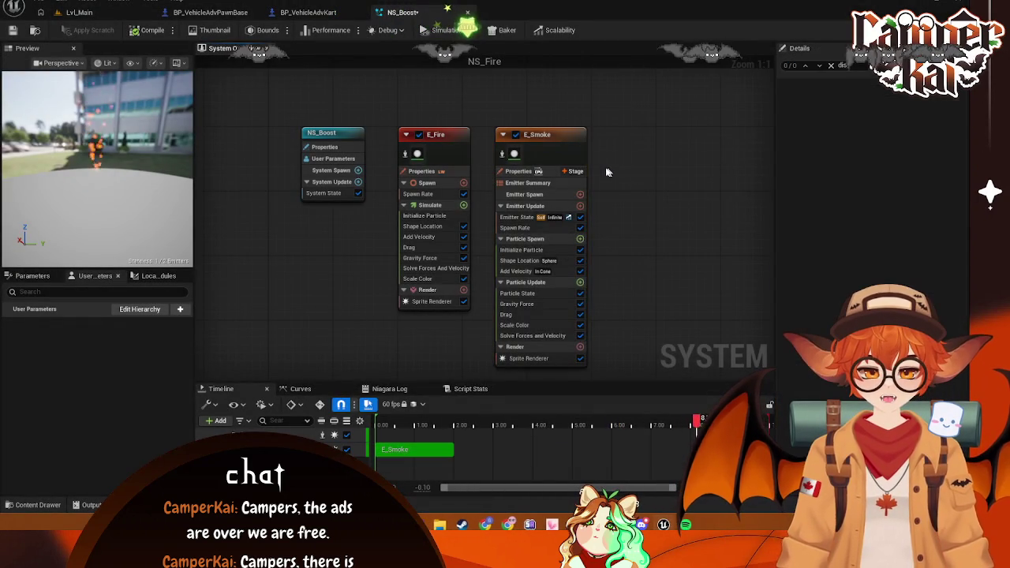
pyautogui.click(572, 171)
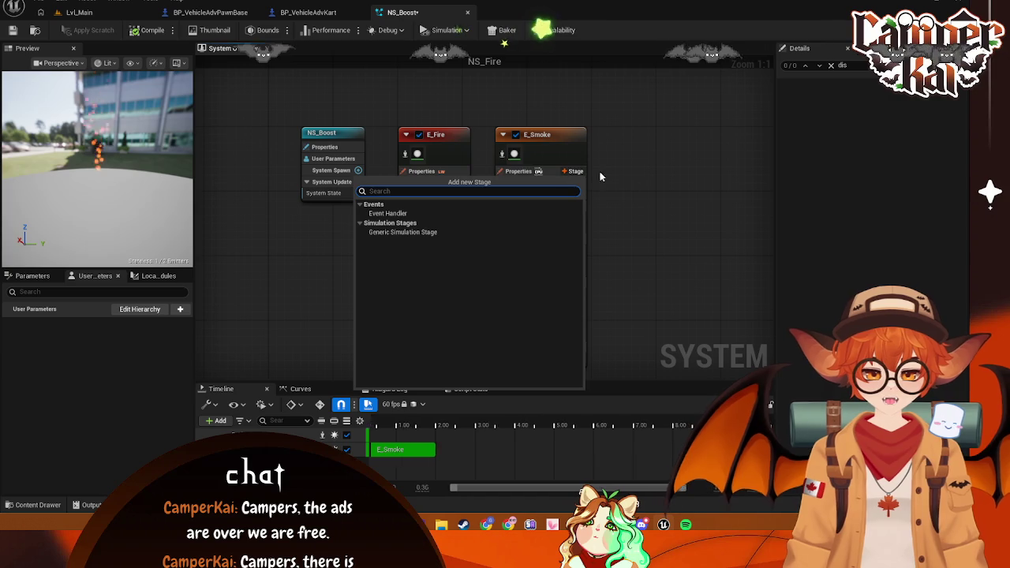
# Dismiss the stage list and take a screen capture of the emitter graph
pyautogui.click(639, 175)
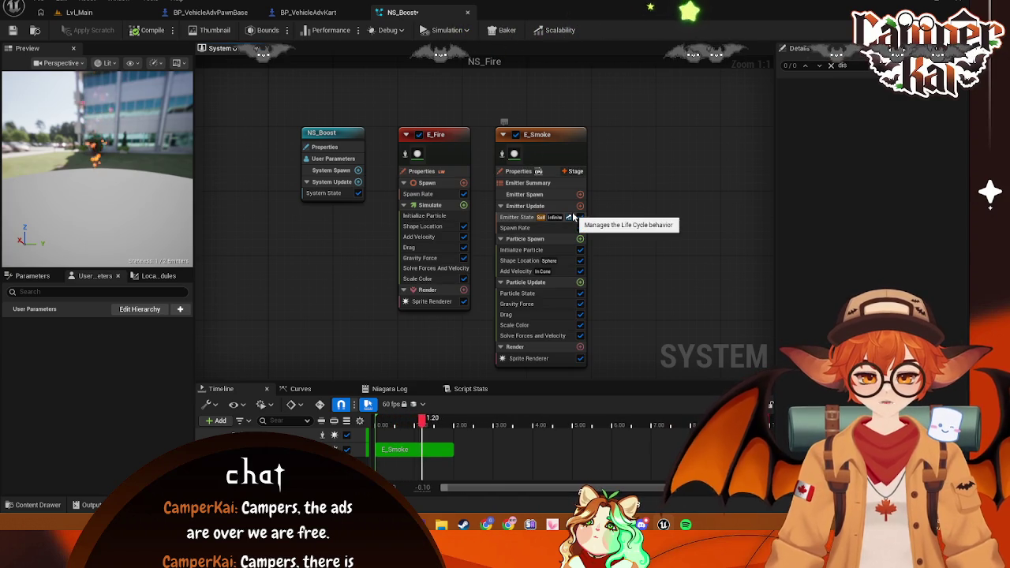
pyautogui.press('Print')
pyautogui.moveTo(259, 100); pyautogui.dragTo(613, 388)
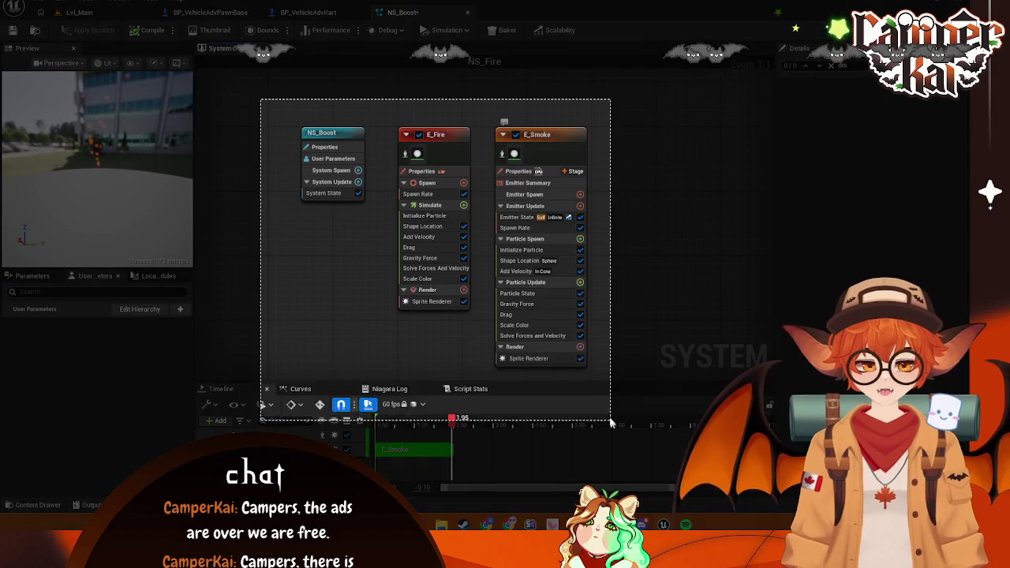
pyautogui.click(321, 408)
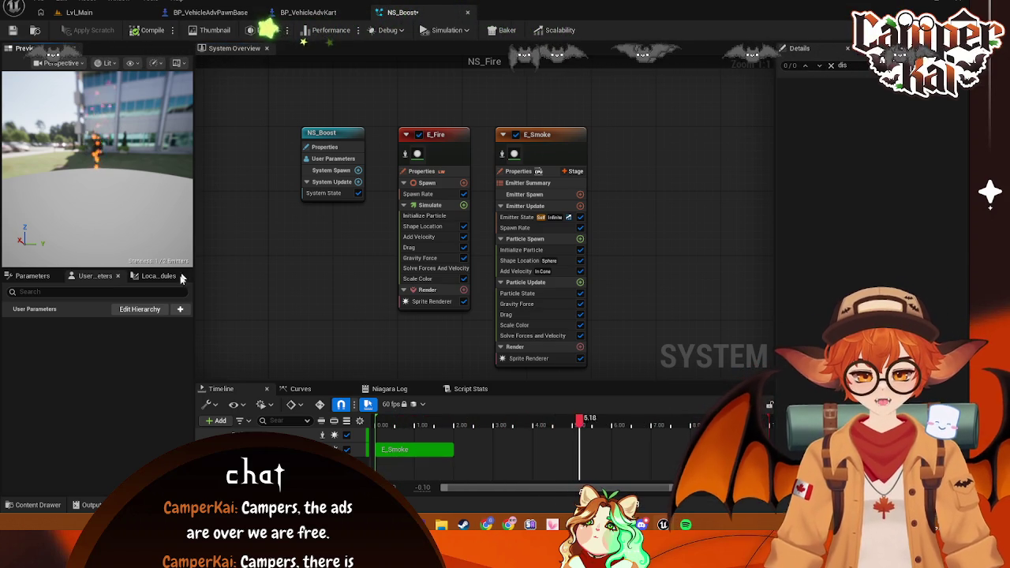
# Review NS_Boost and E_Fire settings, then set E_Smoke's Sim Target to GPUCompute Sim
pyautogui.click(331, 135)
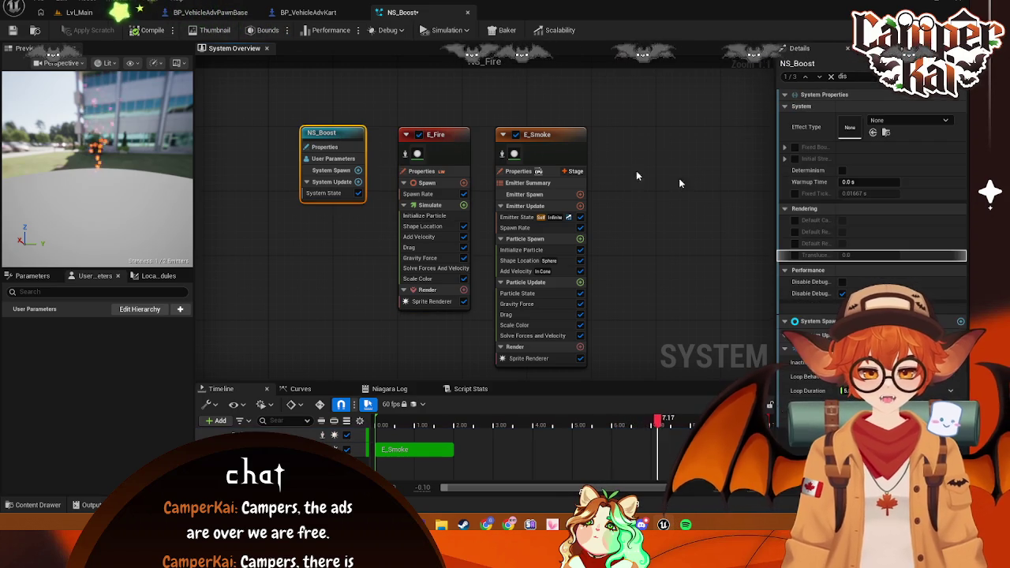
pyautogui.click(434, 136)
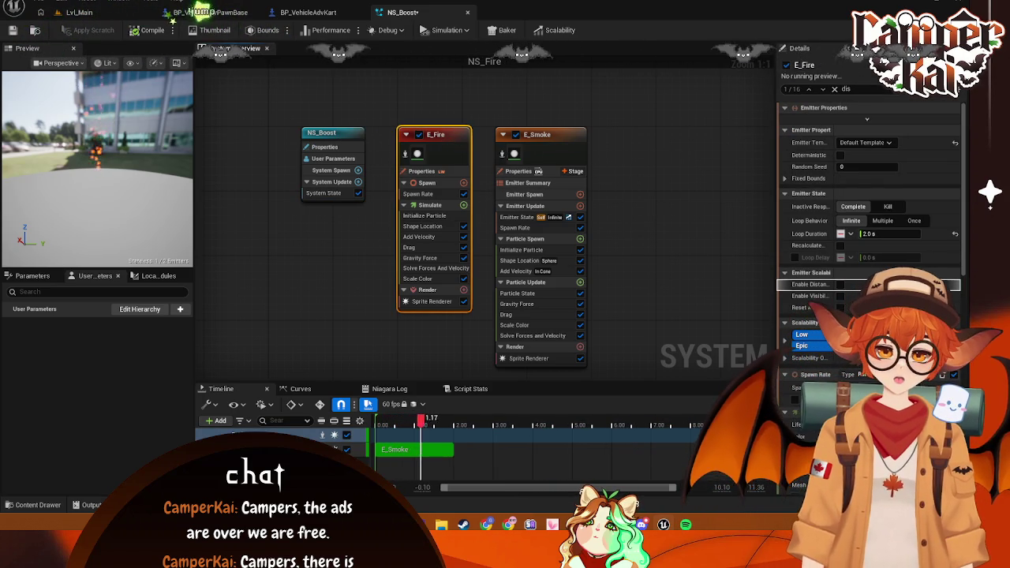
pyautogui.click(628, 222)
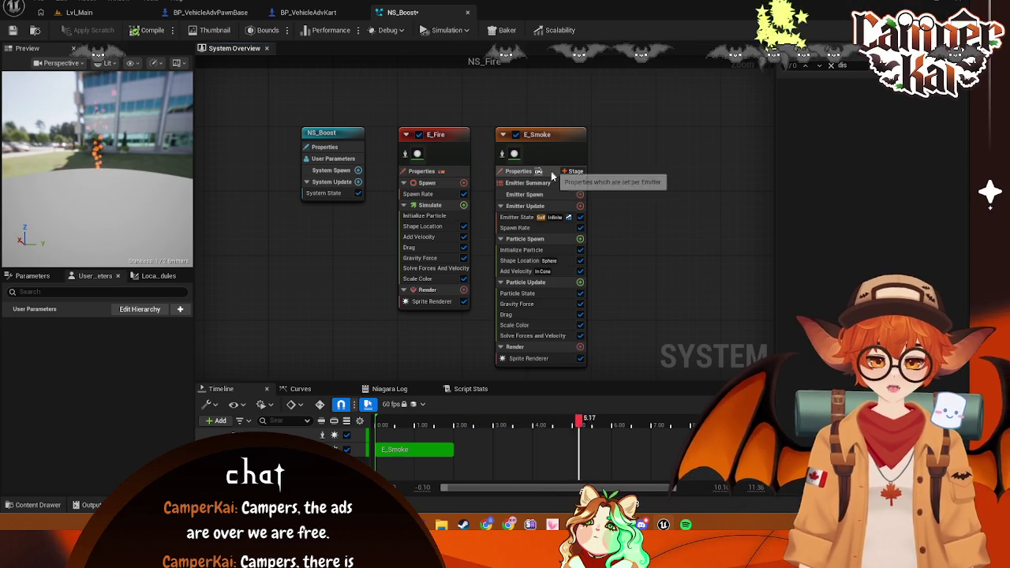
pyautogui.click(517, 171)
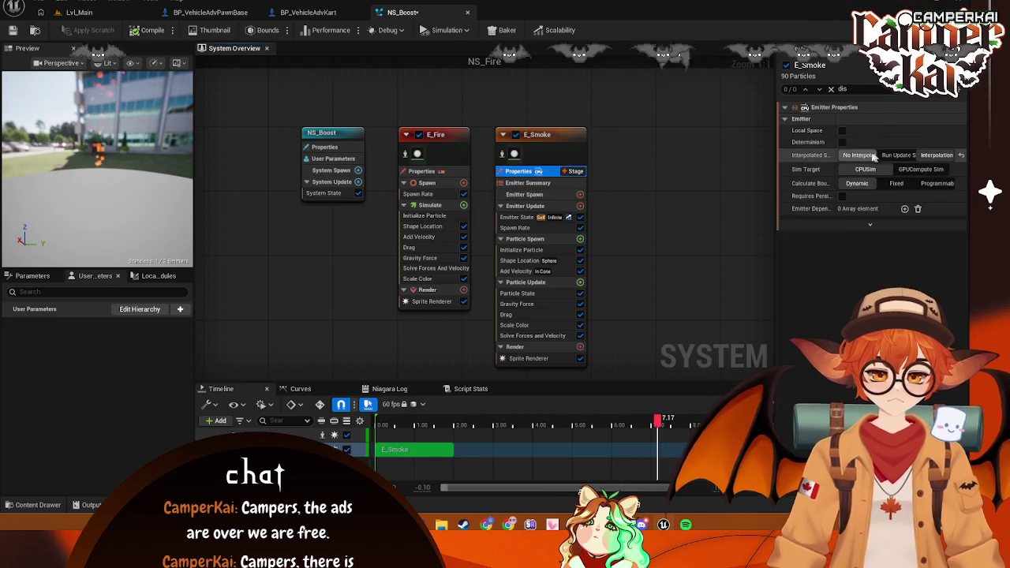
pyautogui.click(917, 173)
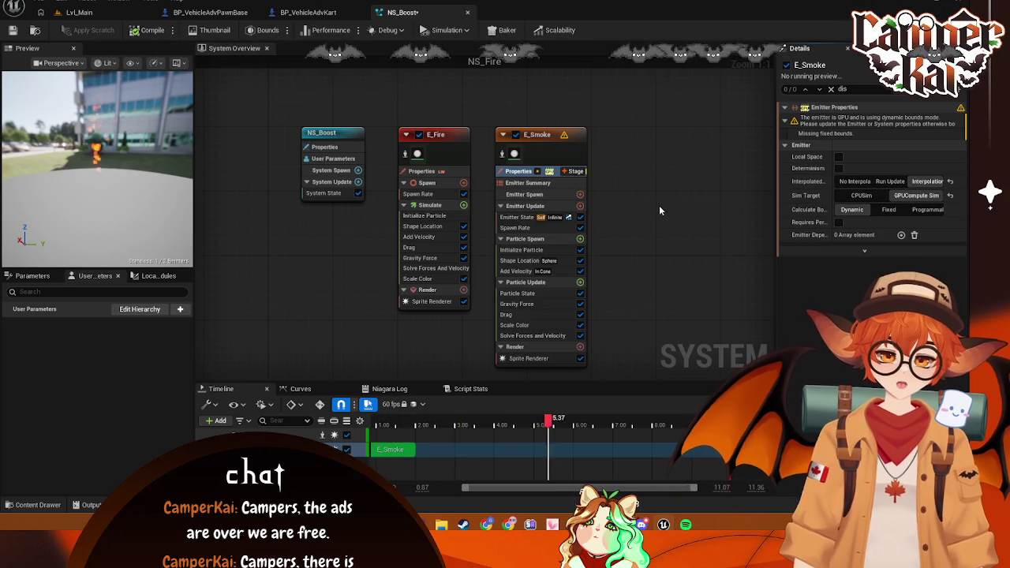
# Delete the E_Fire and E_Smoke emitters from NS_Boost
pyautogui.click(448, 134)
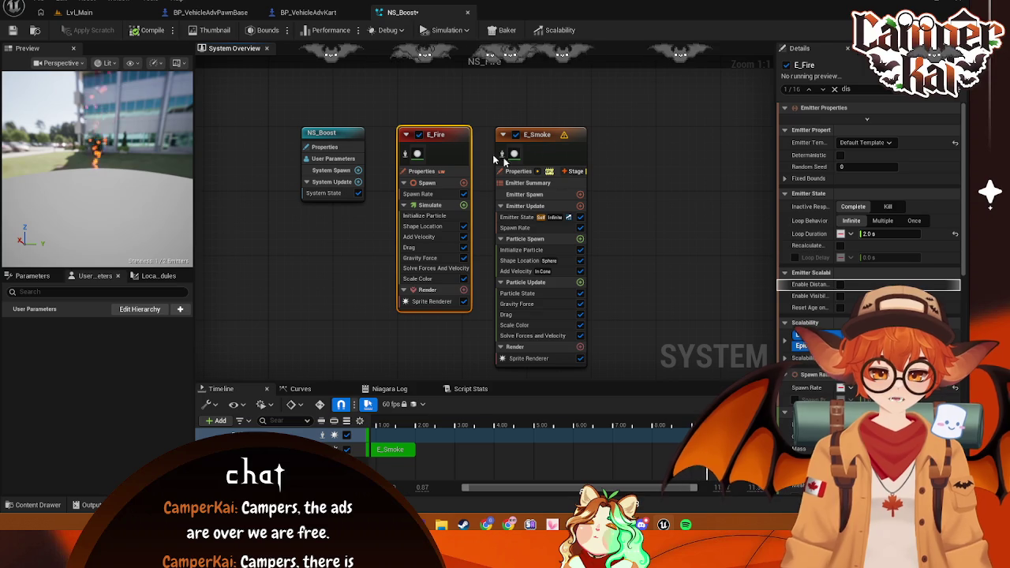
pyautogui.press('Delete')
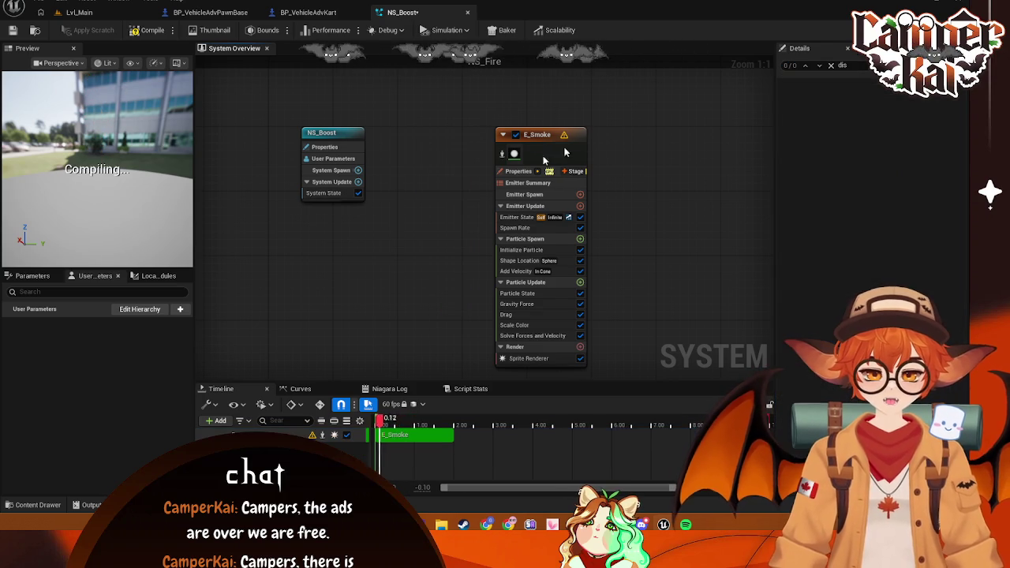
pyautogui.click(513, 136)
pyautogui.press('Delete')
# Add a Fountain emitter to the system from the emitter template browser
pyautogui.rightClick(398, 149)
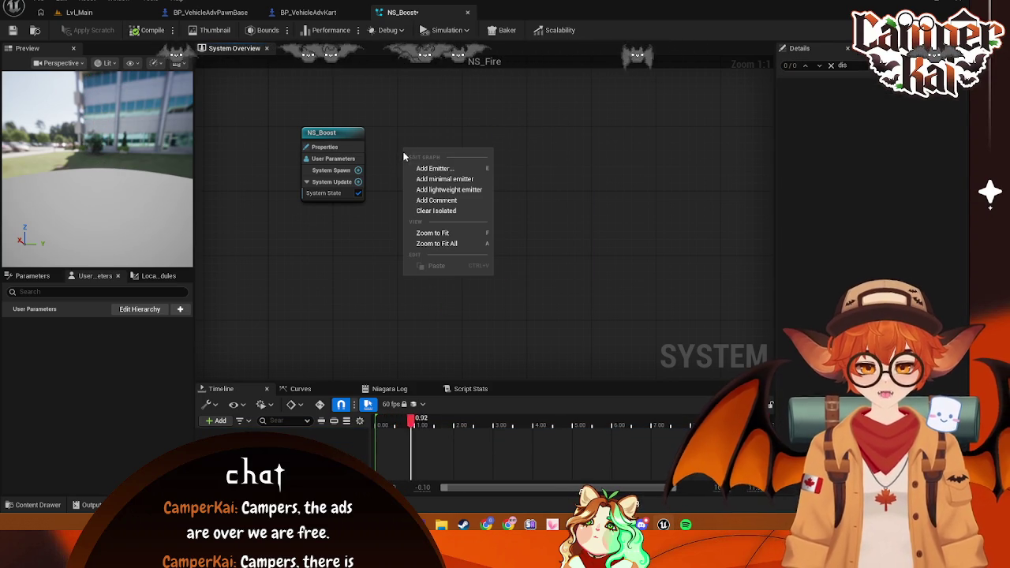
pyautogui.click(426, 169)
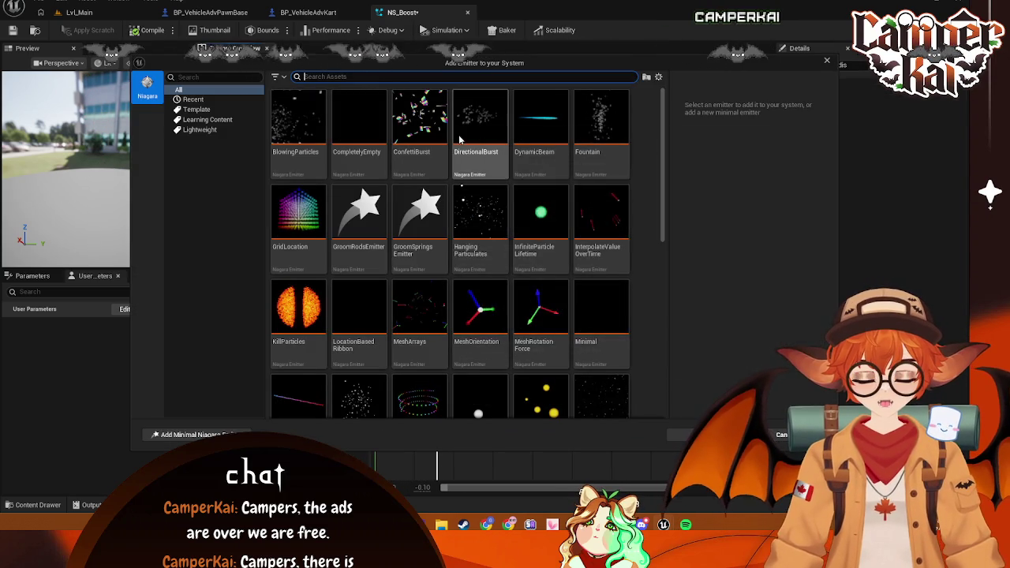
pyautogui.write('fount')
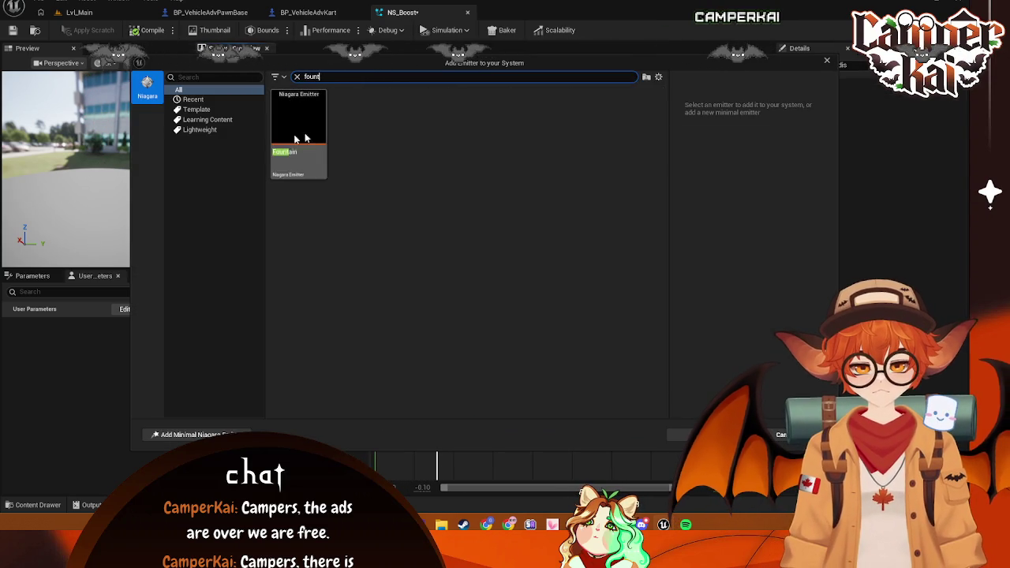
pyautogui.click(324, 134)
pyautogui.press('Return')
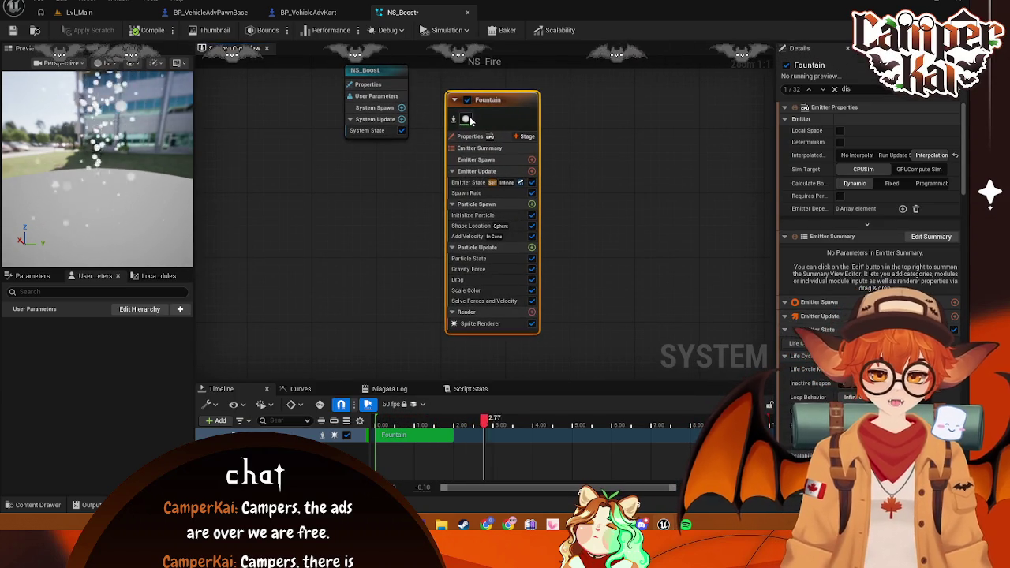
# Tint the Fountain's Initialize Particle colour a saturated magenta
pyautogui.click(479, 324)
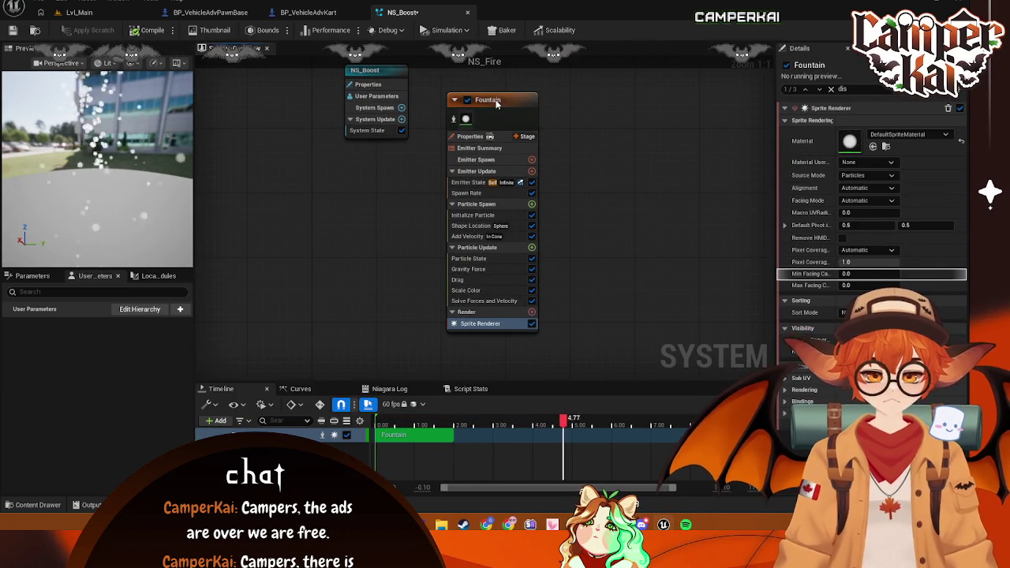
pyautogui.click(497, 100)
pyautogui.scroll(-10, 875, 244)
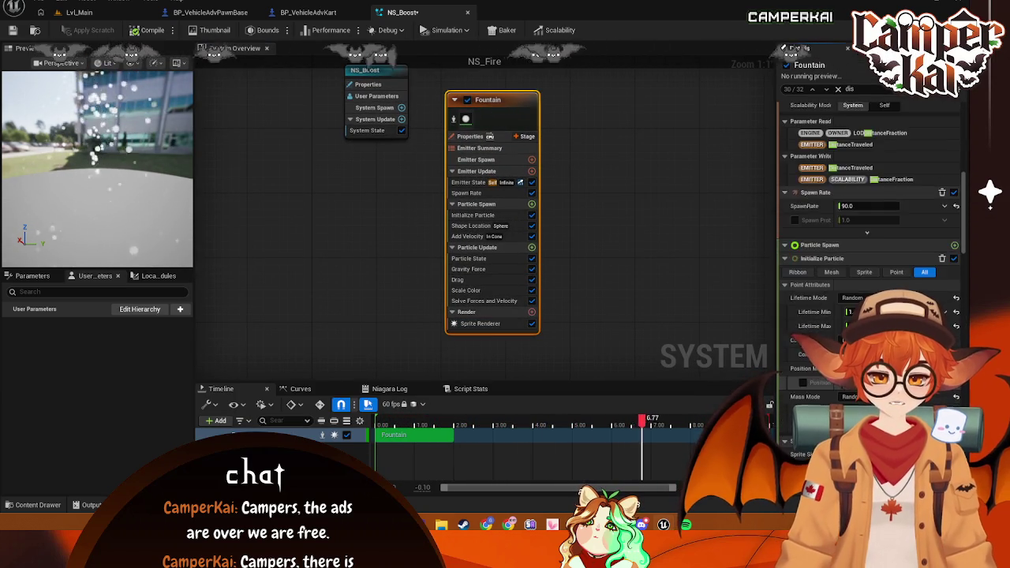
pyautogui.click(885, 257)
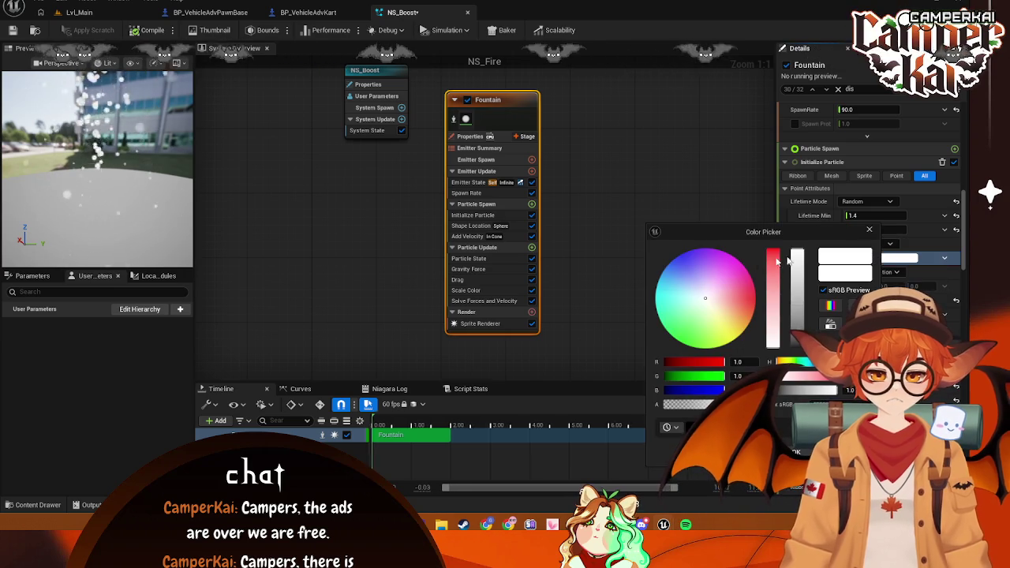
pyautogui.click(721, 291)
pyautogui.moveTo(721, 290); pyautogui.dragTo(739, 260)
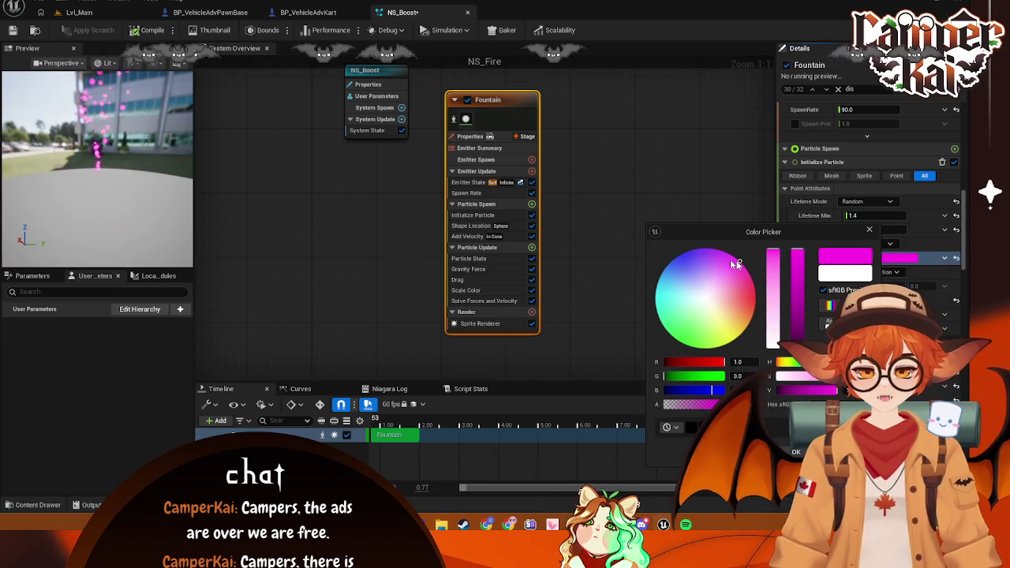
pyautogui.rightClick(585, 135)
# Add a second Fountain emitter and place Fountain001 beside the first one
pyautogui.click(606, 149)
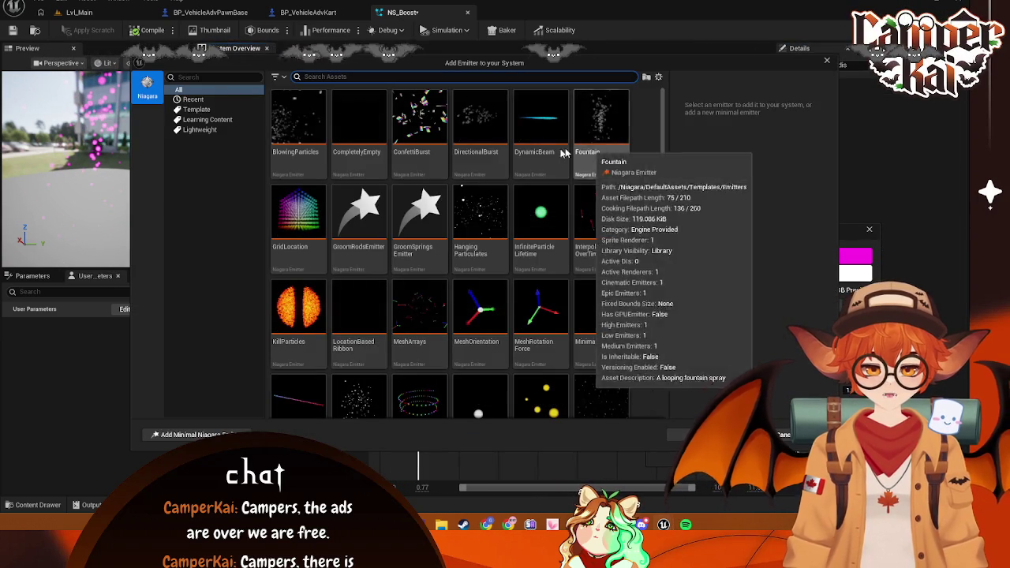
pyautogui.write('foun')
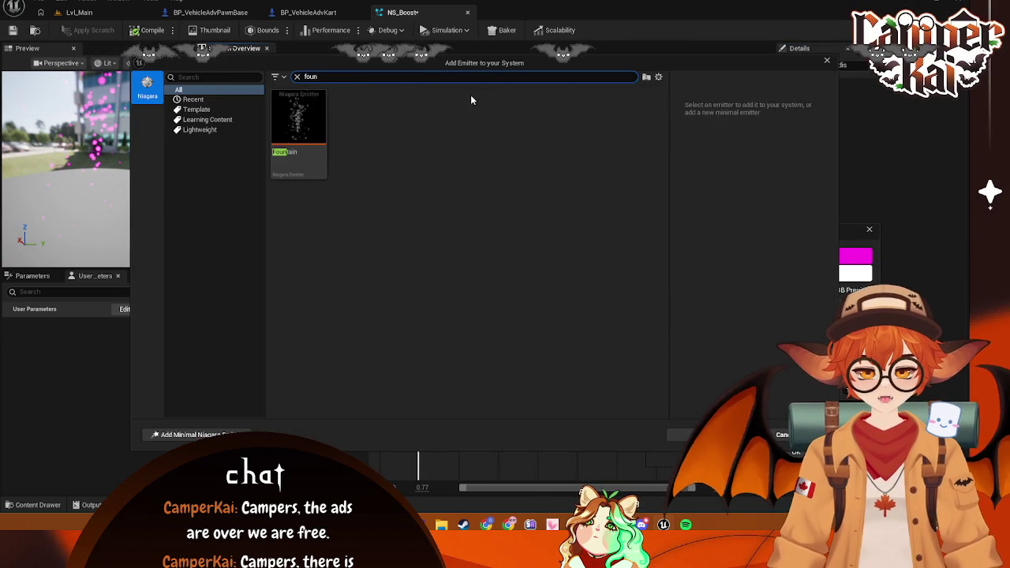
pyautogui.click(316, 125)
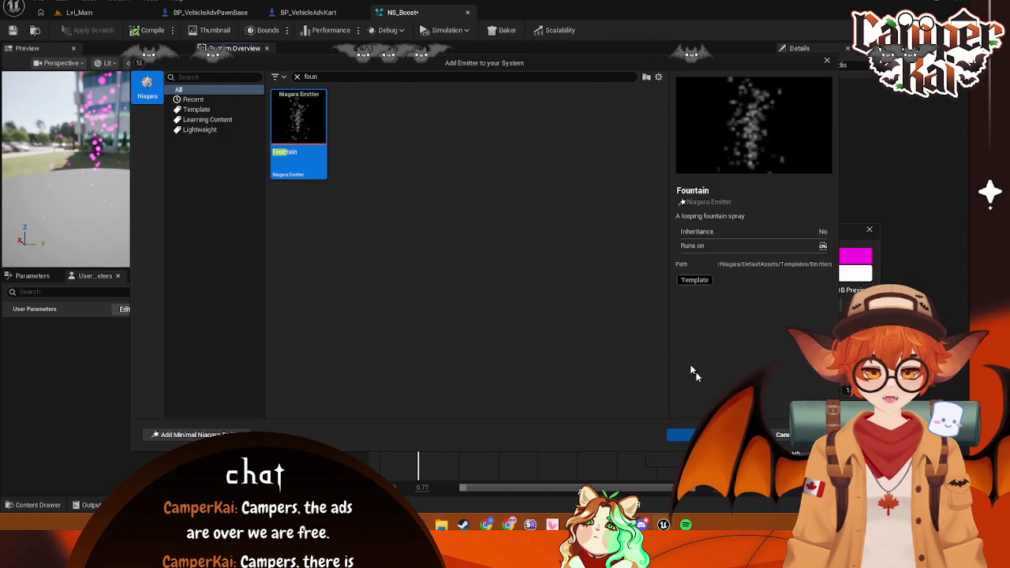
pyautogui.click(680, 435)
pyautogui.moveTo(401, 162); pyautogui.dragTo(395, 134)
pyautogui.moveTo(498, 198); pyautogui.dragTo(466, 120)
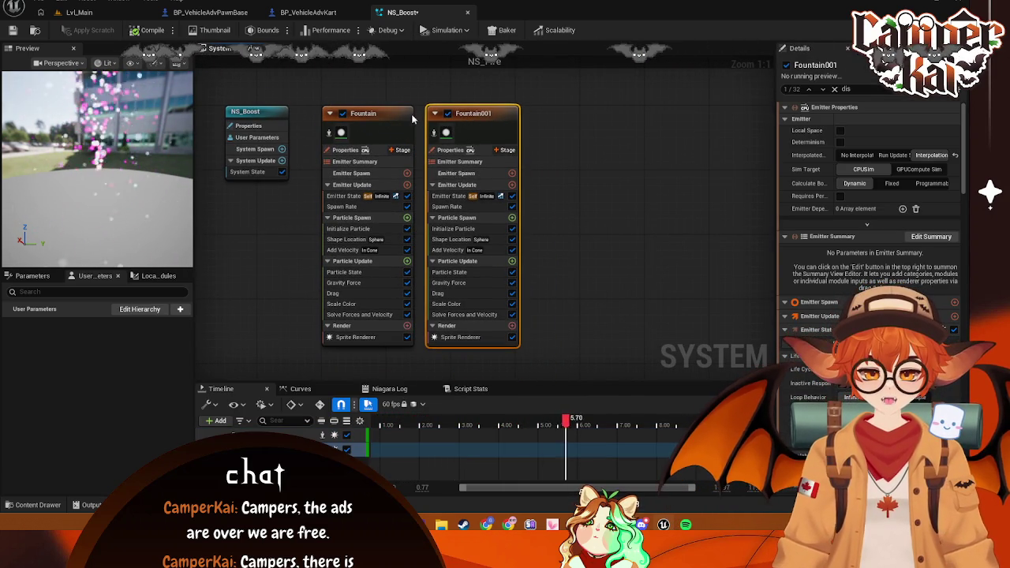
# Rename the first Fountain emitter to E_Fire
pyautogui.rightClick(384, 113)
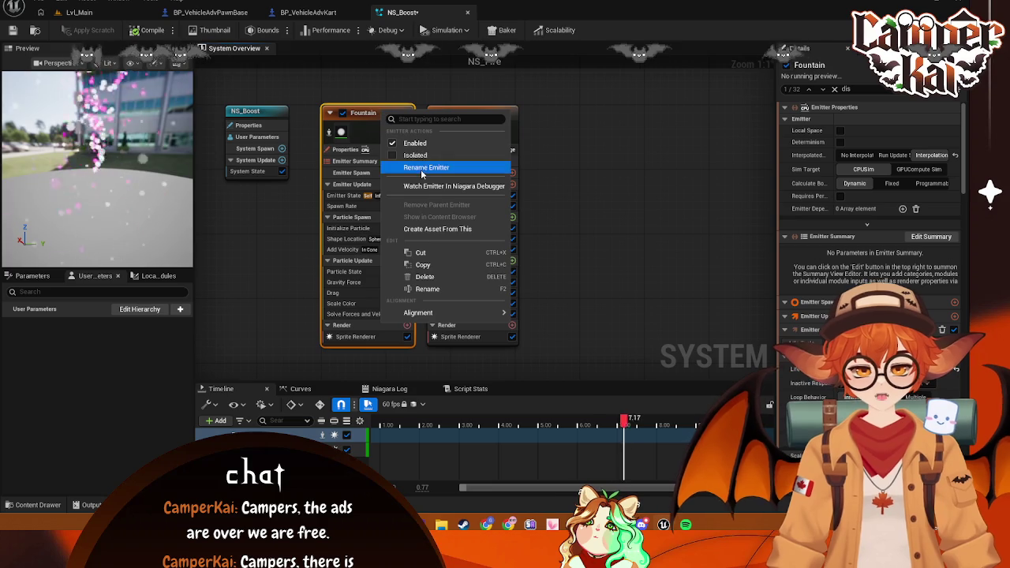
pyautogui.click(442, 289)
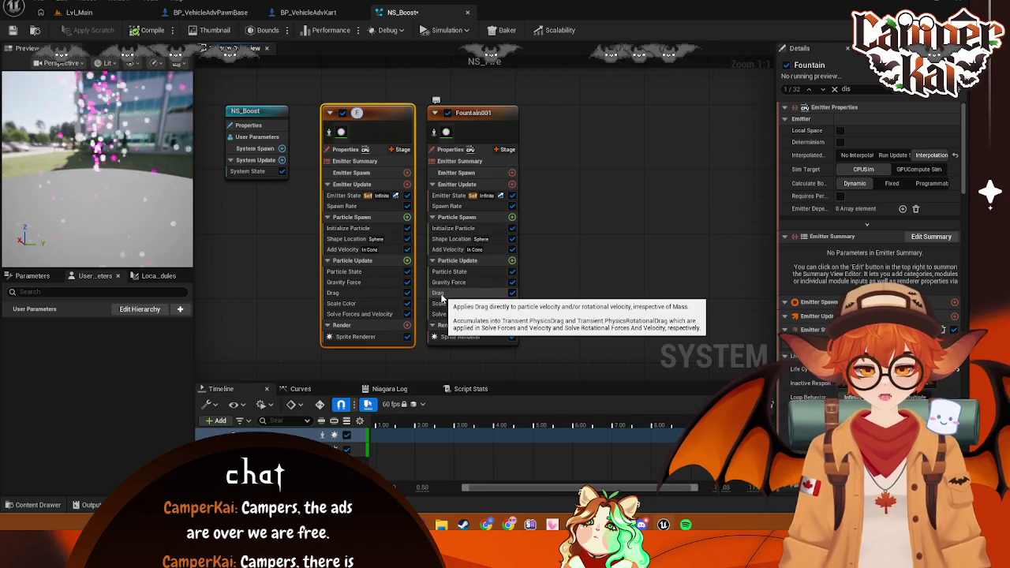
pyautogui.write('E_Fire')
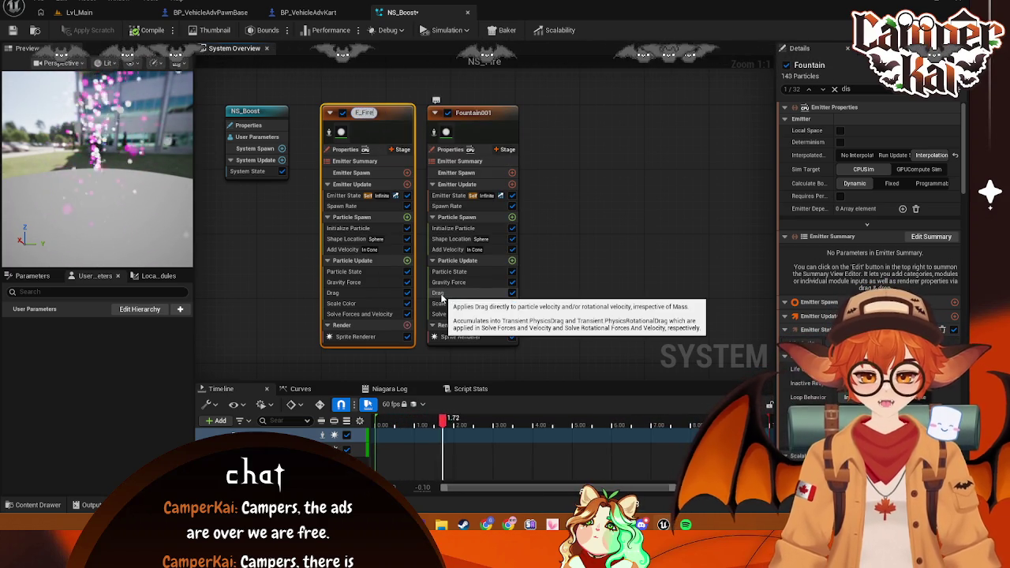
pyautogui.press('Return')
pyautogui.click(579, 214)
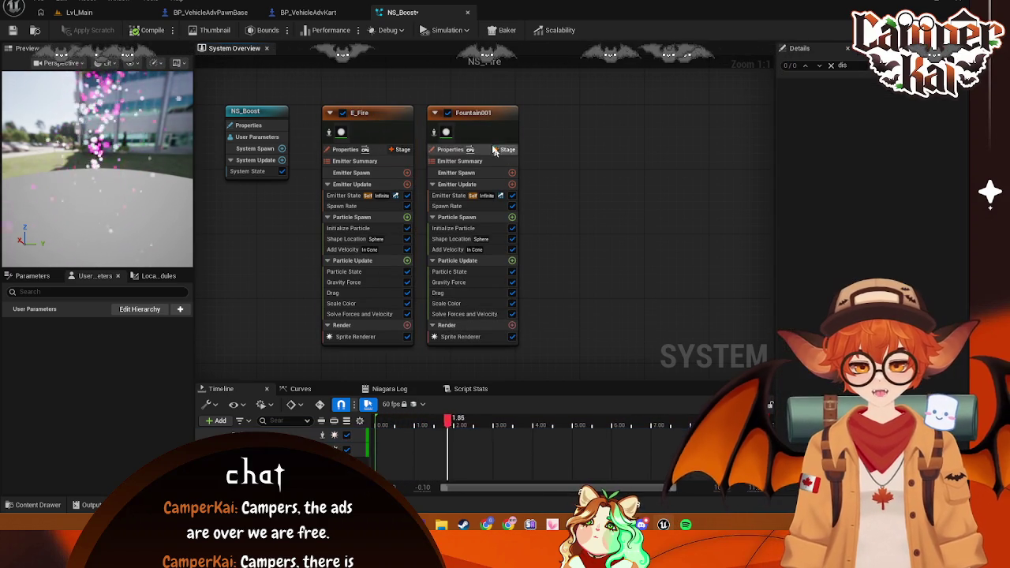
# Rename the Fountain001 emitter to E_Smoke
pyautogui.click(476, 120)
pyautogui.rightClick(481, 116)
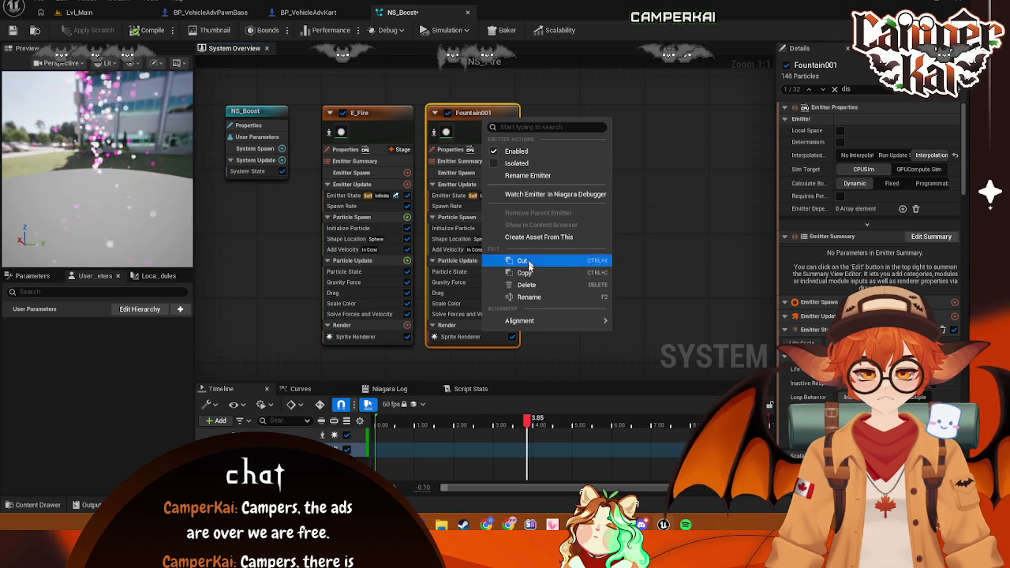
pyautogui.click(527, 297)
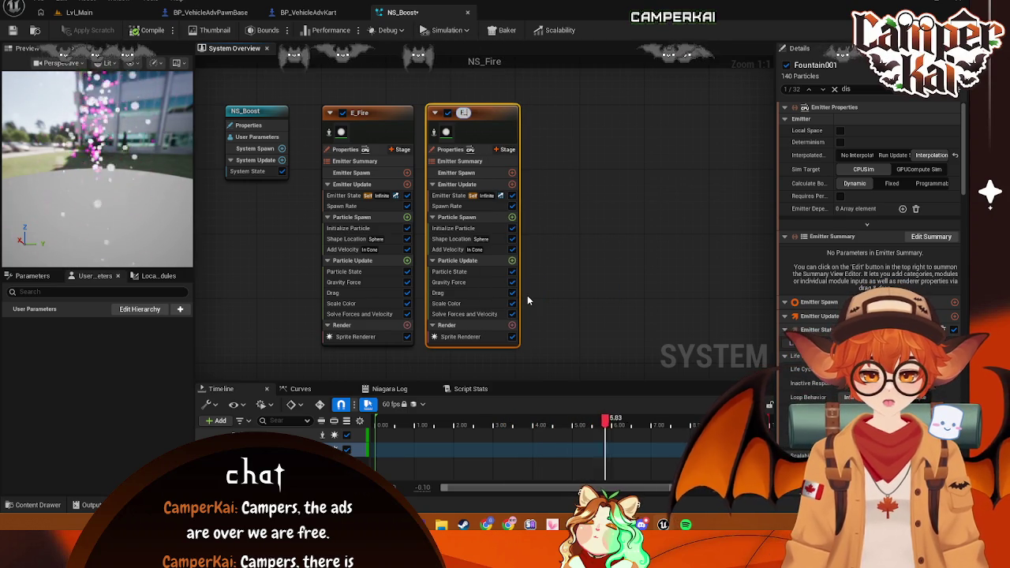
pyautogui.write('E_Smoke')
pyautogui.press('Return')
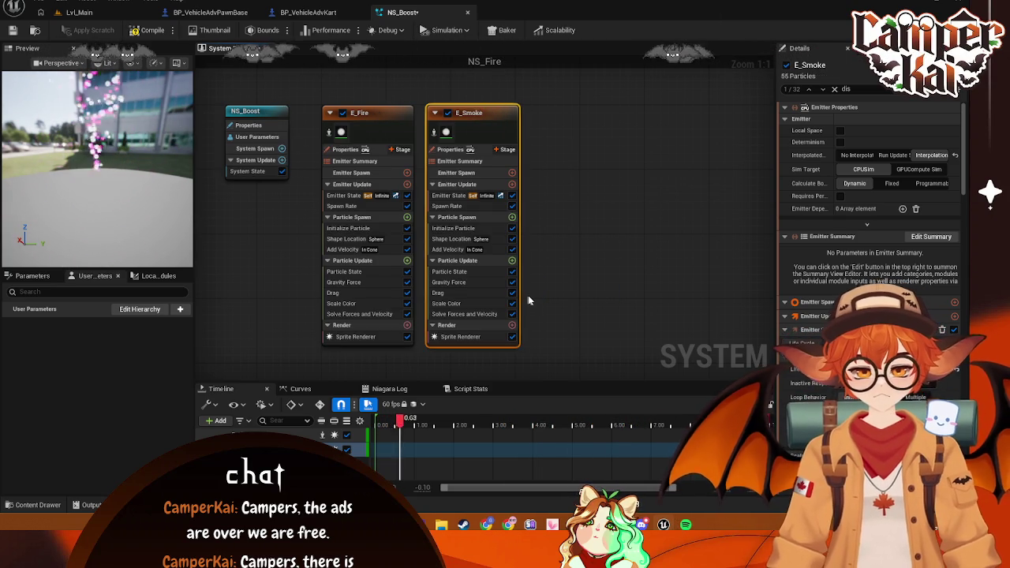
pyautogui.click(367, 146)
pyautogui.scroll(-10, 868, 237)
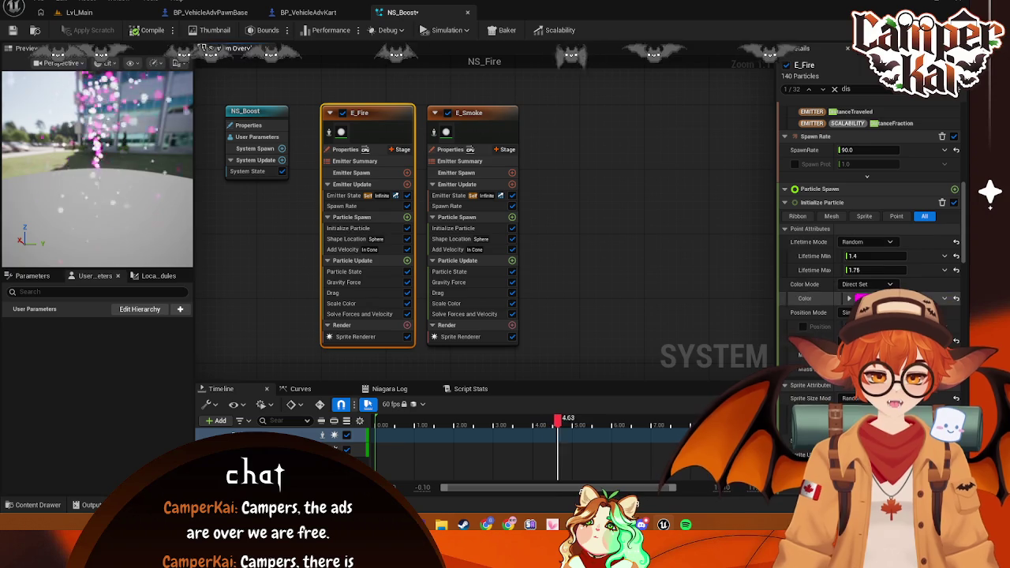
# Shift E_Fire's particle colour hue toward red-orange and raise saturation for vivid orange
pyautogui.click(858, 298)
pyautogui.moveTo(758, 306); pyautogui.dragTo(748, 306)
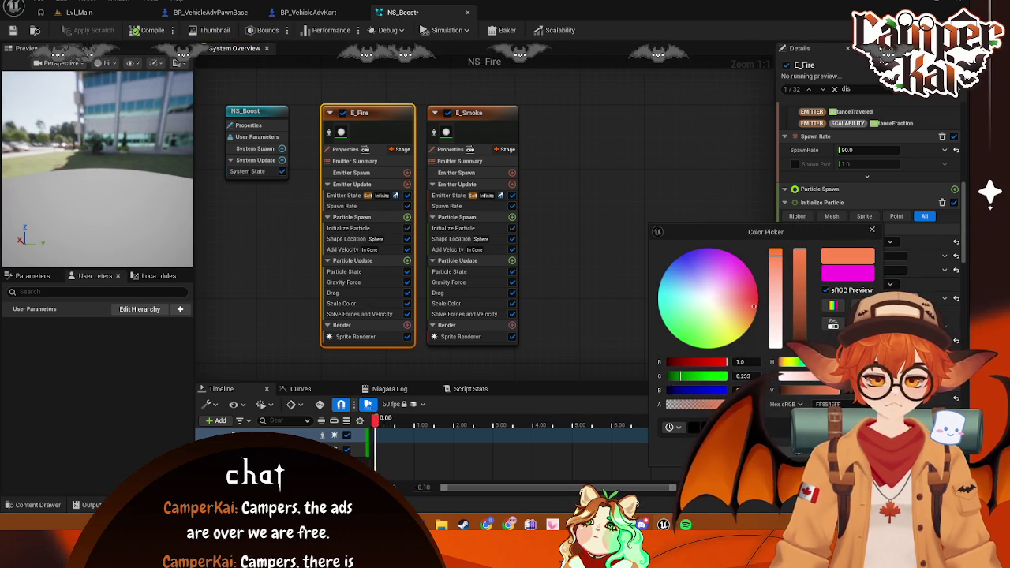
pyautogui.moveTo(776, 264); pyautogui.dragTo(778, 242)
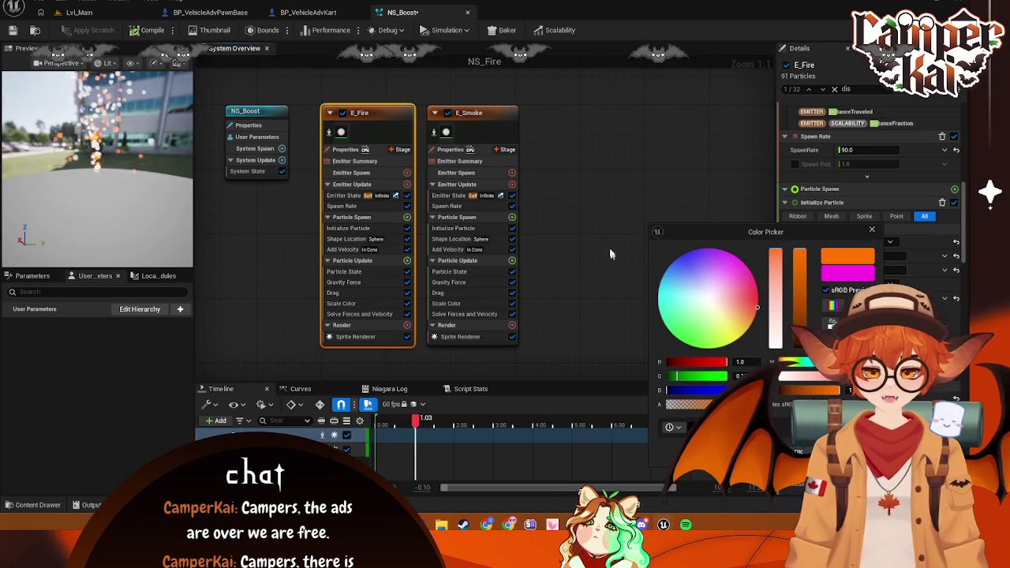
pyautogui.click(612, 204)
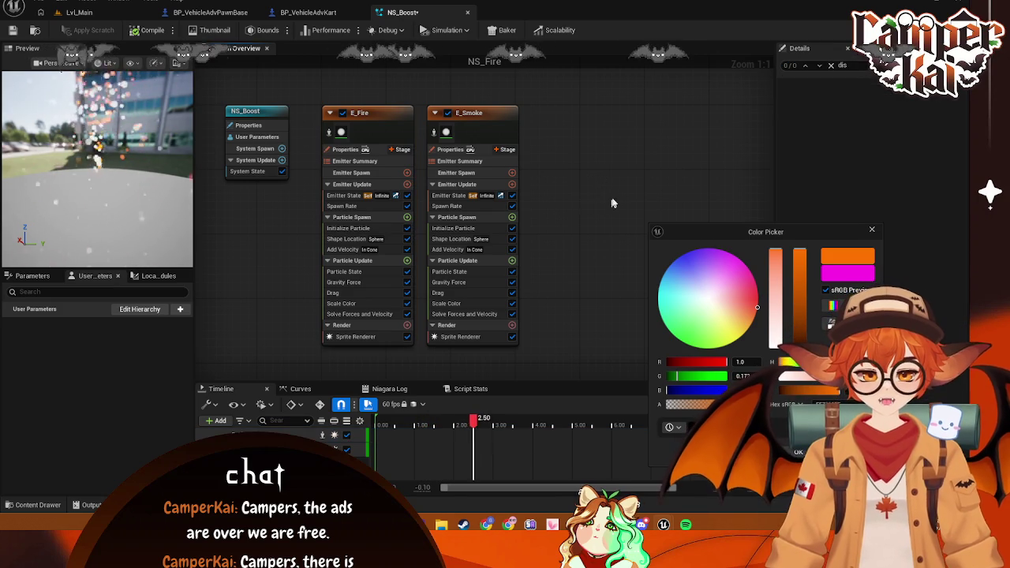
pyautogui.click(872, 230)
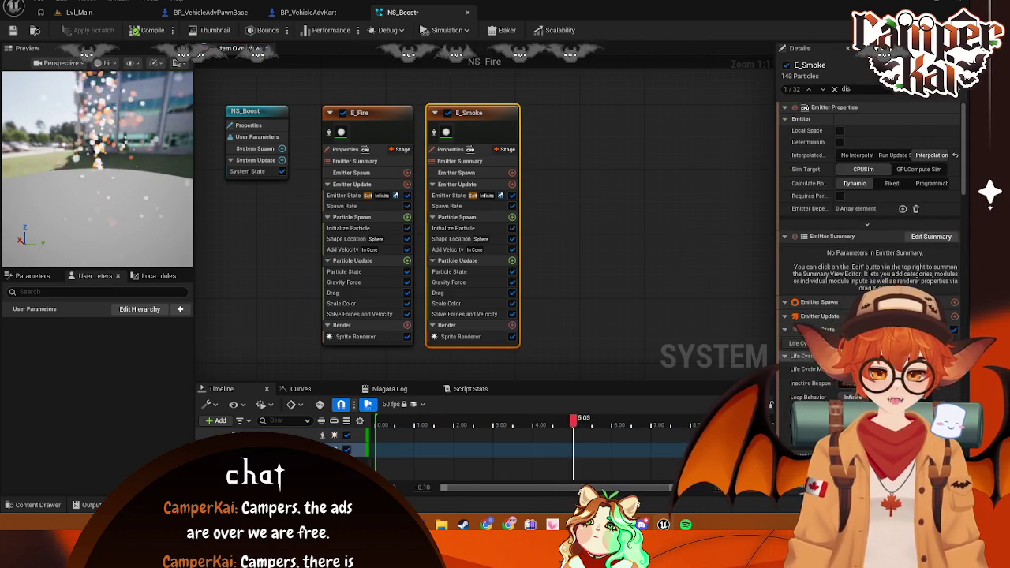
# Set E_Smoke's Initialize Particle colour to a very dark grey, RGB about 0.057
pyautogui.scroll(-10, 848, 268)
pyautogui.scroll(-3, 876, 271)
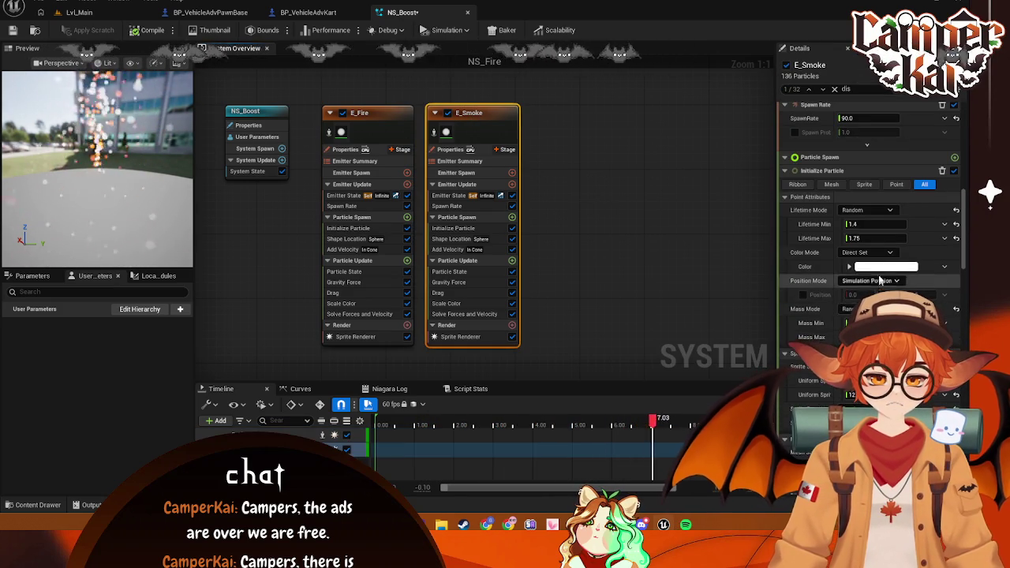
pyautogui.click(876, 271)
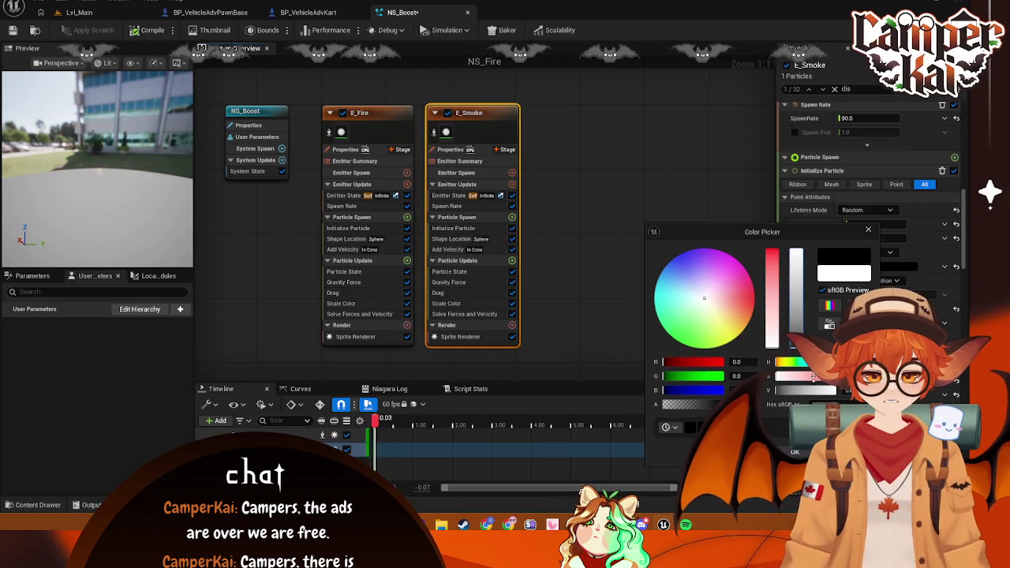
pyautogui.click(798, 336)
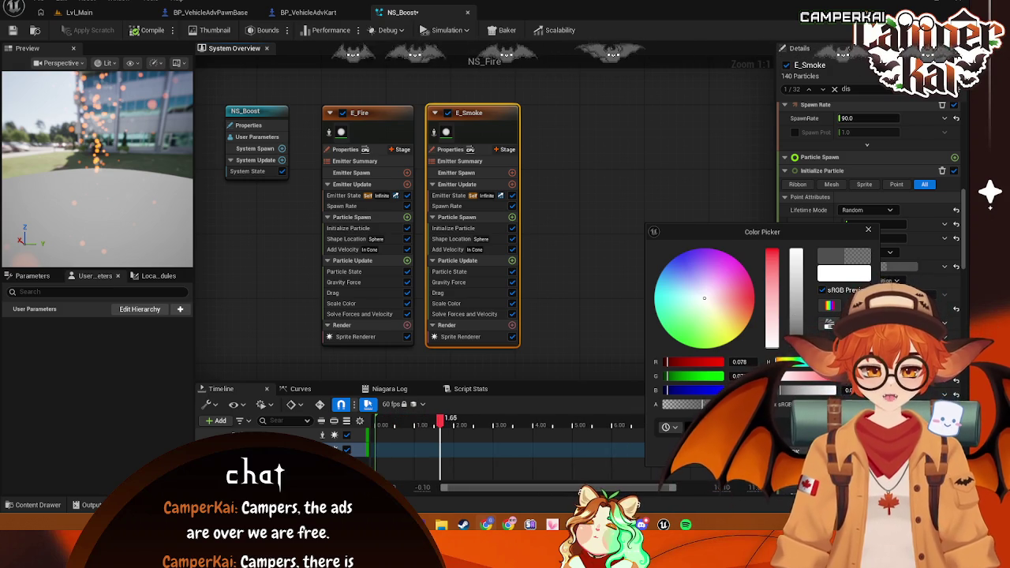
pyautogui.moveTo(703, 421); pyautogui.dragTo(716, 404)
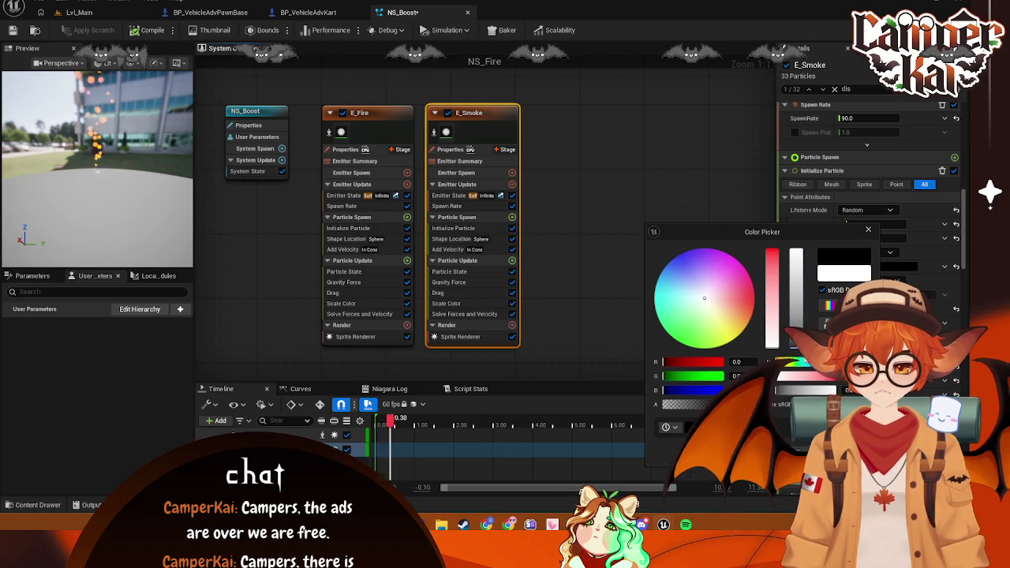
pyautogui.moveTo(780, 389); pyautogui.dragTo(783, 390)
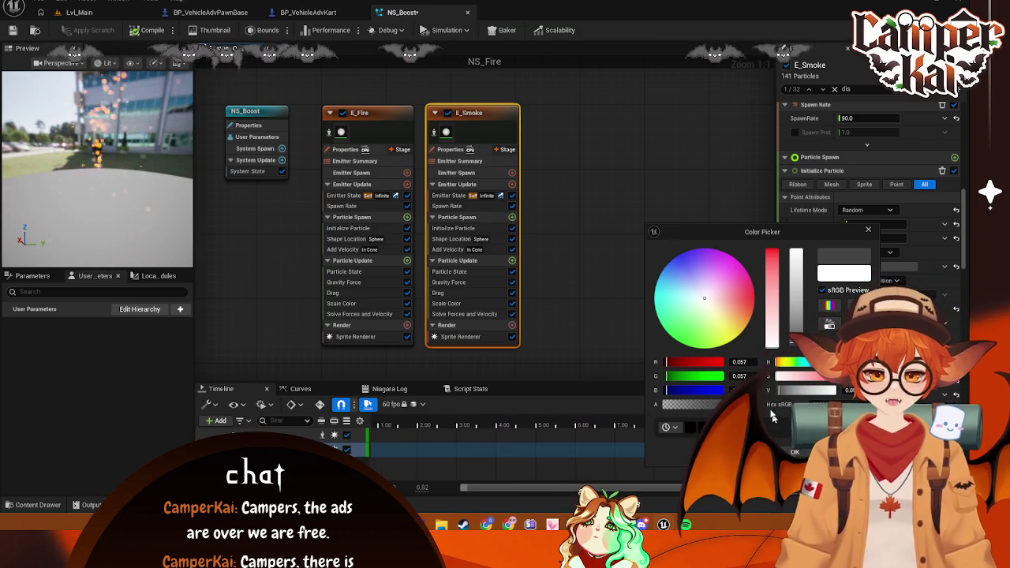
pyautogui.press('Escape')
# Clear the settings search filter and show E_Smoke's Sprite Renderer settings
pyautogui.scroll(5, 829, 275)
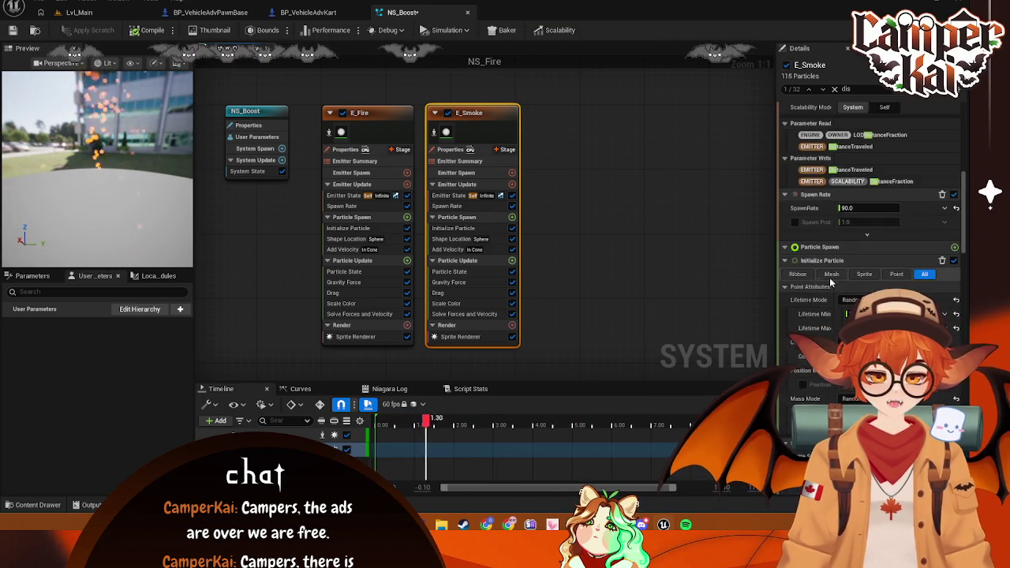
pyautogui.scroll(2, 828, 276)
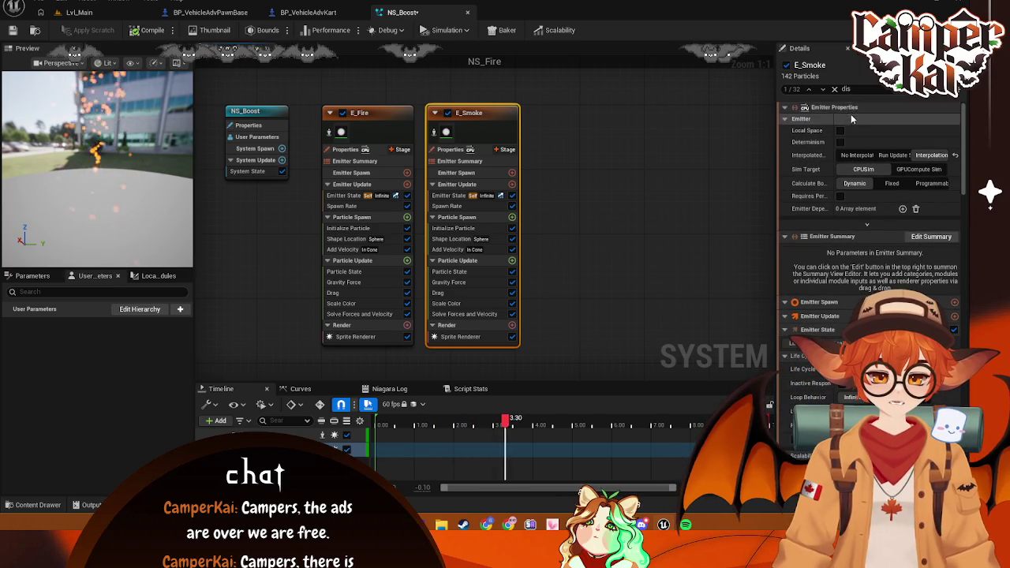
pyautogui.press('BackSpace')
pyautogui.press('BackSpace')
pyautogui.write('all')
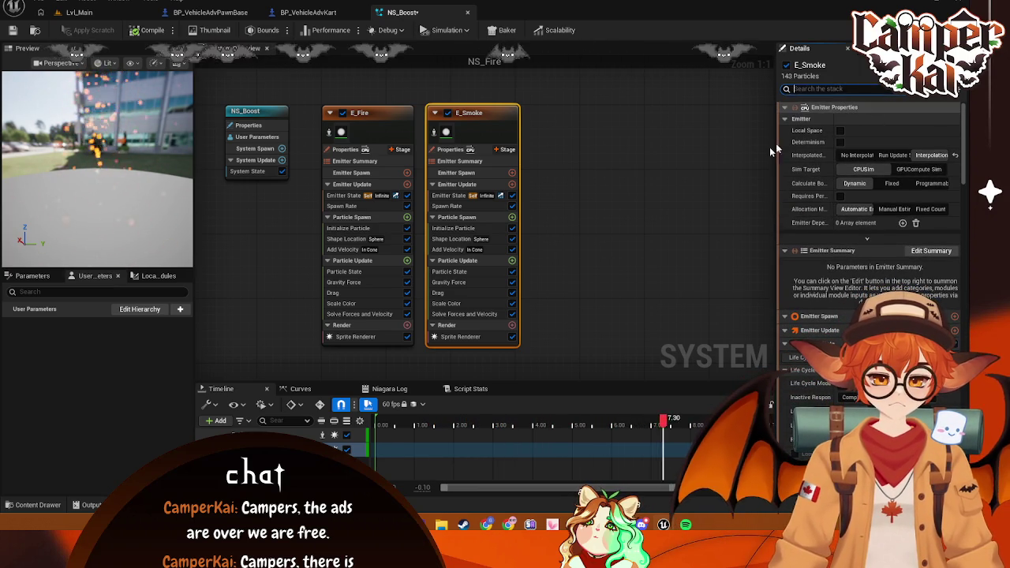
pyautogui.click(595, 159)
pyautogui.click(460, 336)
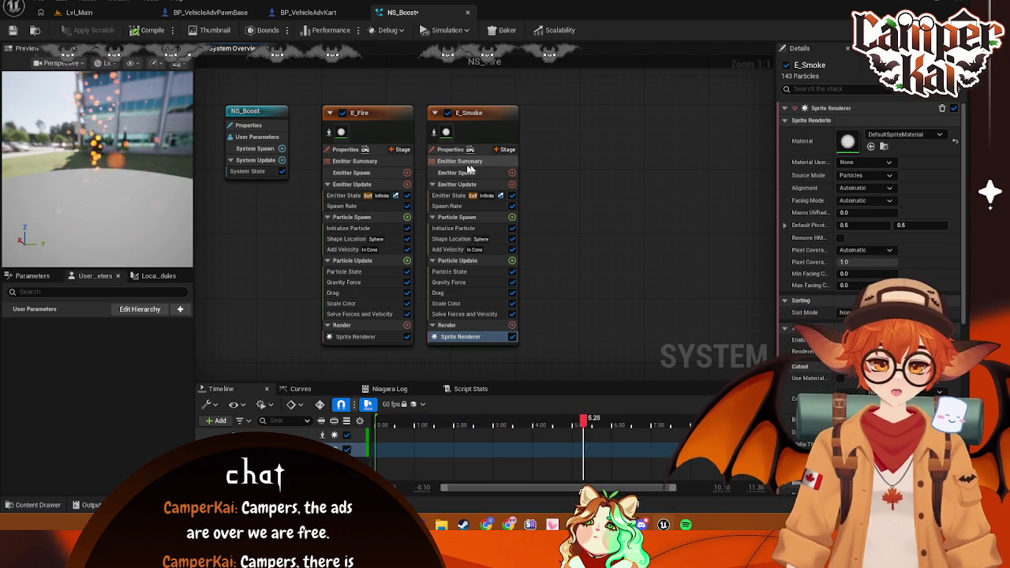
pyautogui.click(372, 134)
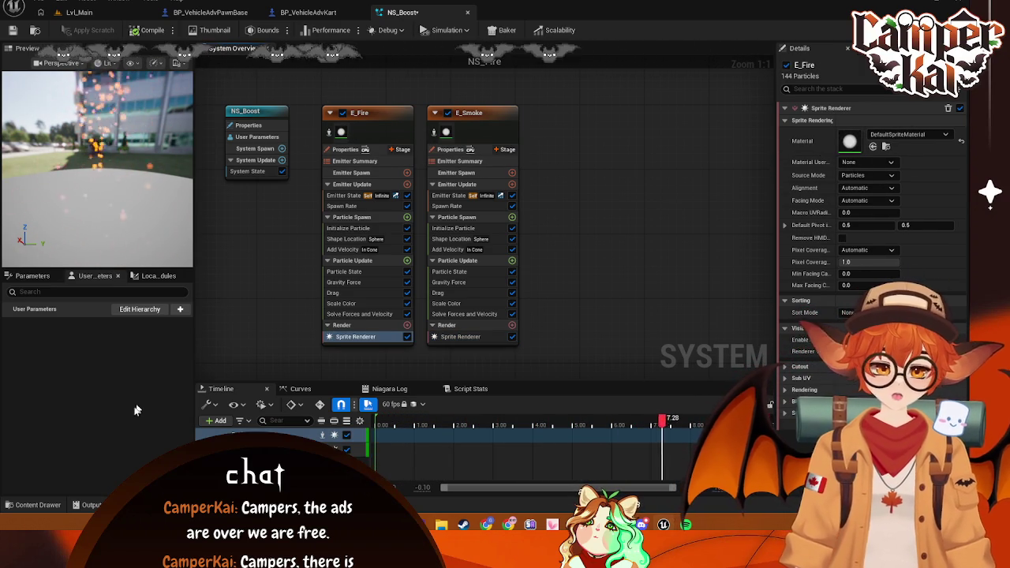
pyautogui.click(38, 505)
pyautogui.rightClick(323, 413)
pyautogui.moveTo(379, 327)
pyautogui.click(661, 413)
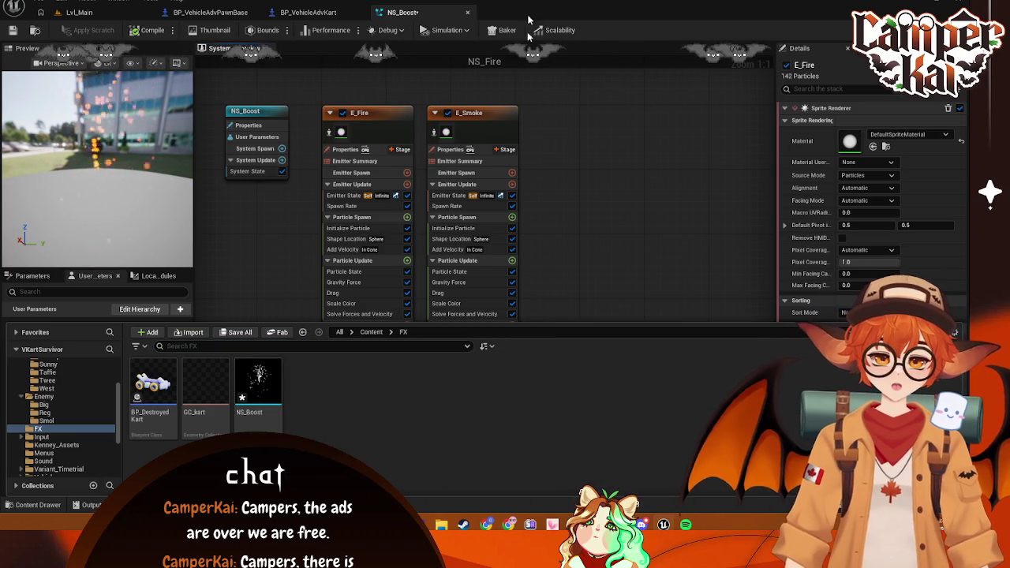
pyautogui.click(617, 228)
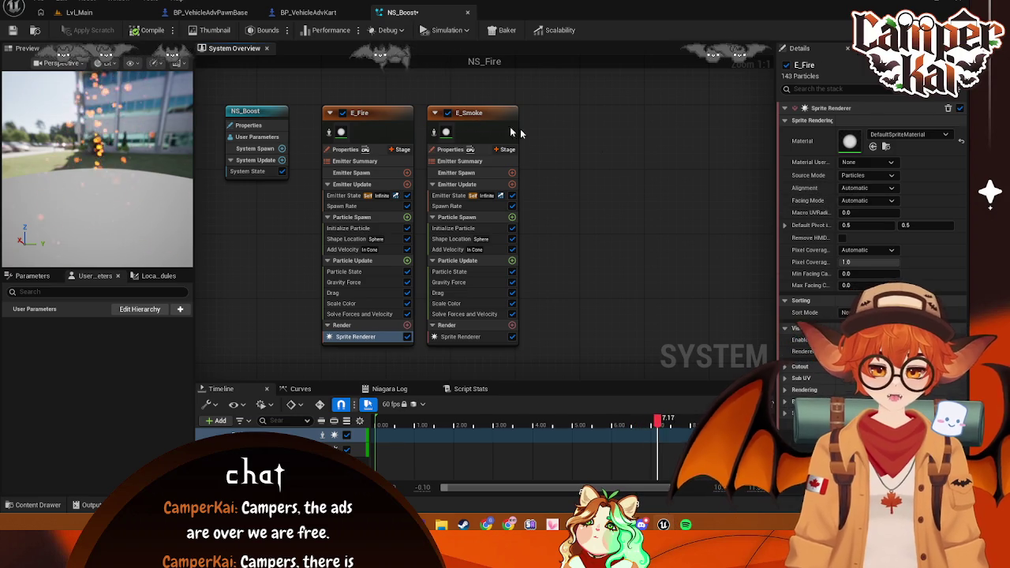
pyautogui.click(480, 120)
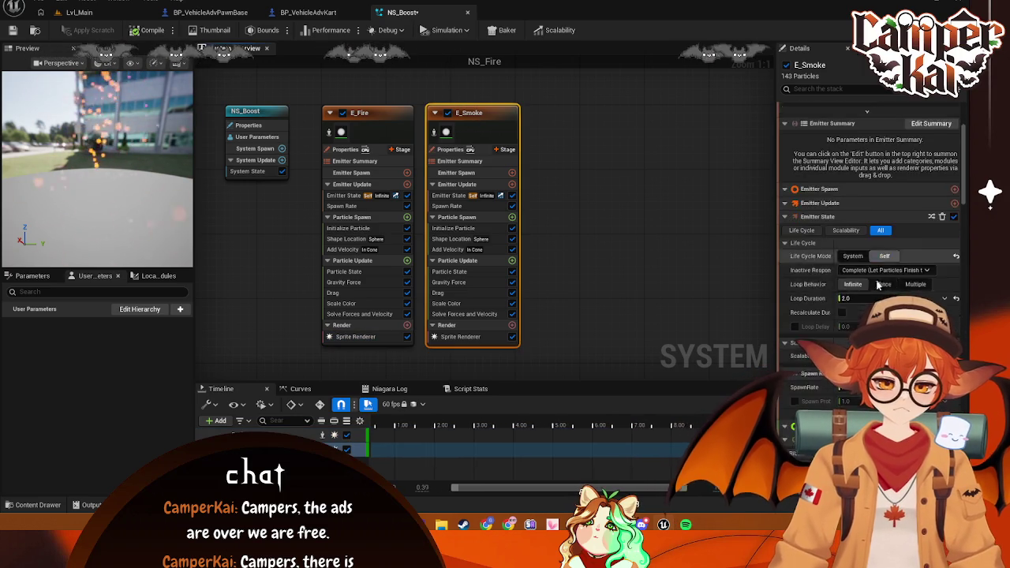
# Review E_Smoke's particle colour in the picker without changing it
pyautogui.scroll(-15, 875, 282)
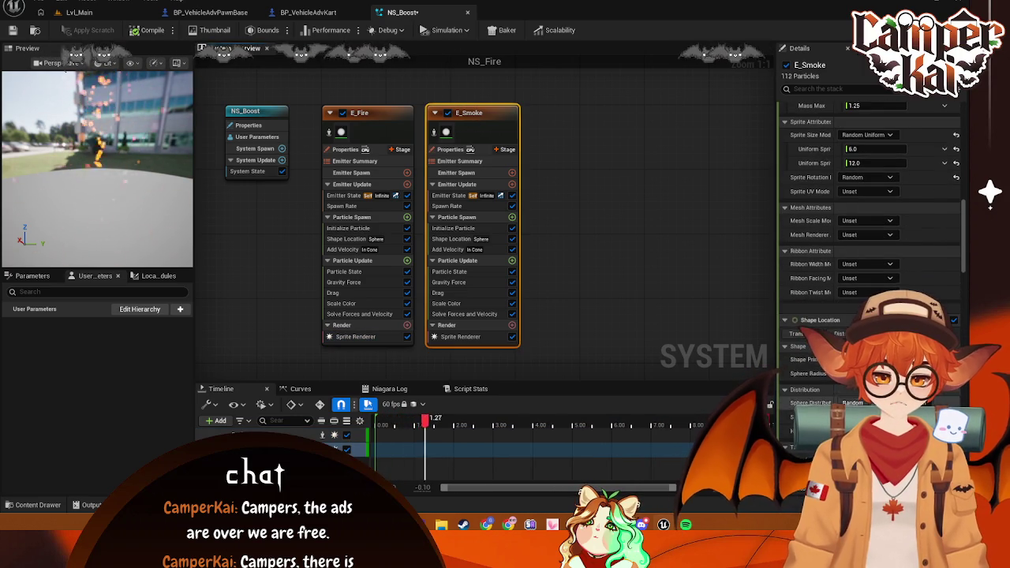
pyautogui.scroll(15, 875, 237)
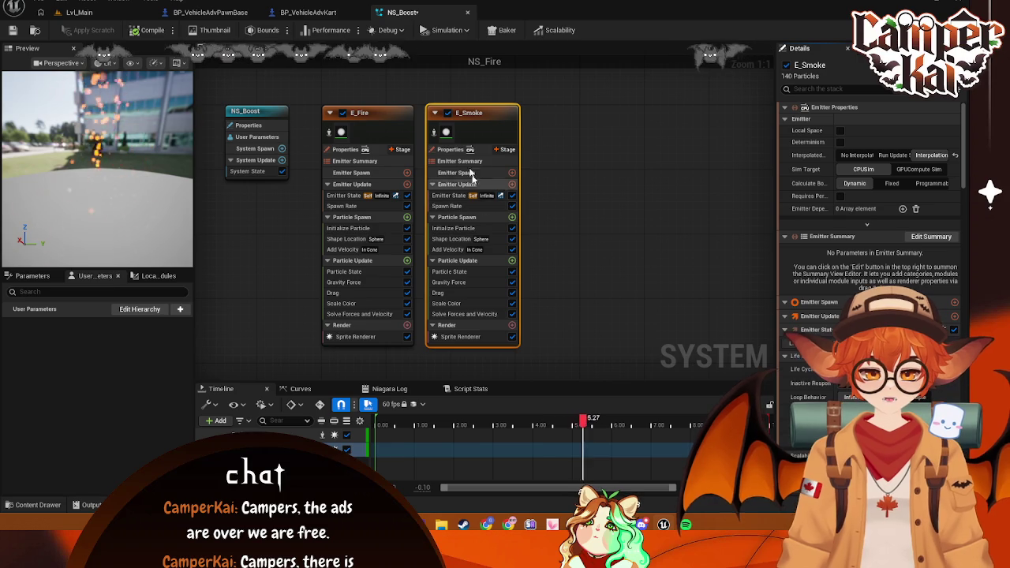
pyautogui.scroll(-15, 815, 220)
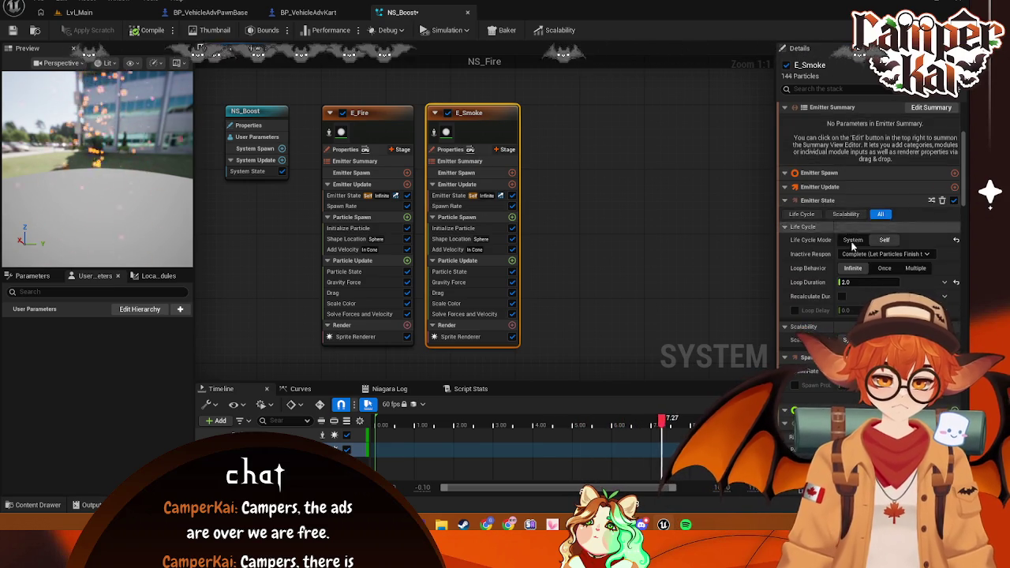
pyautogui.scroll(6, 868, 272)
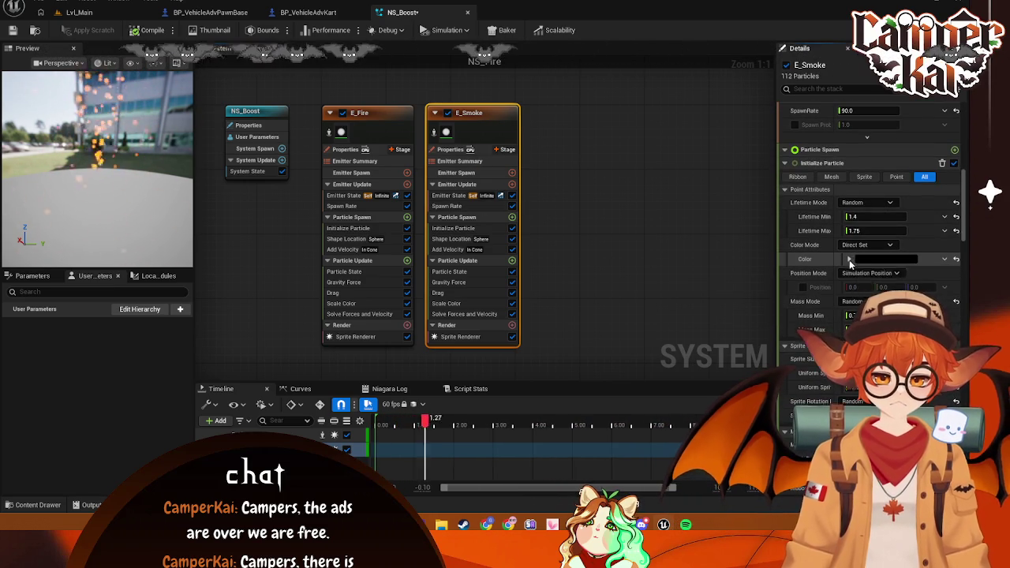
pyautogui.click(873, 261)
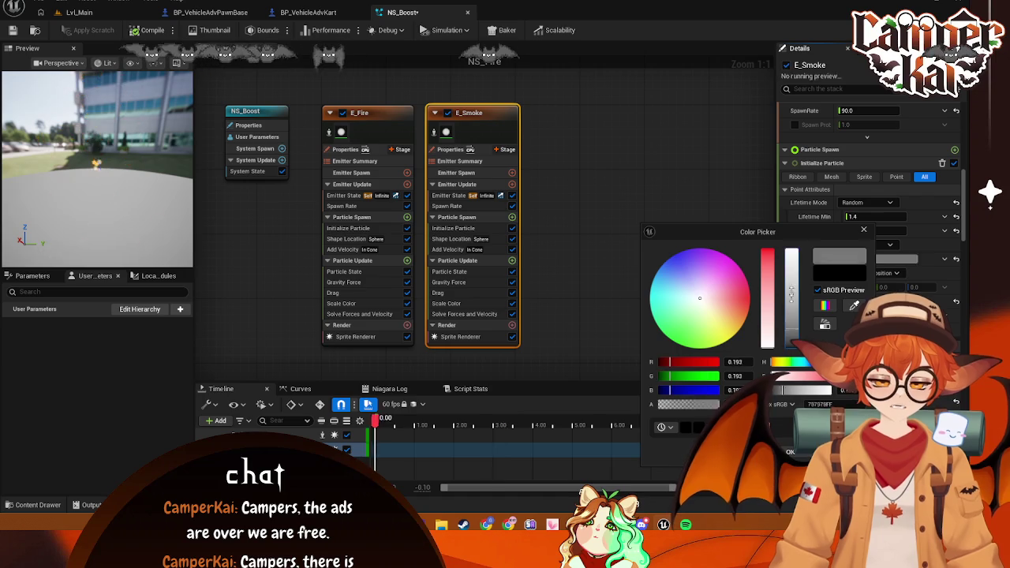
pyautogui.click(609, 279)
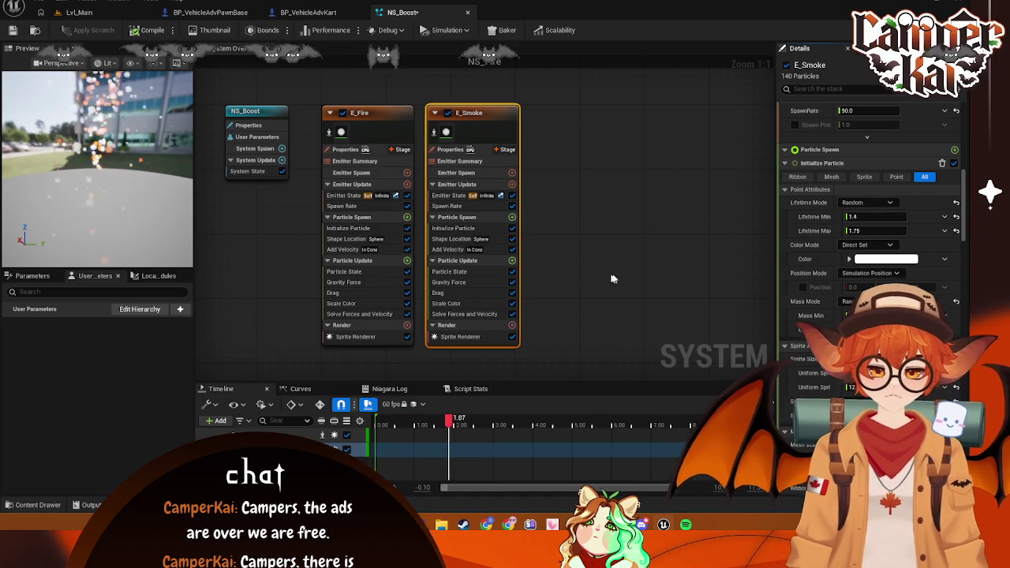
# Keep E_Fire's Sprite Size Mode at Random Uniform
pyautogui.click(407, 136)
pyautogui.scroll(-5, 886, 177)
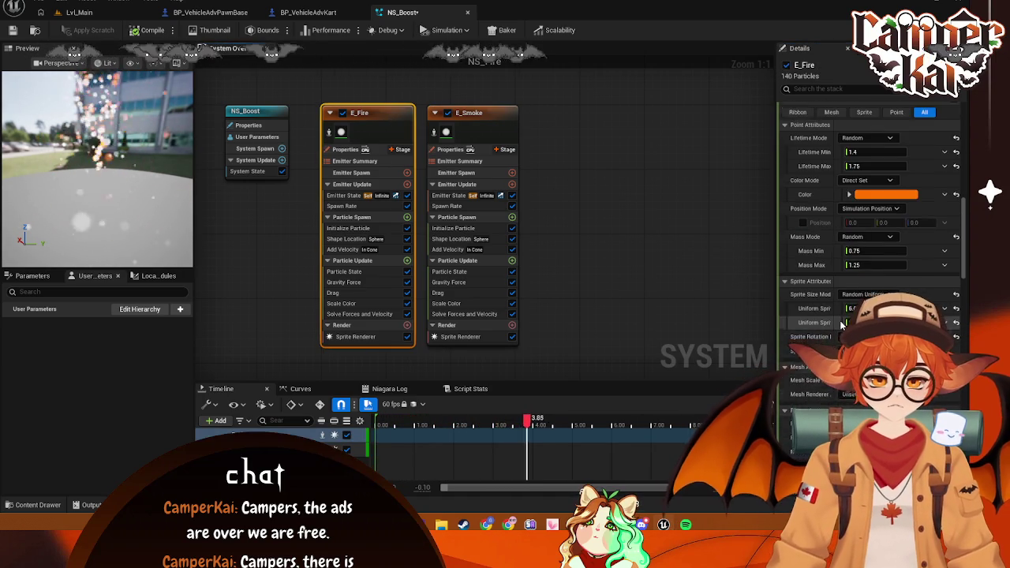
pyautogui.click(880, 166)
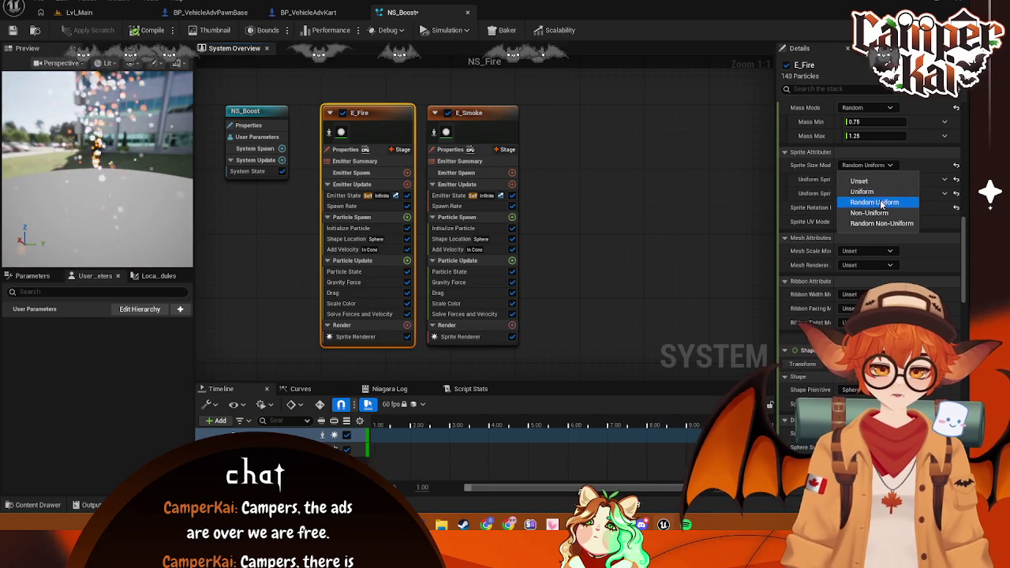
pyautogui.click(875, 203)
# Switch E_Smoke's Sprite Size Mode to Random Non-Uniform, sized 5.0 to 10.0
pyautogui.click(471, 112)
pyautogui.click(886, 166)
pyautogui.click(869, 224)
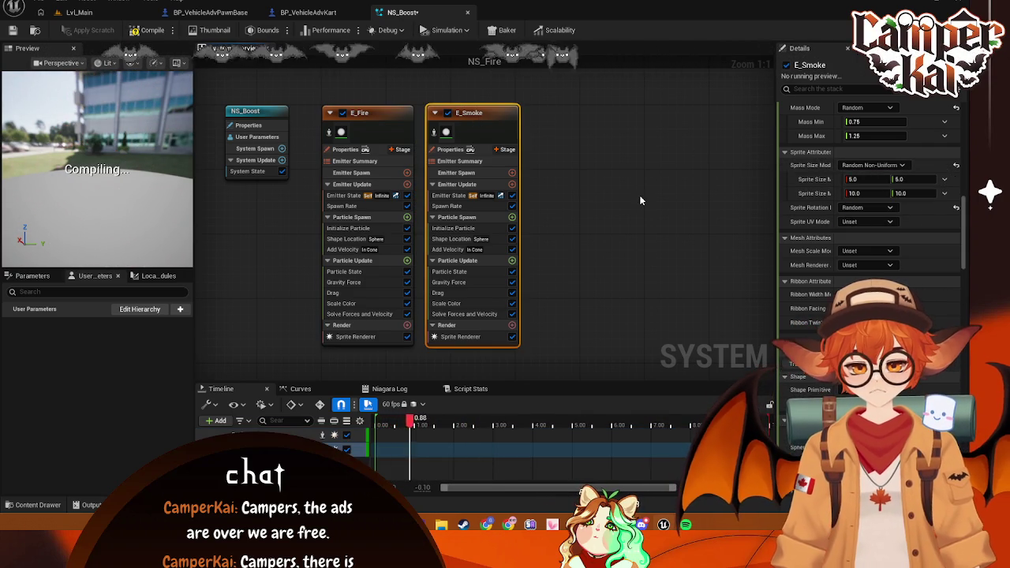
pyautogui.click(639, 200)
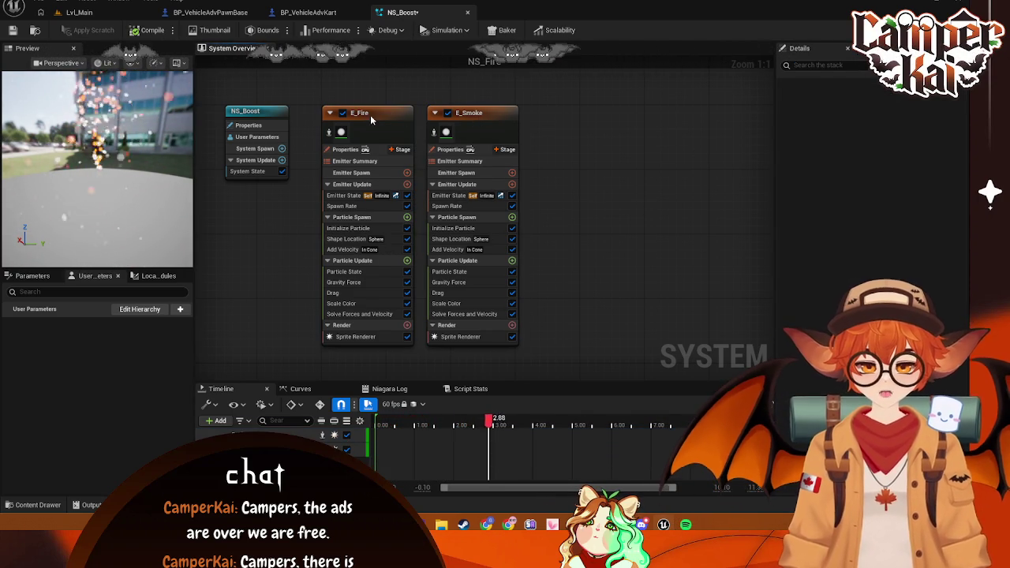
pyautogui.click(373, 118)
pyautogui.scroll(-5, 868, 237)
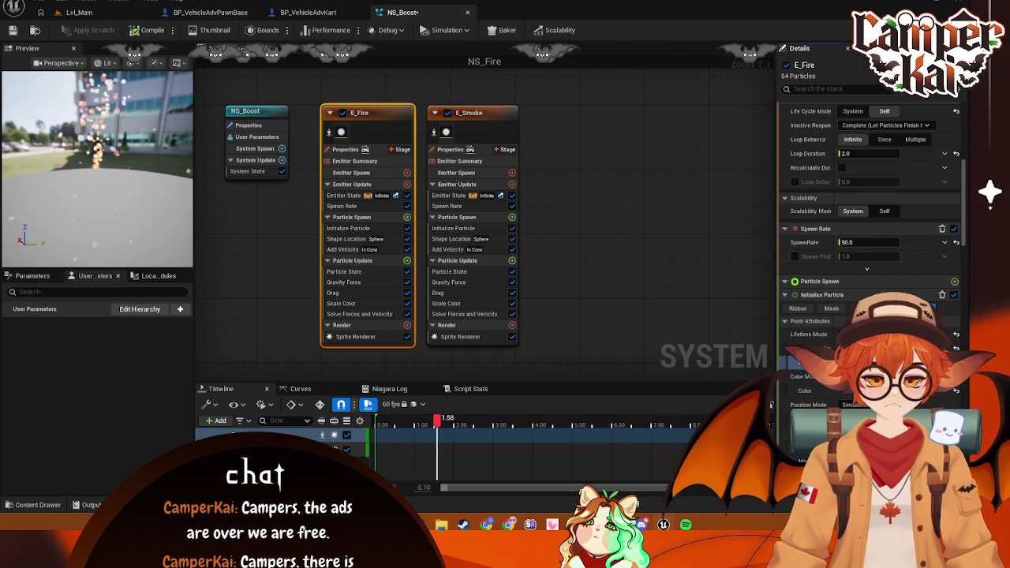
# Set E_Smoke's Initialize Particle Lifetime Min to 0.5
pyautogui.click(764, 288)
pyautogui.click(466, 116)
pyautogui.scroll(-6, 868, 237)
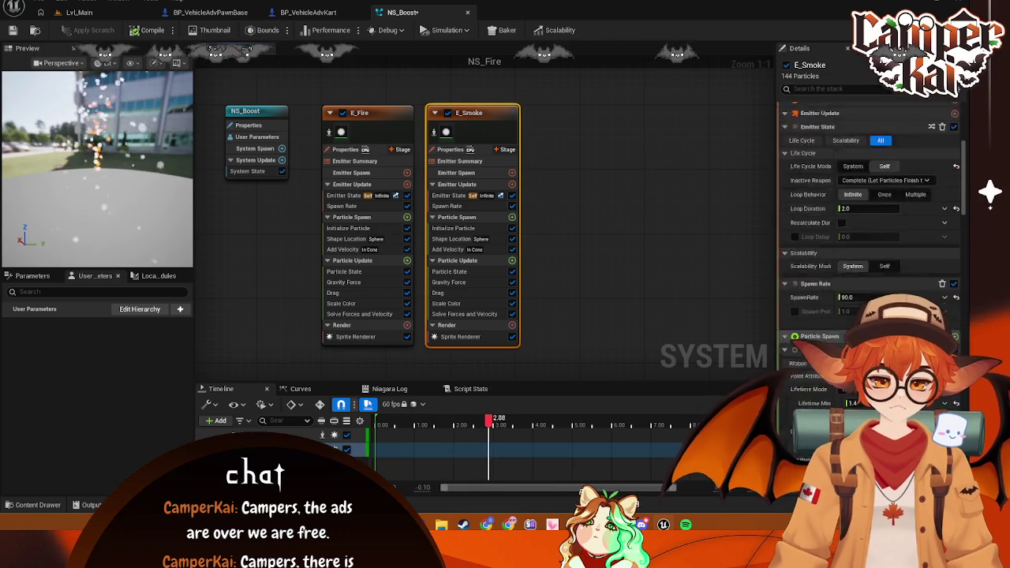
pyautogui.click(856, 306)
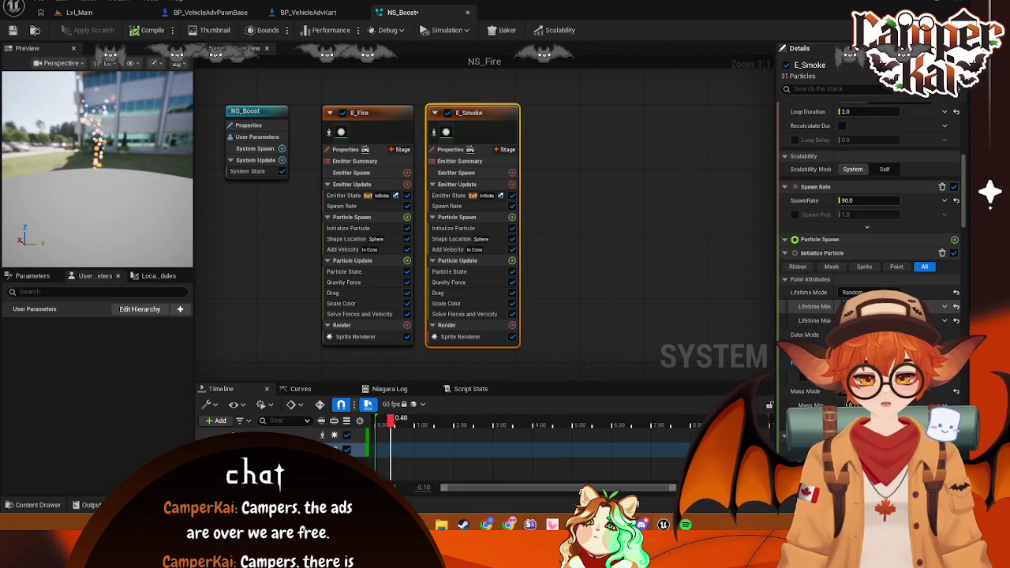
pyautogui.write('0.5')
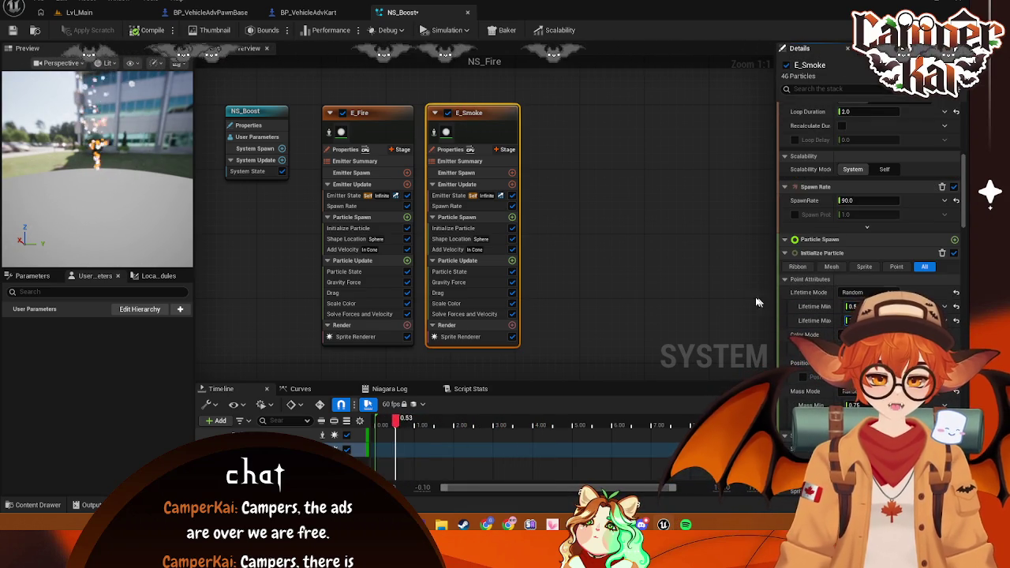
pyautogui.click(664, 255)
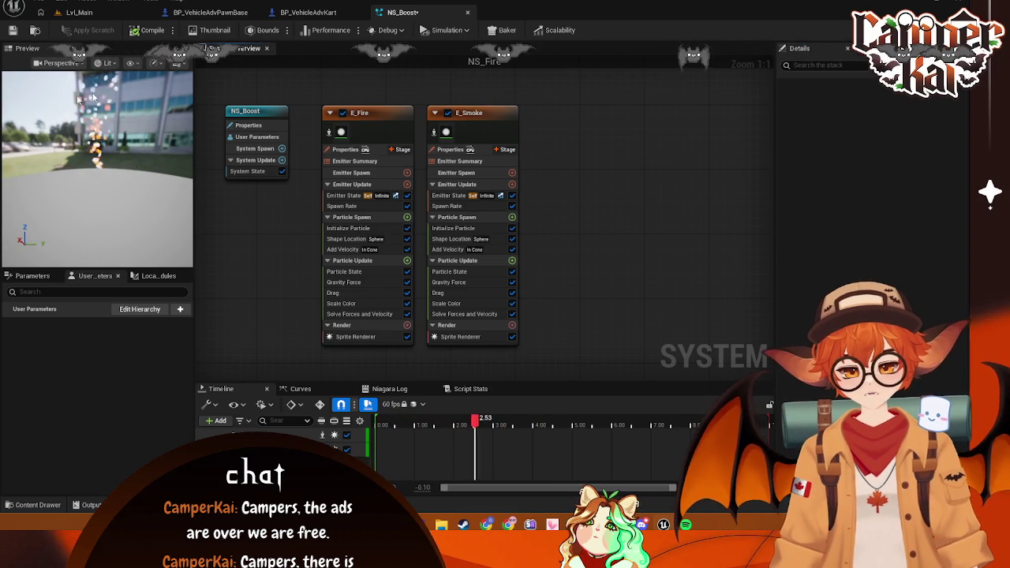
pyautogui.click(484, 114)
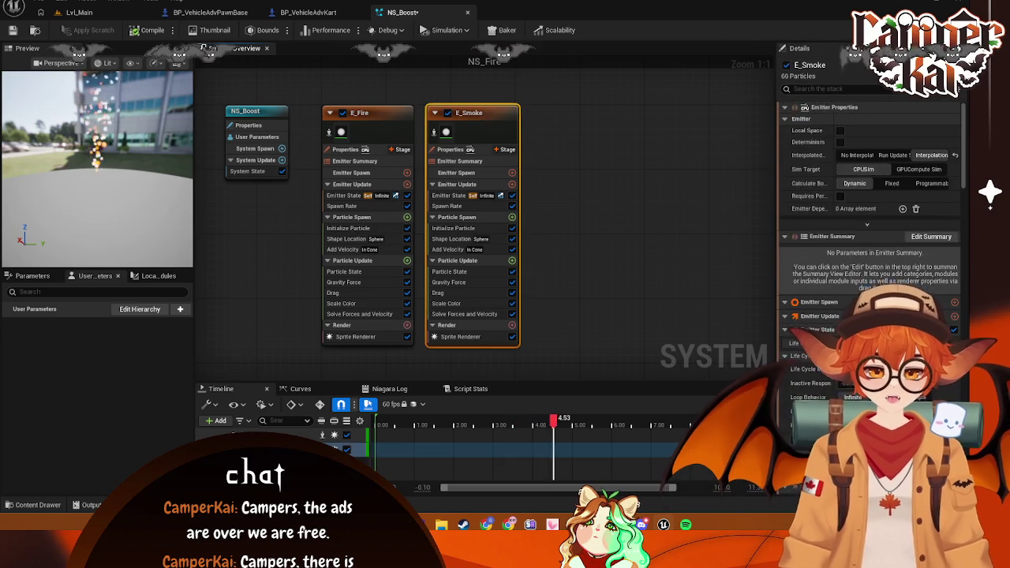
pyautogui.scroll(-5, 868, 198)
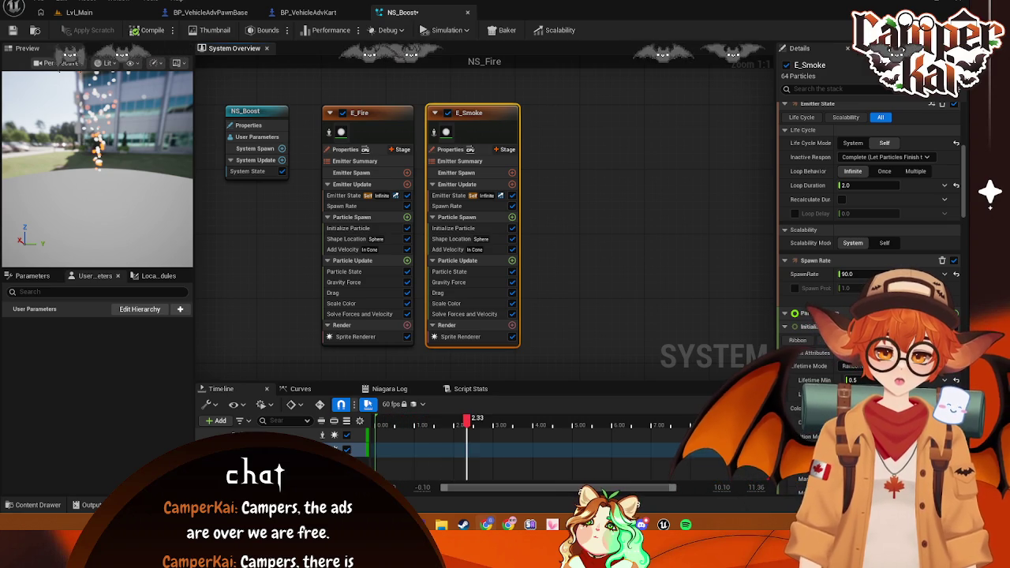
# Inspect E_Fire's settings: spawn rate 90, 2.0 s infinite loop, lifetime from 0.25
pyautogui.click(379, 112)
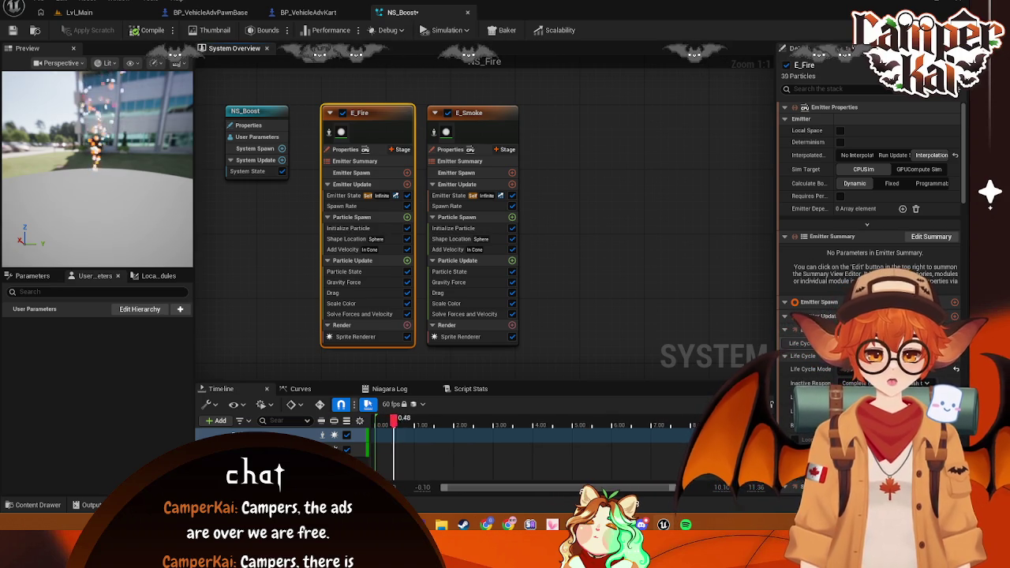
pyautogui.scroll(-5, 868, 206)
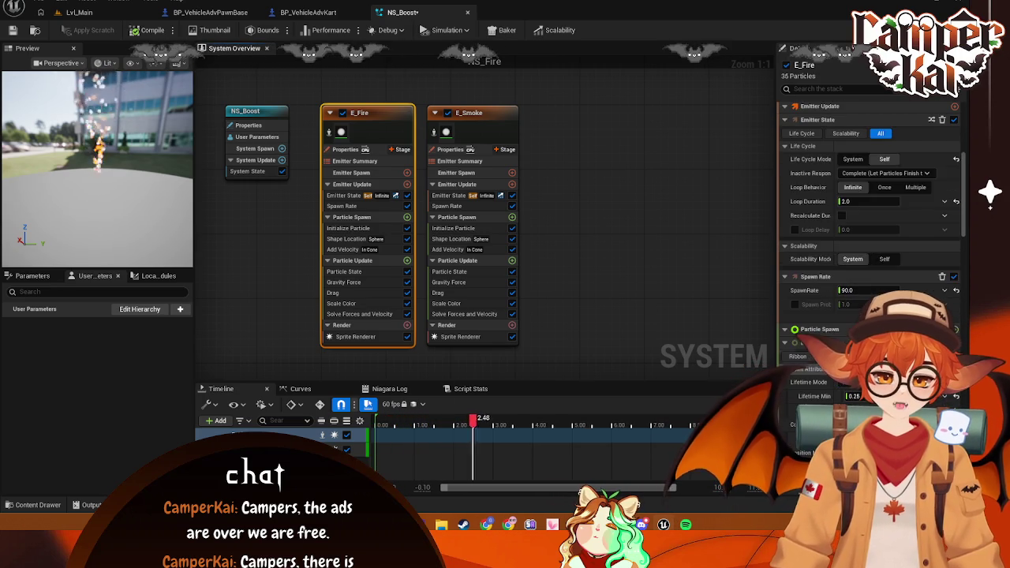
pyautogui.scroll(-3, 868, 237)
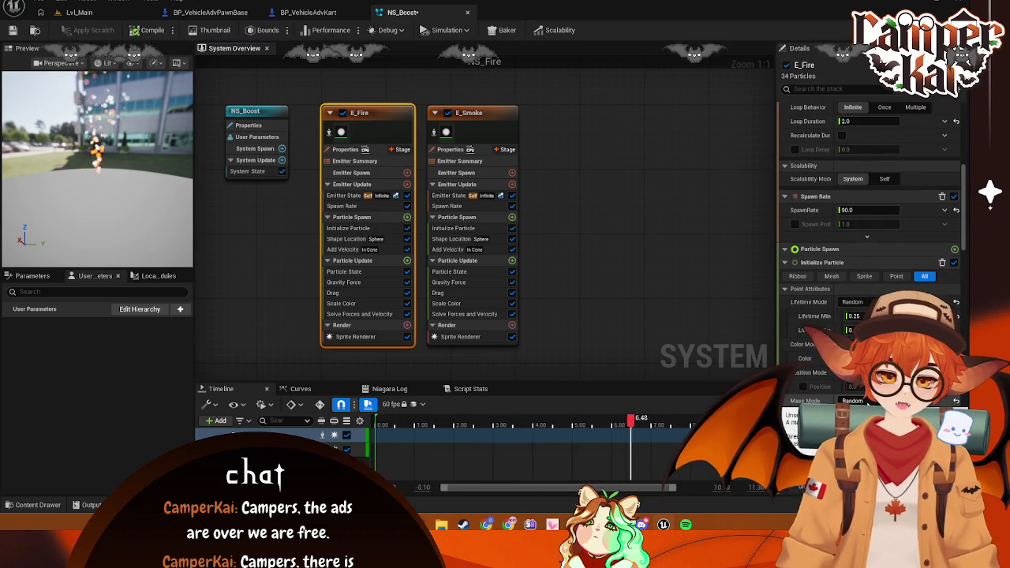
pyautogui.scroll(-3, 770, 337)
pyautogui.scroll(1, 566, 295)
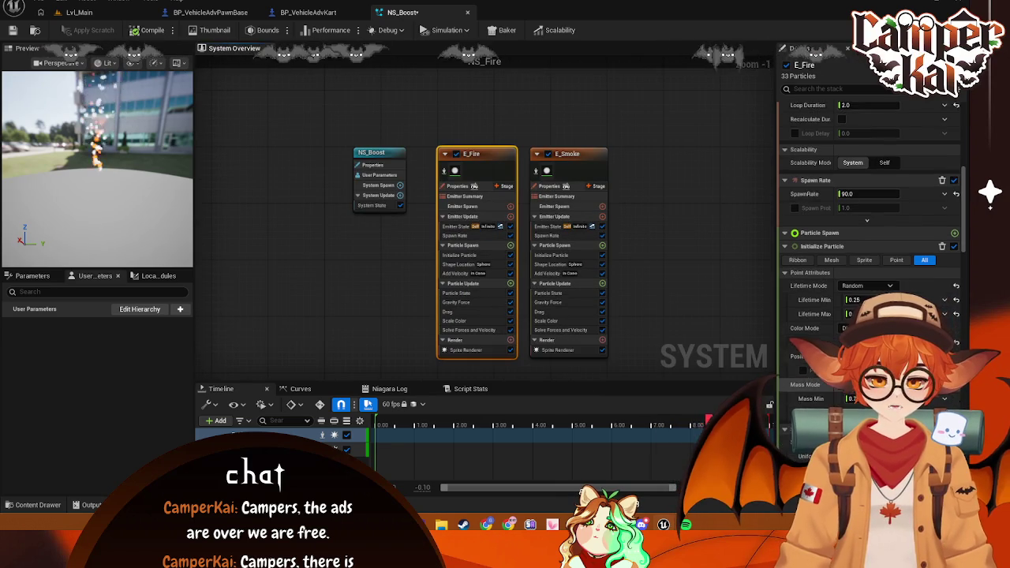
# Filter E_Fire's emitter stack for 'scale', widen the Details area, and keep Sprite Size Mode Random Uniform
pyautogui.scroll(-2, 868, 237)
pyautogui.scroll(-1, 868, 237)
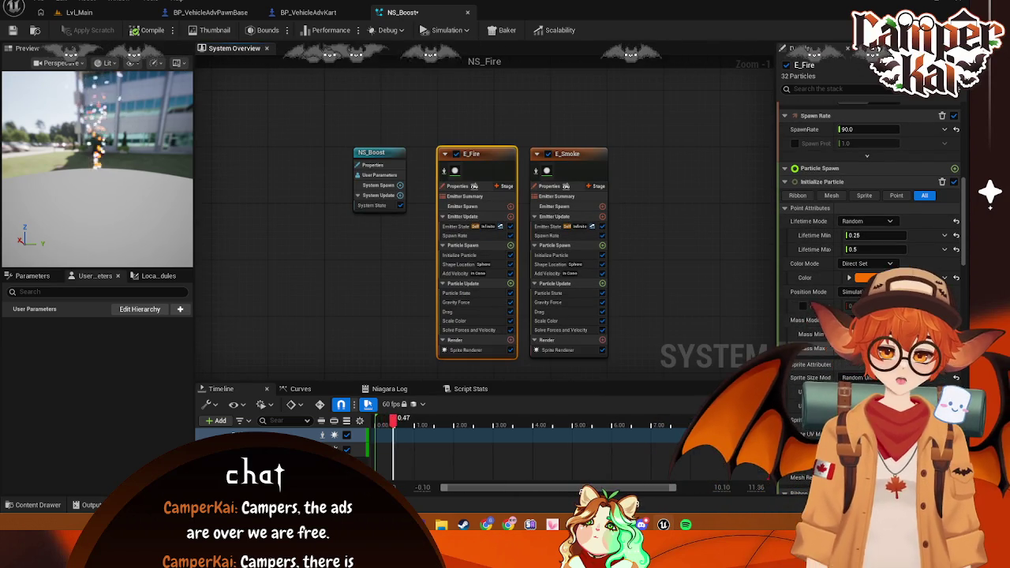
pyautogui.click(846, 92)
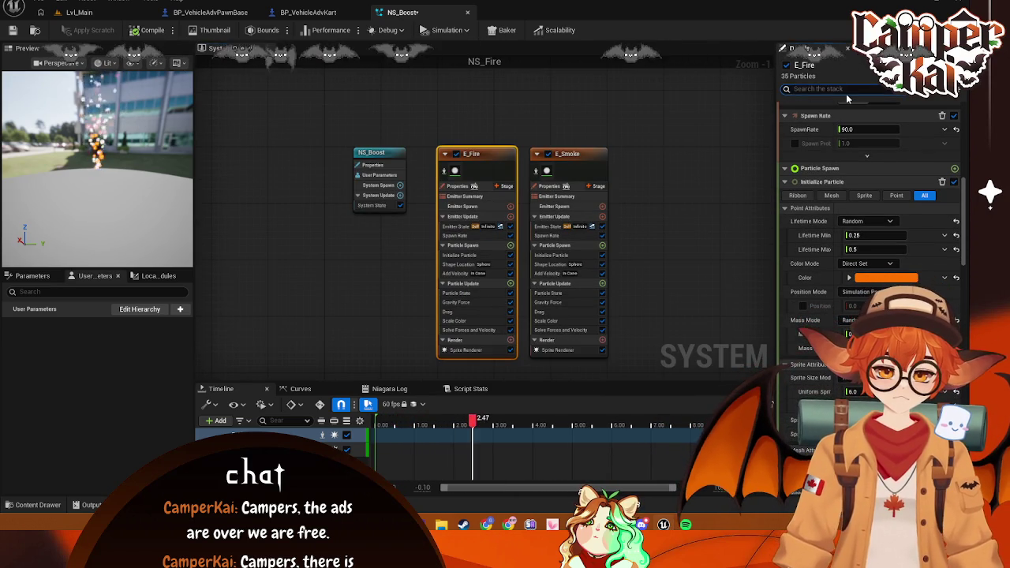
pyautogui.write('scale')
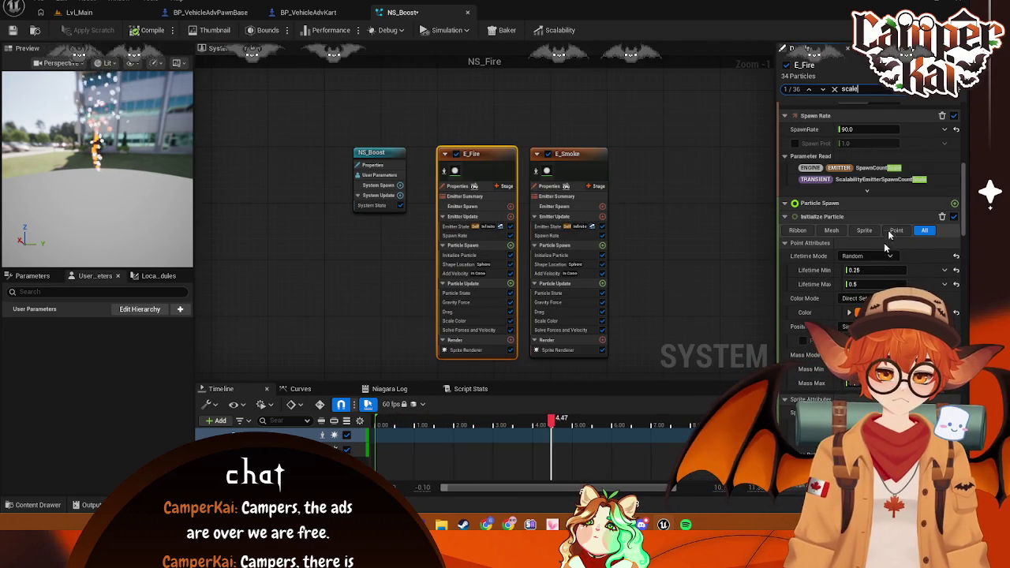
pyautogui.scroll(-1, 868, 237)
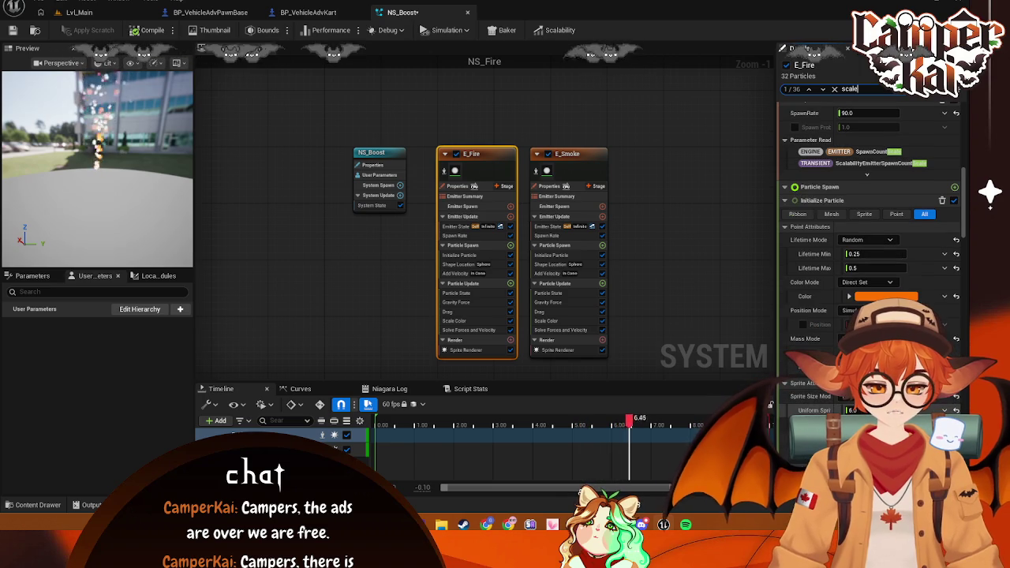
pyautogui.moveTo(776, 362); pyautogui.dragTo(667, 364)
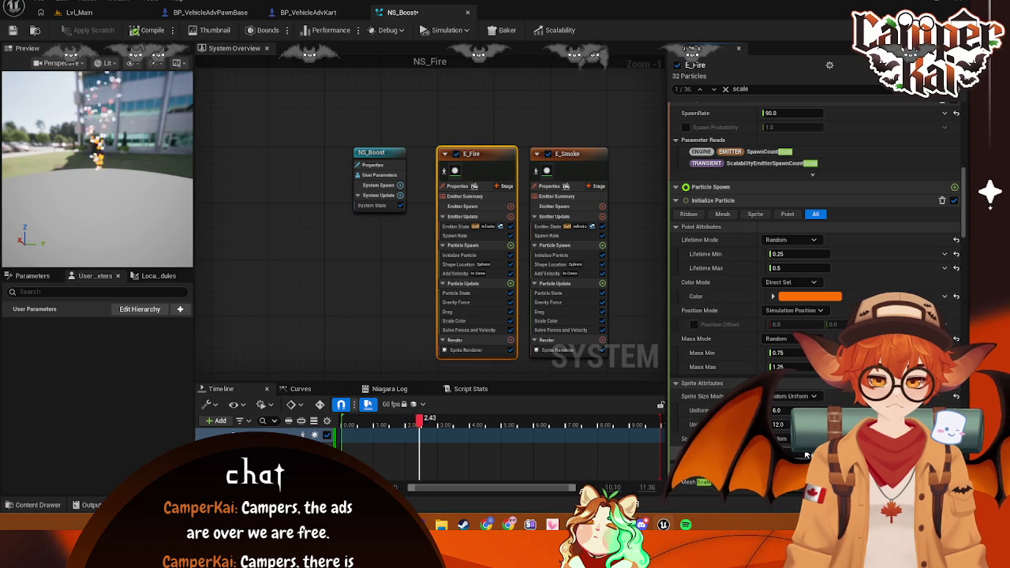
pyautogui.scroll(-2, 797, 392)
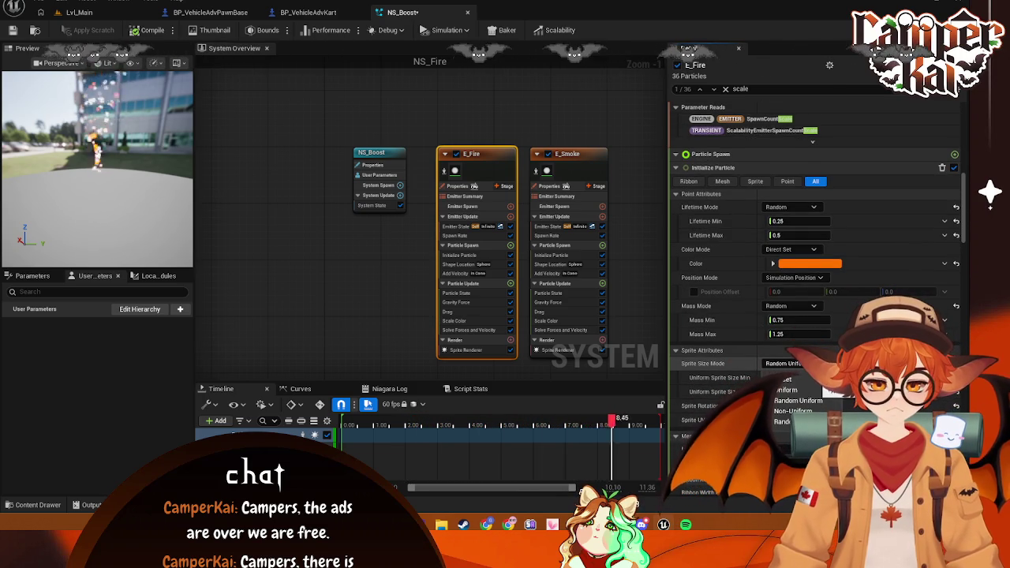
pyautogui.click(799, 391)
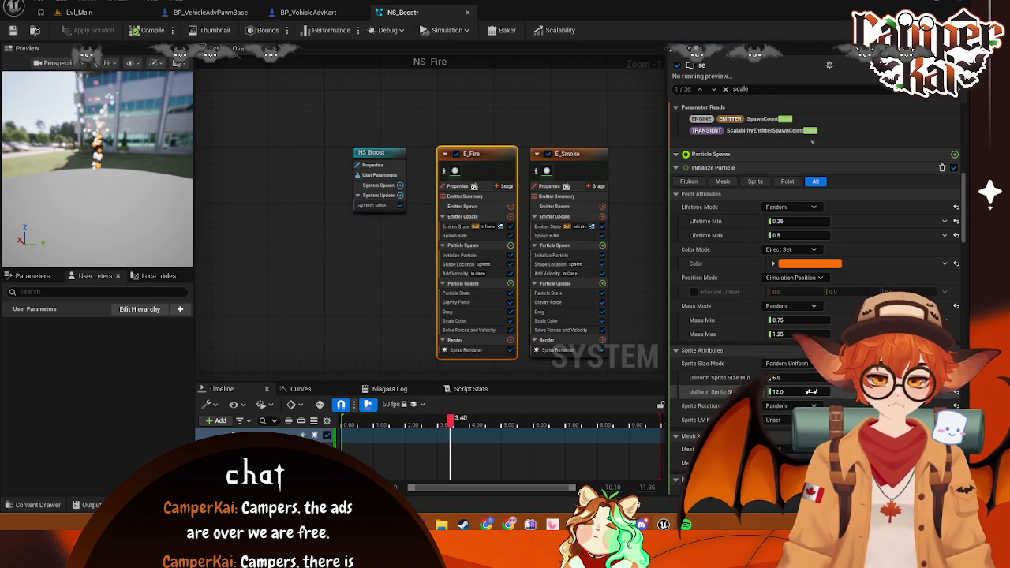
# Keep the Color Mode as Direct Set and orbit the Preview to view the effect from farther away
pyautogui.scroll(-4, 817, 316)
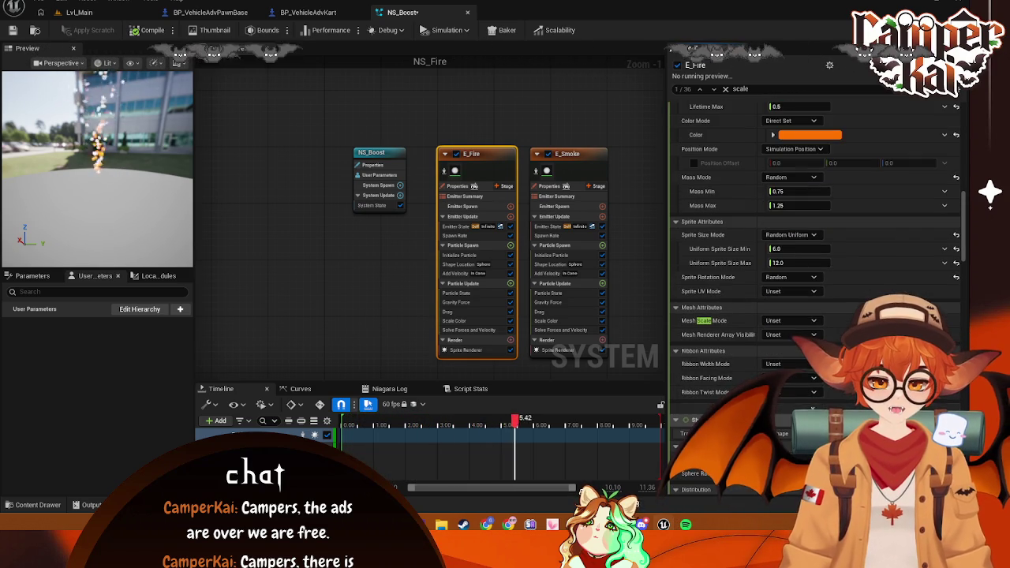
pyautogui.click(745, 88)
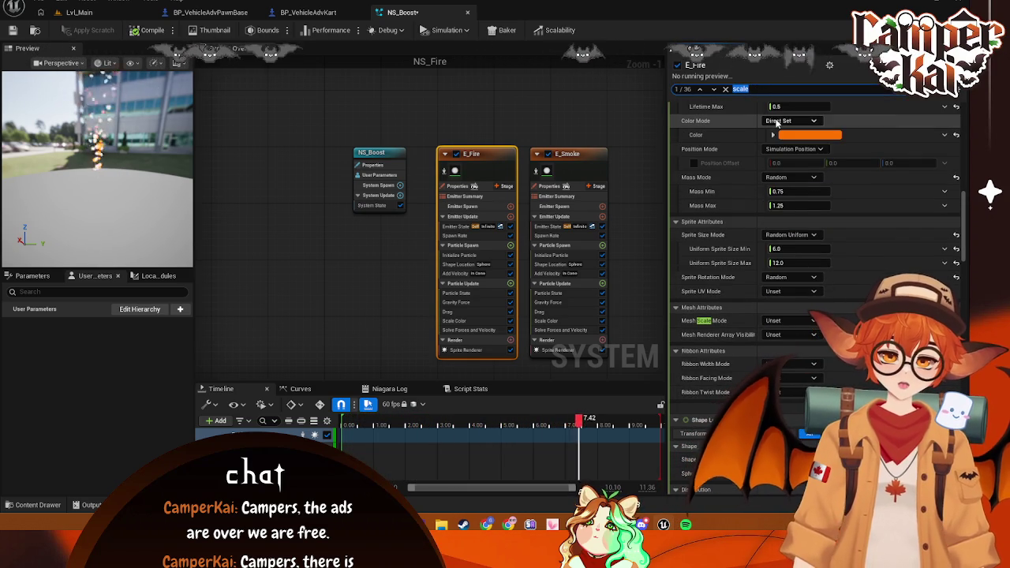
pyautogui.click(780, 121)
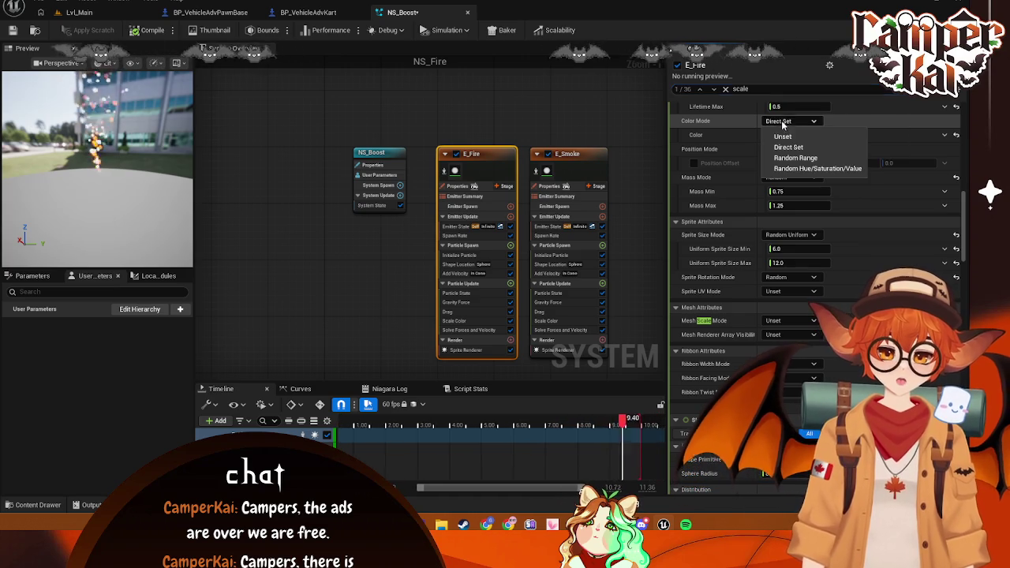
pyautogui.click(789, 147)
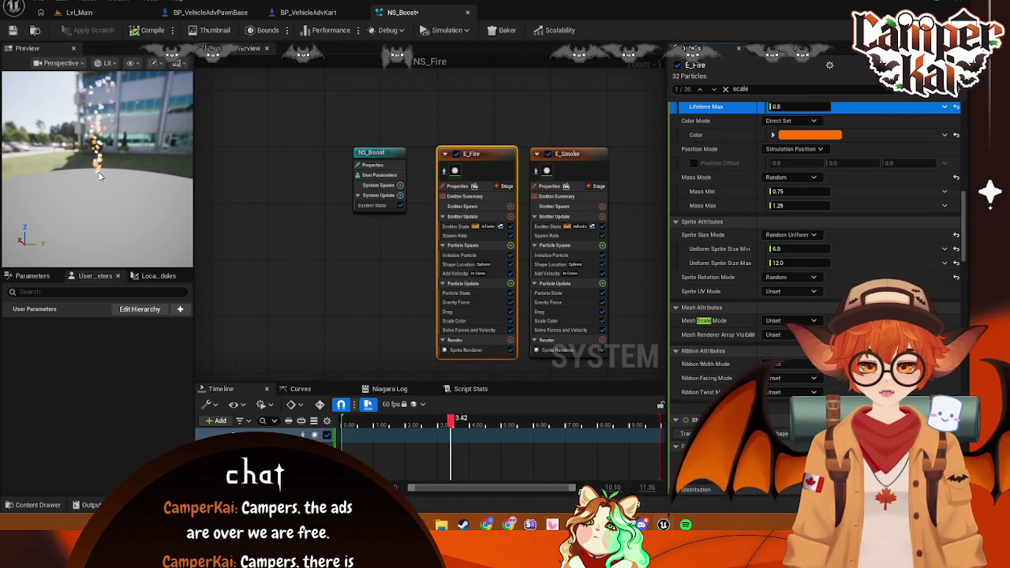
pyautogui.click(118, 142)
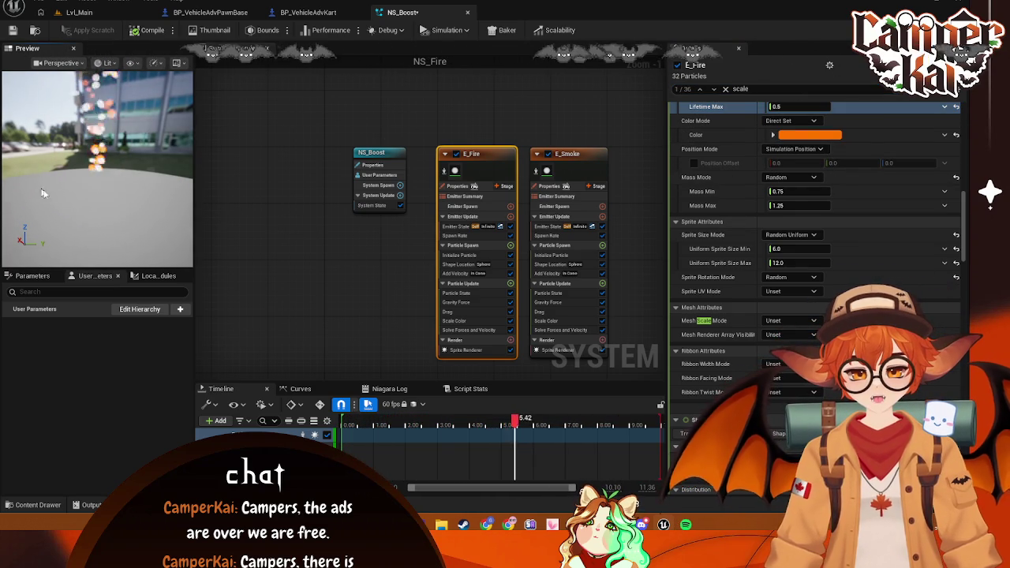
pyautogui.moveTo(106, 125); pyautogui.dragTo(134, 128)
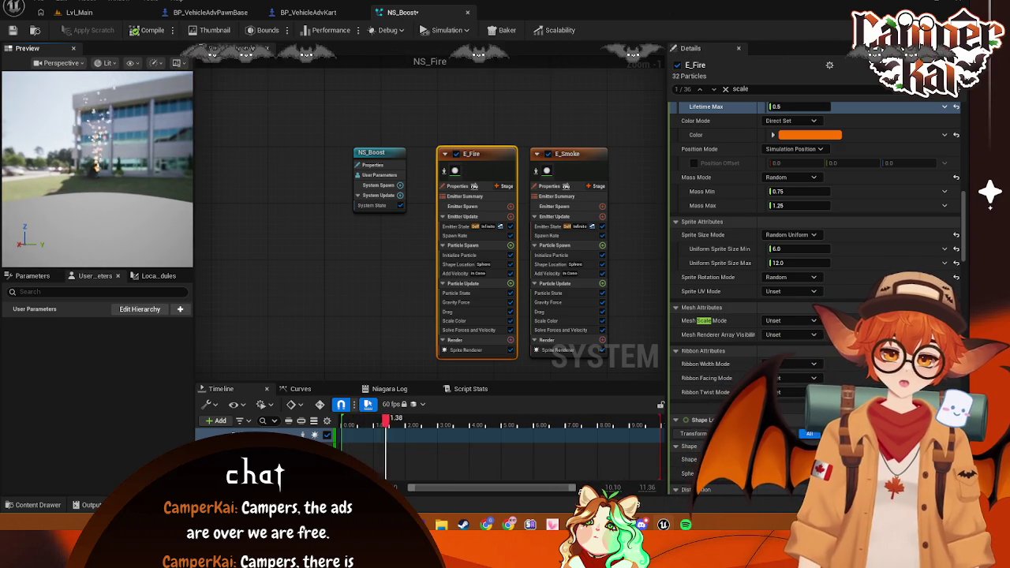
pyautogui.click(719, 89)
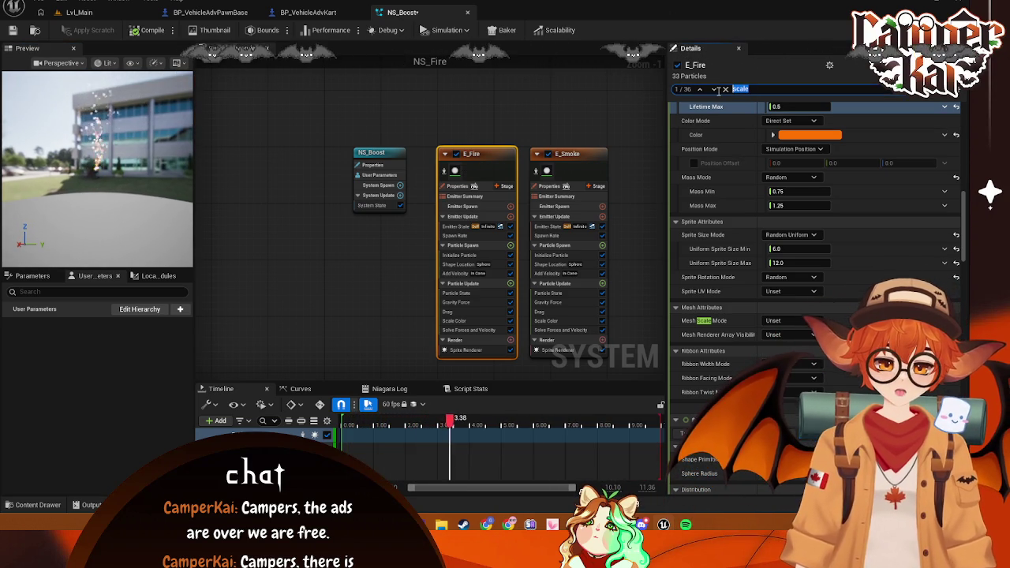
# Filter the stack for 'spawn' and set E_Fire's SpawnRate to 100
pyautogui.write('spawn')
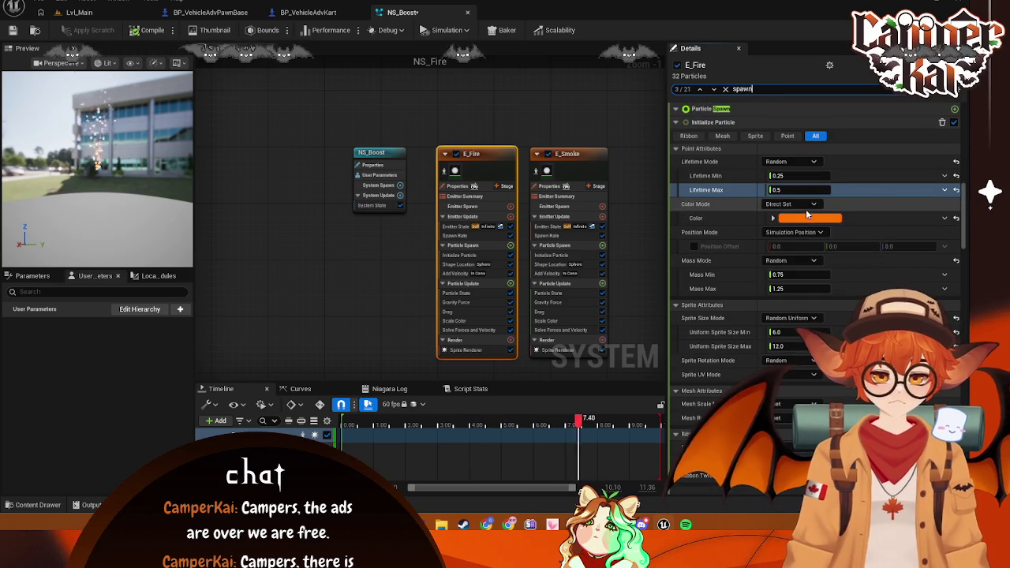
pyautogui.scroll(5, 810, 207)
pyautogui.scroll(3, 808, 212)
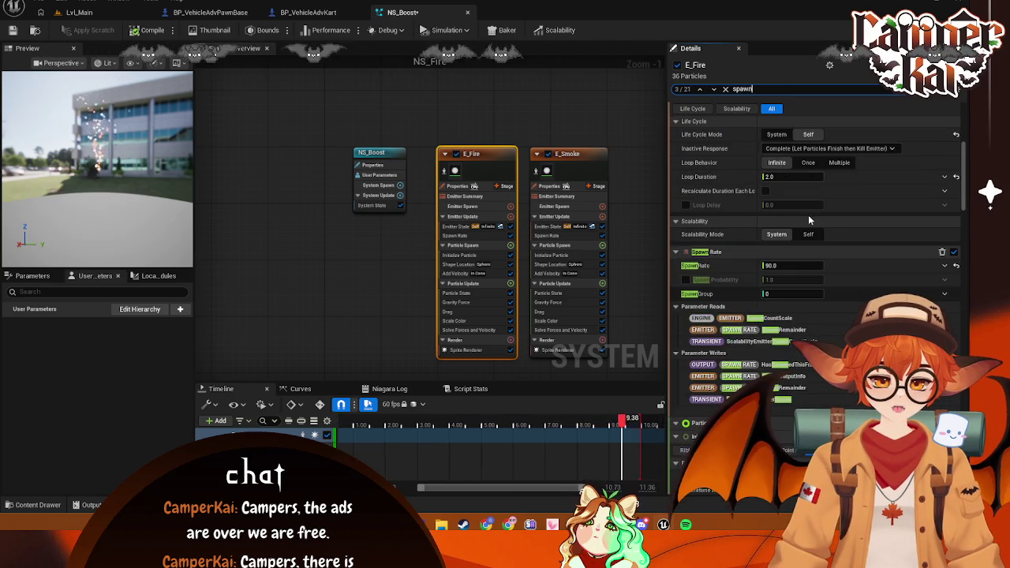
pyautogui.click(797, 282)
pyautogui.write('10')
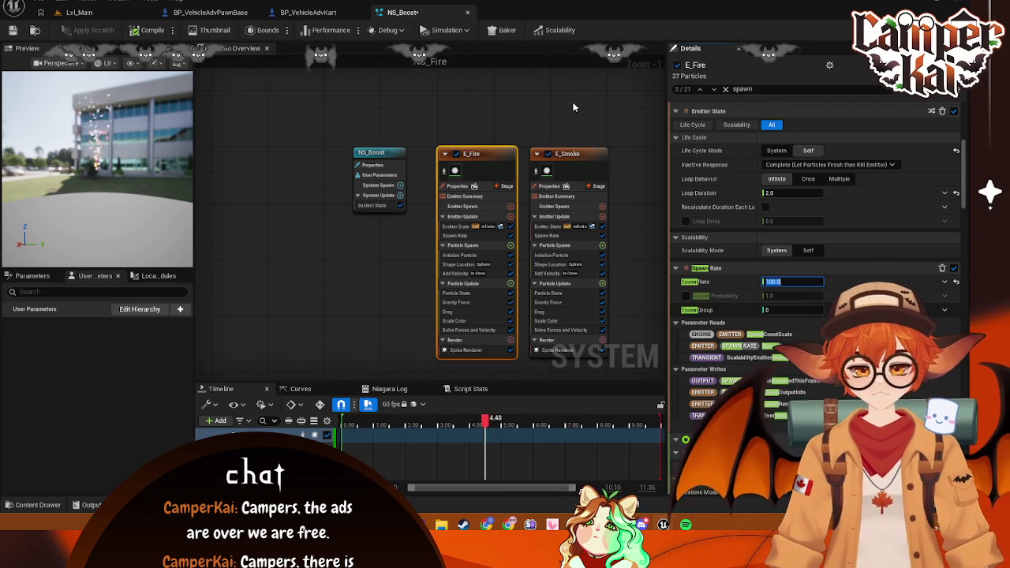
# Deselect the emitters and show the FX folder contents in the Content Drawer
pyautogui.click(569, 162)
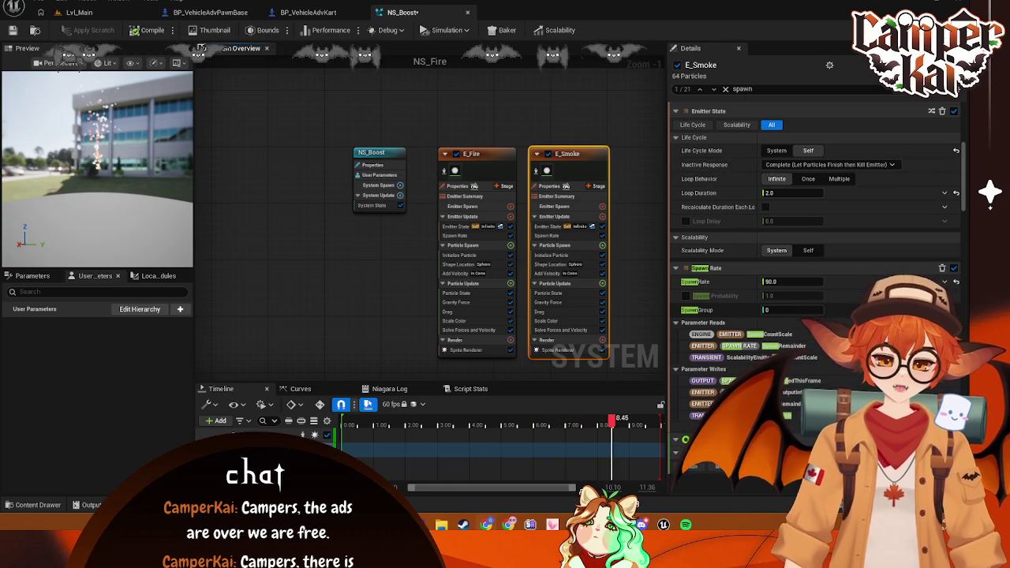
pyautogui.click(198, 224)
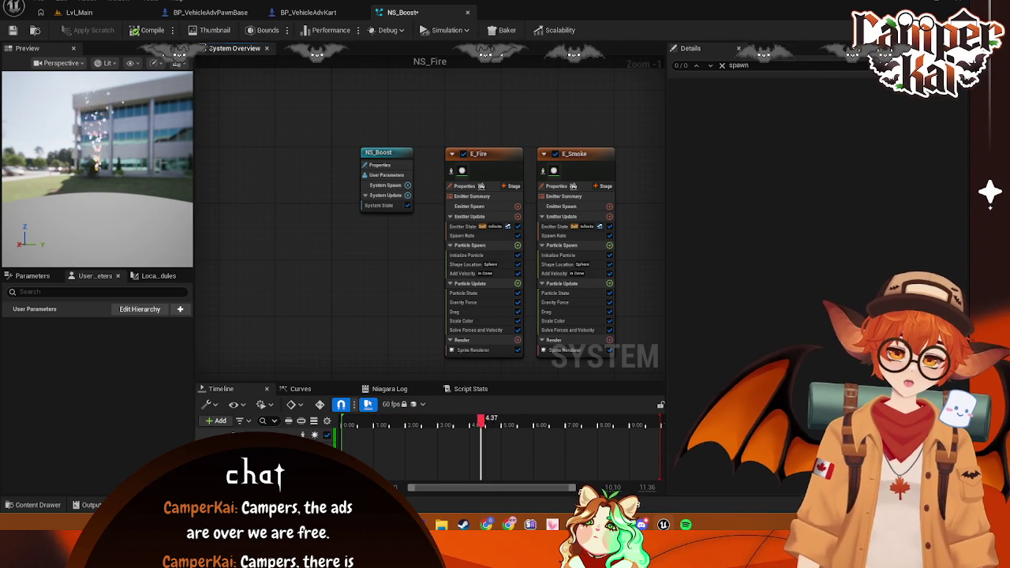
pyautogui.click(35, 505)
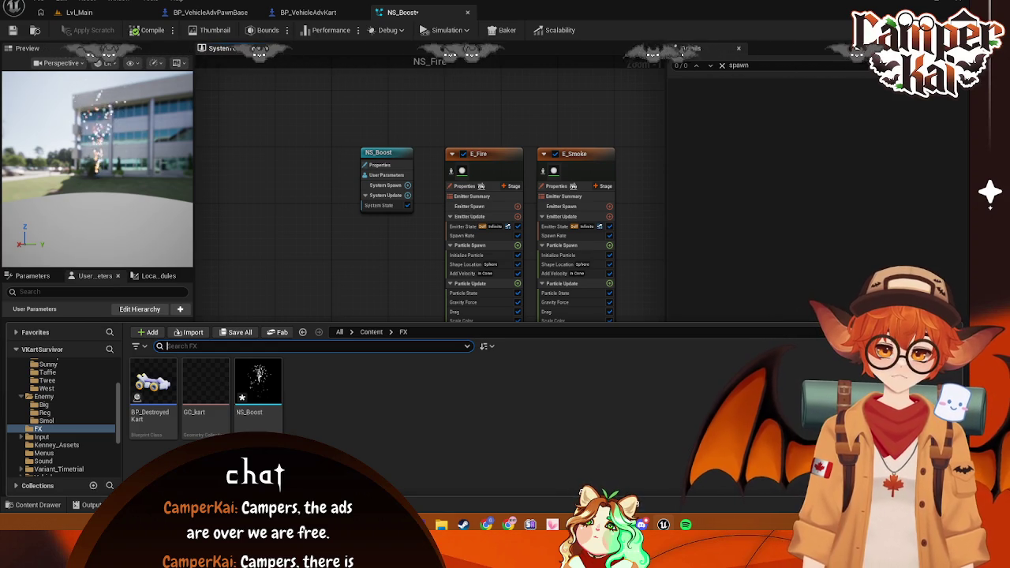
# Create a new material named M_Fire in the FX folder
pyautogui.rightClick(376, 408)
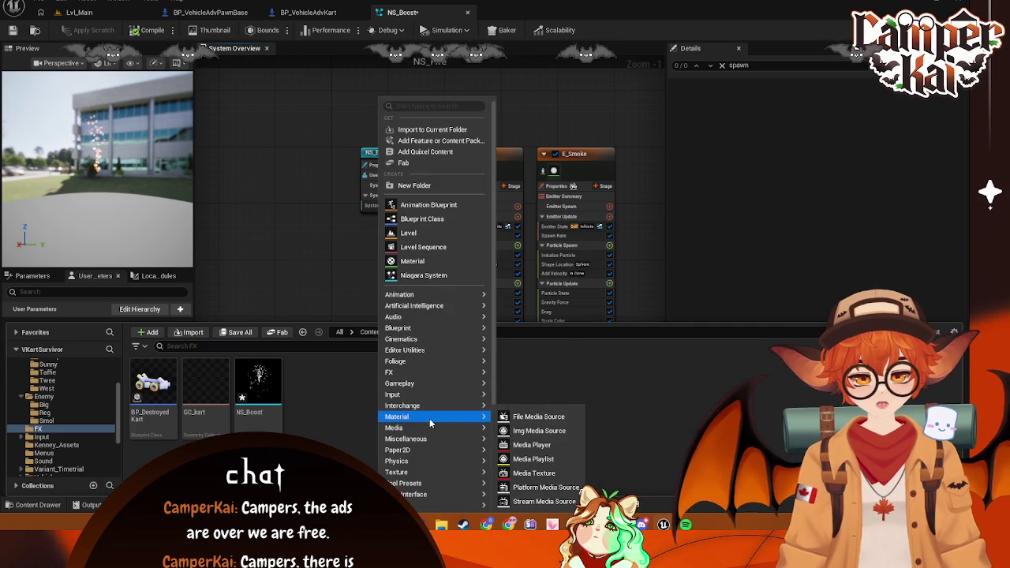
pyautogui.moveTo(430, 418)
pyautogui.click(539, 425)
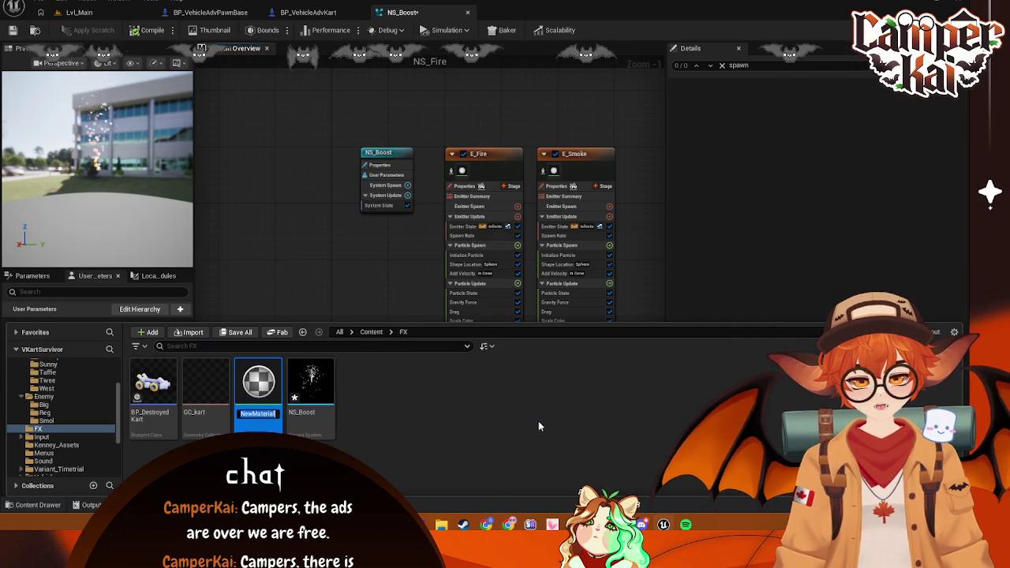
pyautogui.write('M_Fire')
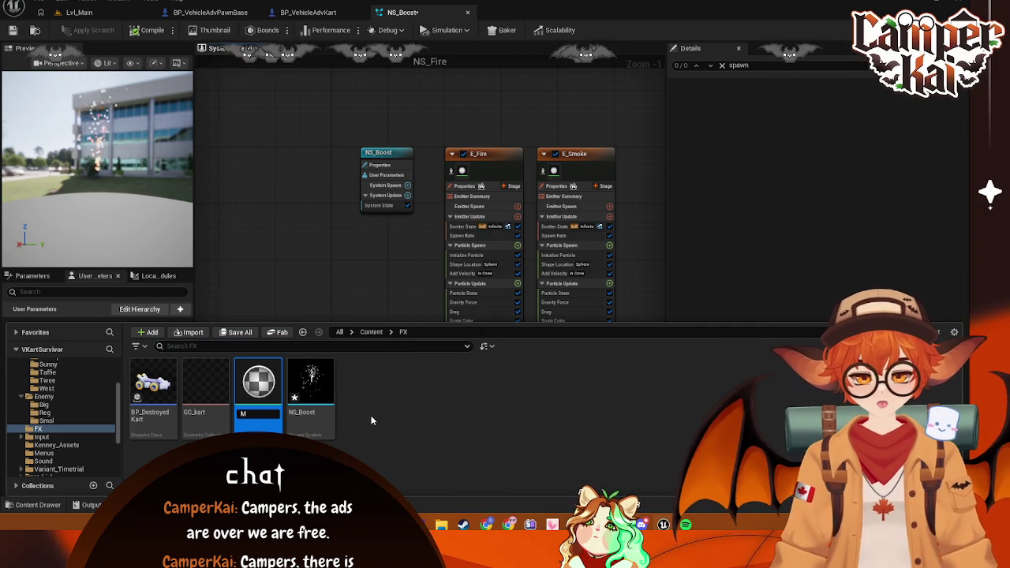
pyautogui.press('Return')
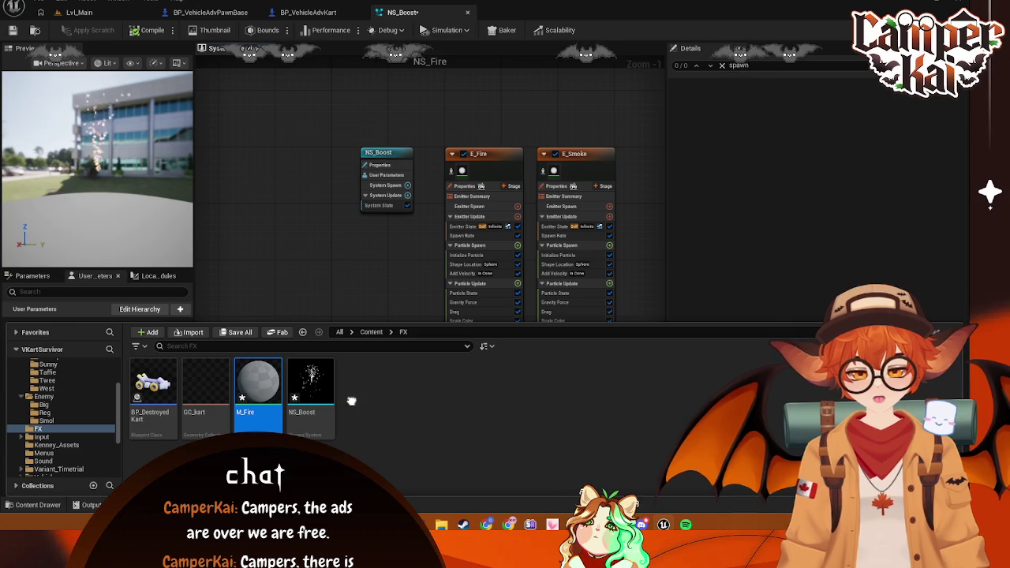
# Create a second new material named M_Smoke in the FX folder
pyautogui.rightClick(370, 418)
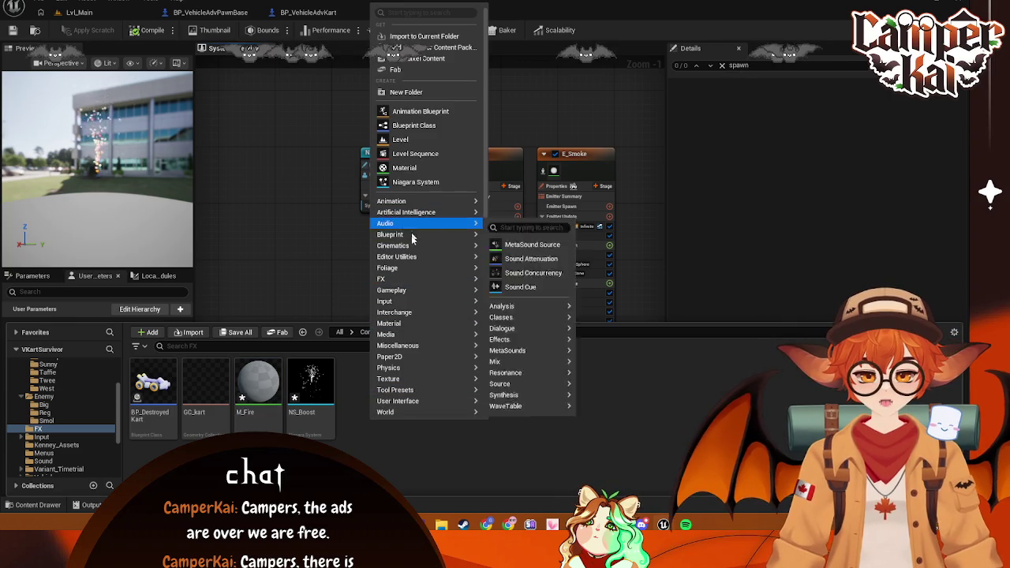
pyautogui.moveTo(425, 330)
pyautogui.click(517, 330)
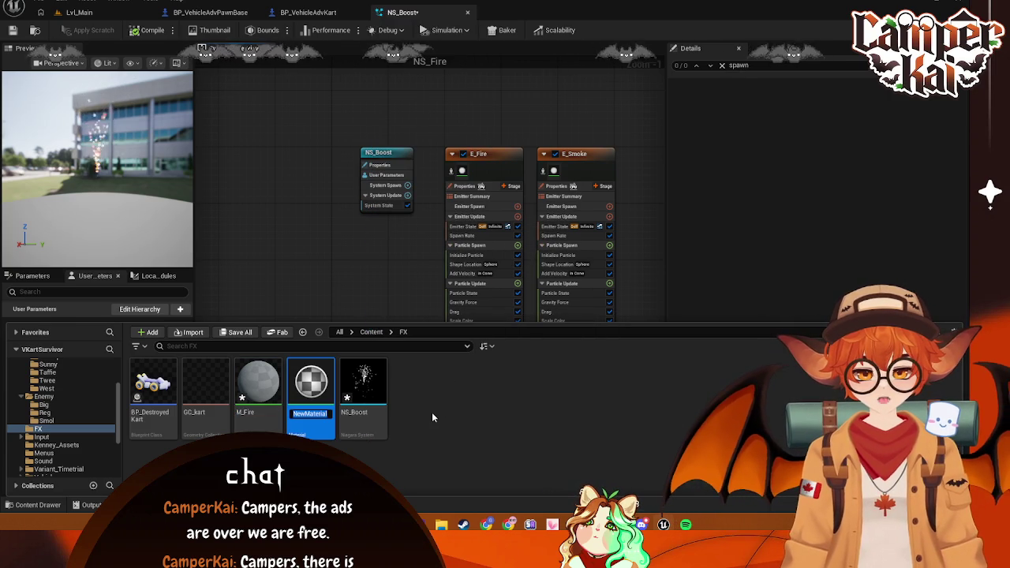
pyautogui.write('M_Smoke')
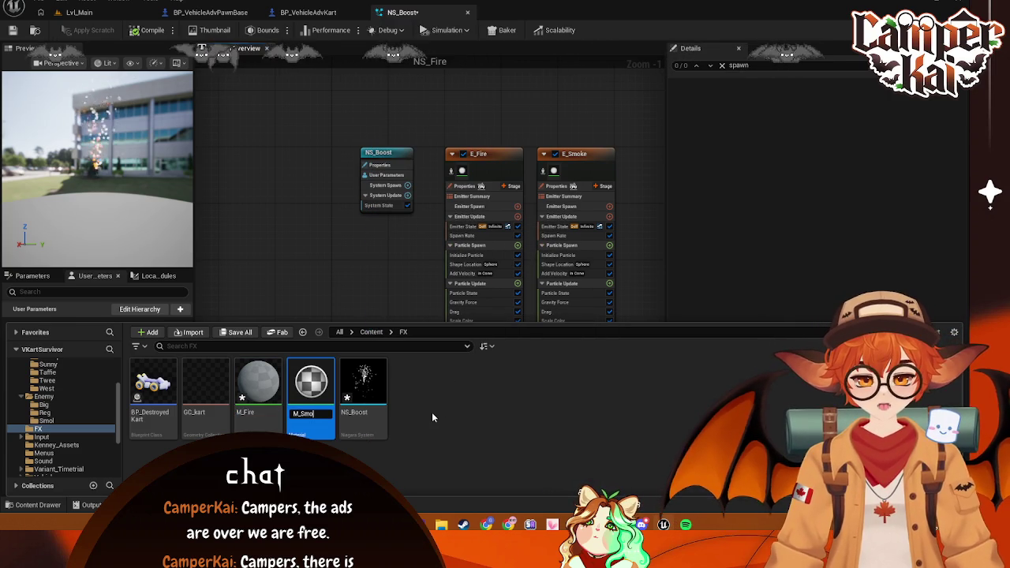
pyautogui.press('Return')
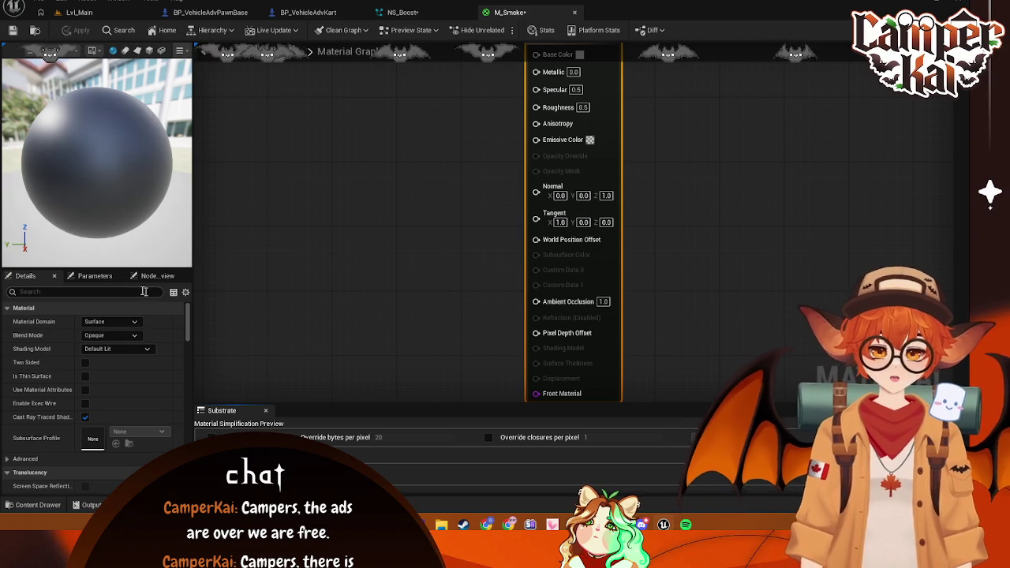
# Set M_Smoke's Blend Mode to TranslucentGreyTransmittance
pyautogui.write('blend')
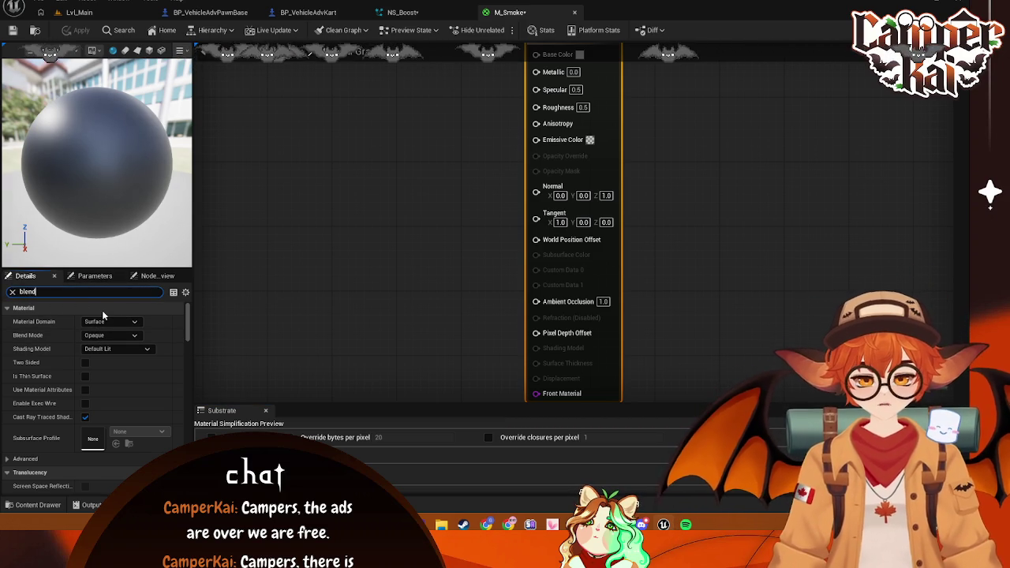
pyautogui.click(113, 321)
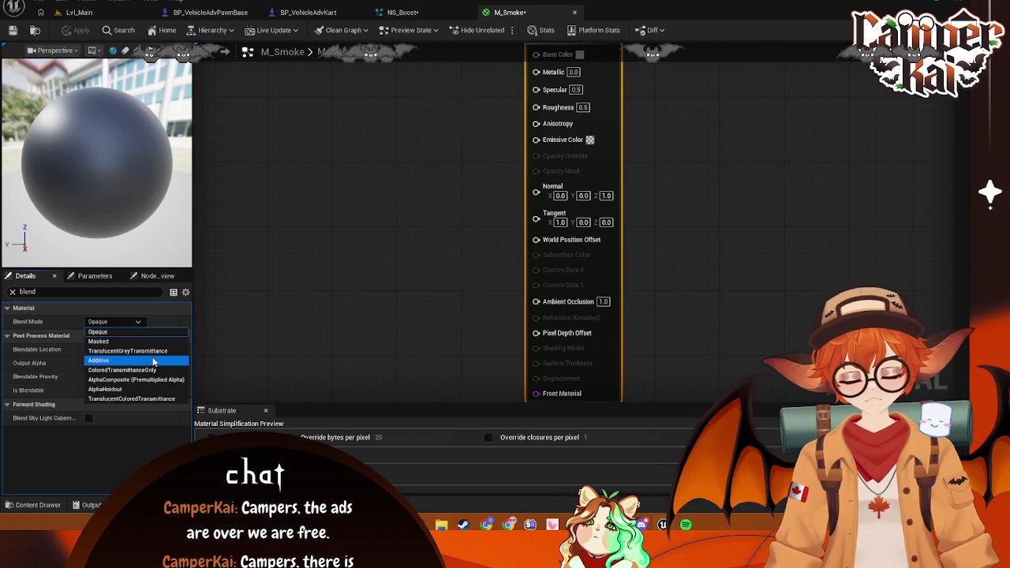
pyautogui.click(153, 351)
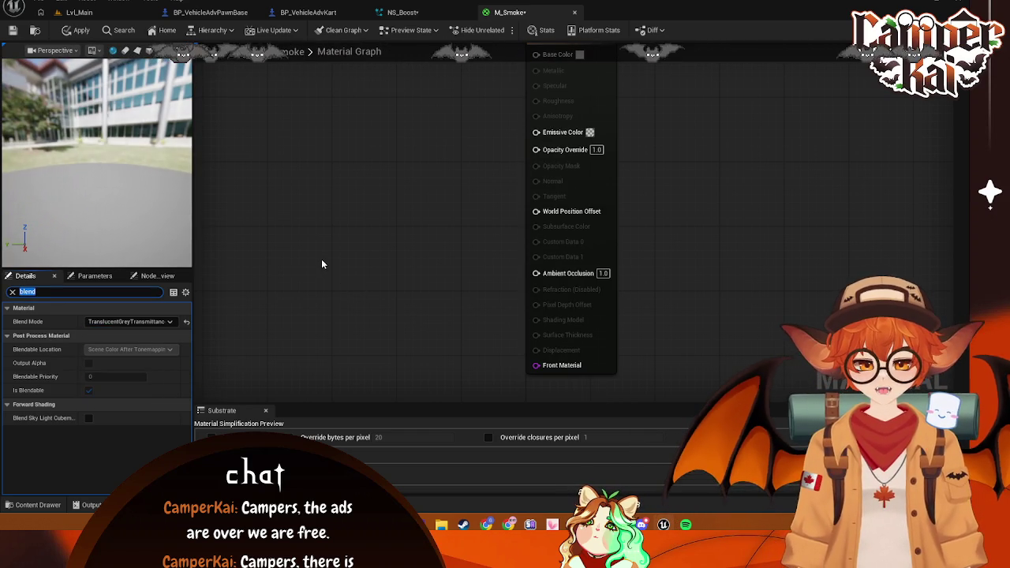
# Set the Base Color to black with 0.5 alpha and apply it
pyautogui.moveTo(438, 173); pyautogui.dragTo(435, 226)
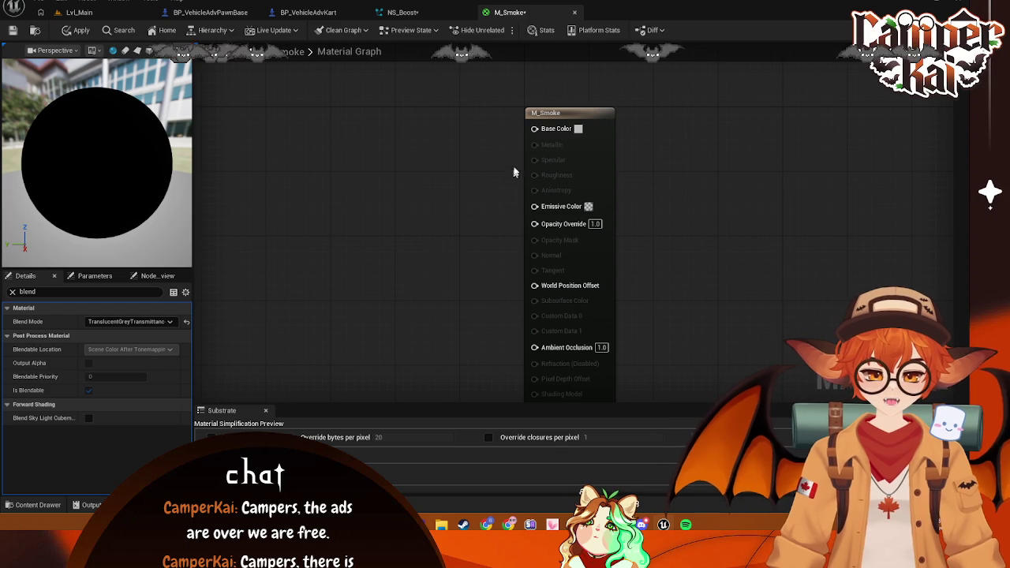
pyautogui.click(579, 128)
pyautogui.moveTo(738, 300); pyautogui.dragTo(620, 315)
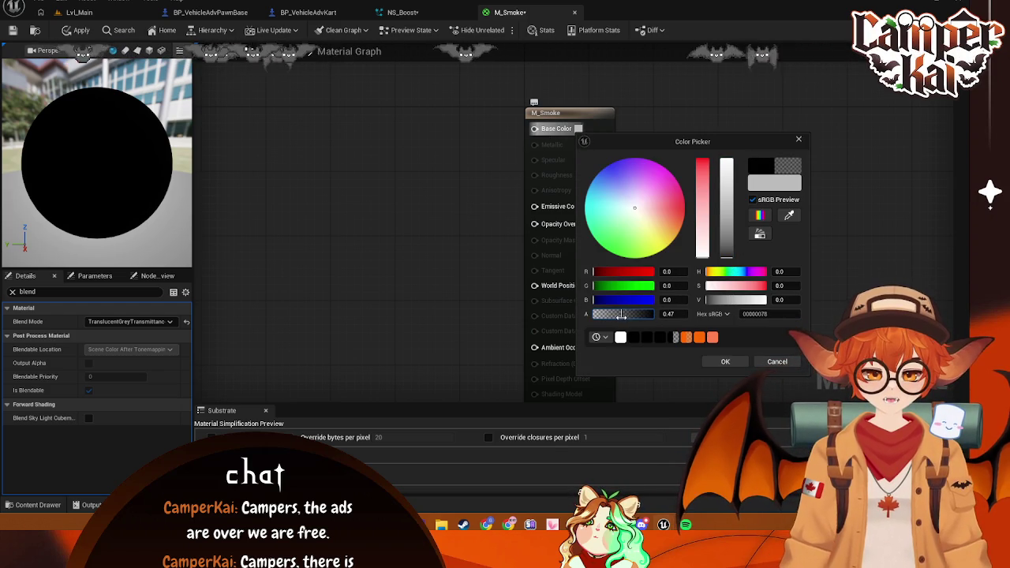
pyautogui.click(676, 314)
pyautogui.write('0.5')
pyautogui.press('Return')
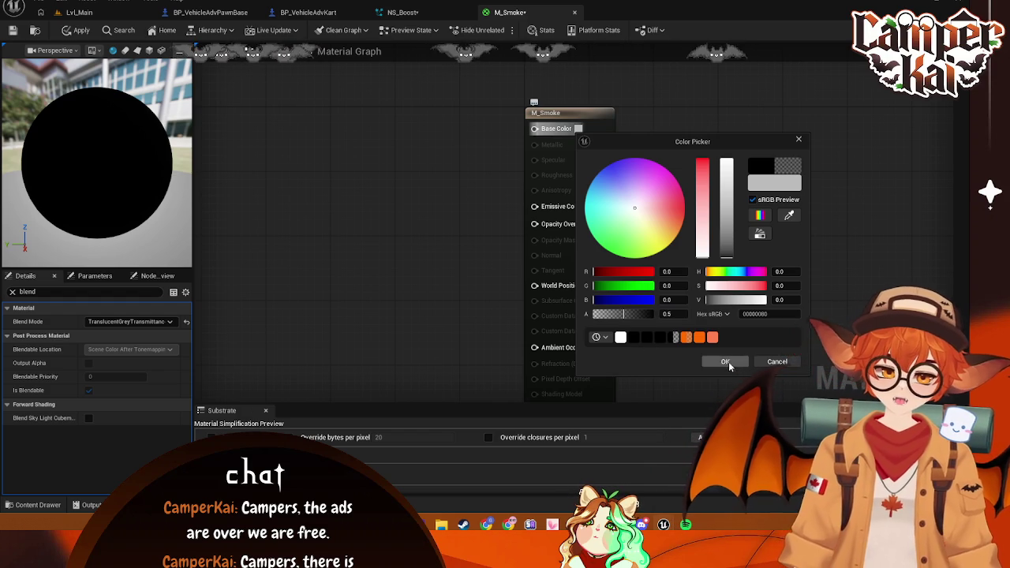
pyautogui.click(728, 361)
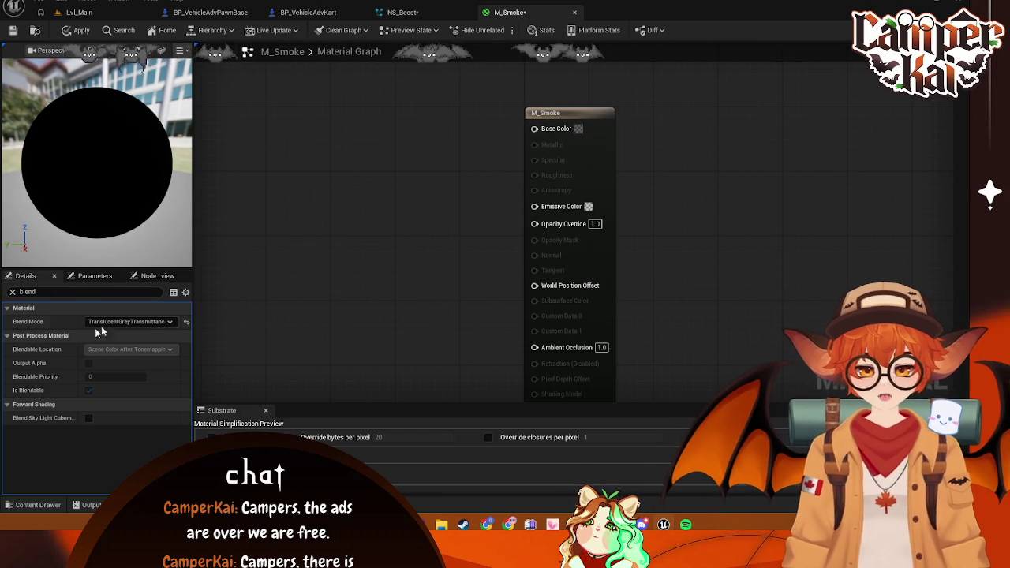
pyautogui.click(17, 293)
# Set M_Smoke's Shading Model to Unlit
pyautogui.write('shading')
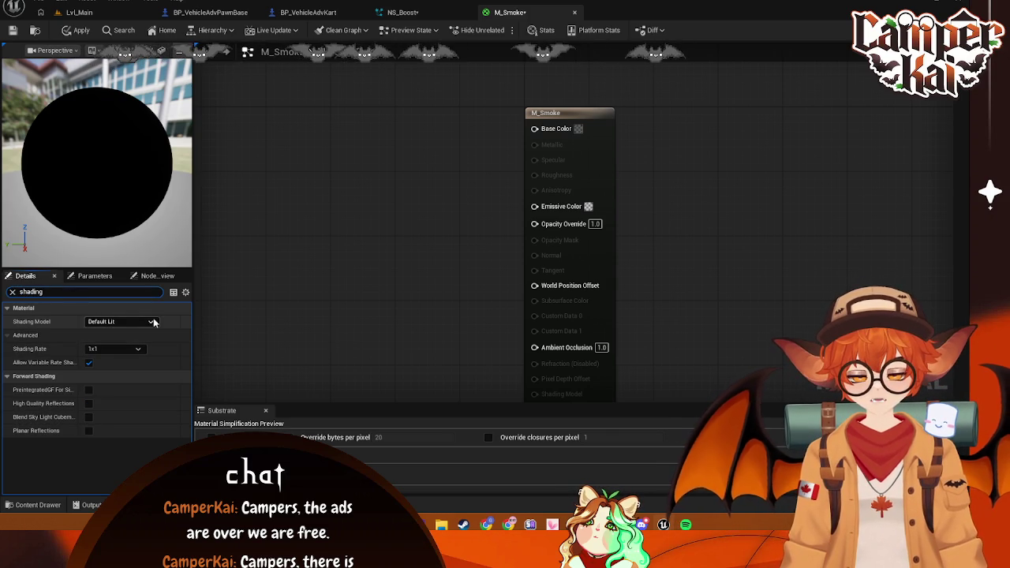
pyautogui.click(150, 322)
pyautogui.click(102, 332)
pyautogui.click(399, 261)
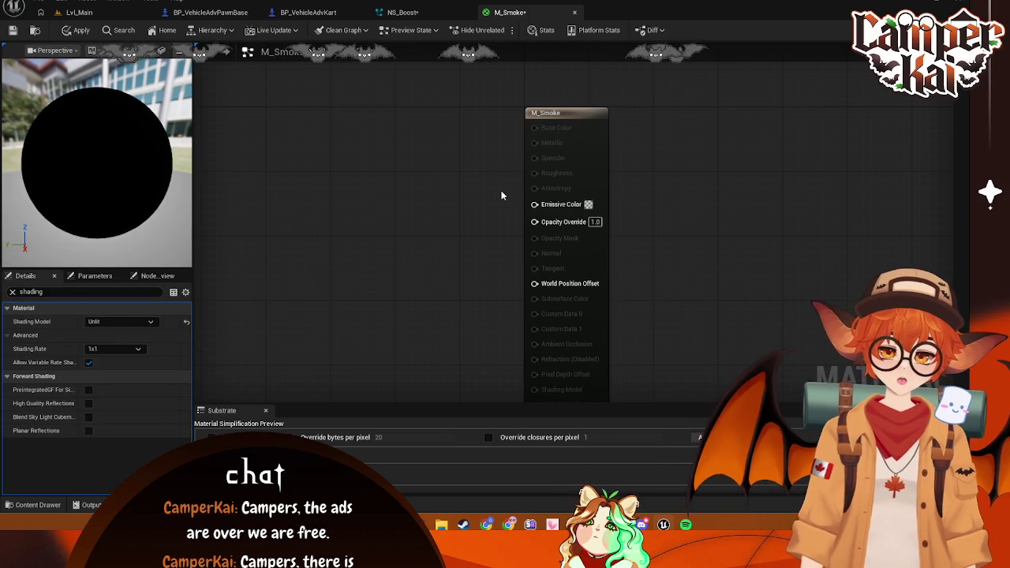
# Add and then delete a RadialGradientExponential node, and reposition the M_Smoke output node
pyautogui.rightClick(429, 246)
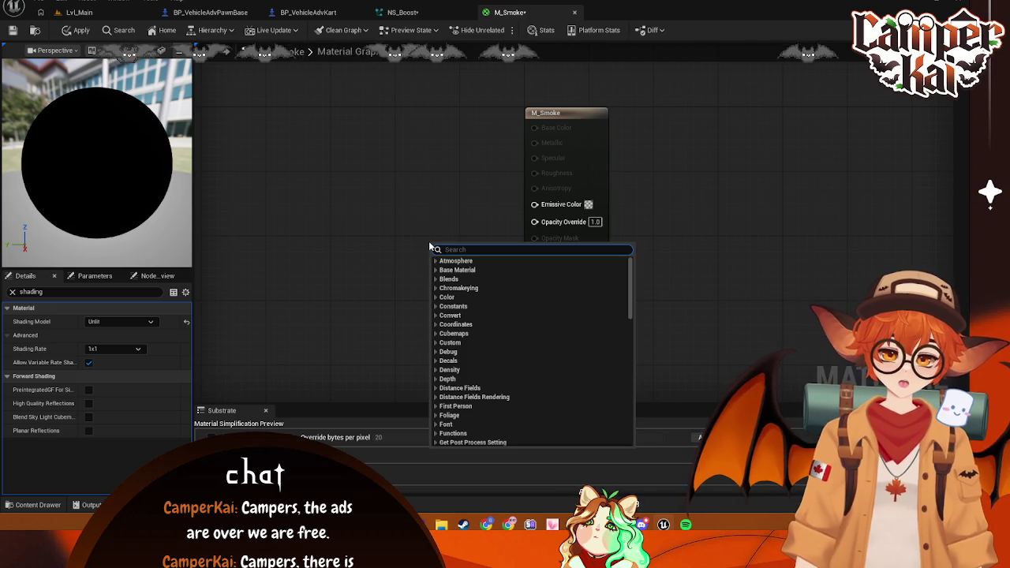
pyautogui.write('radian')
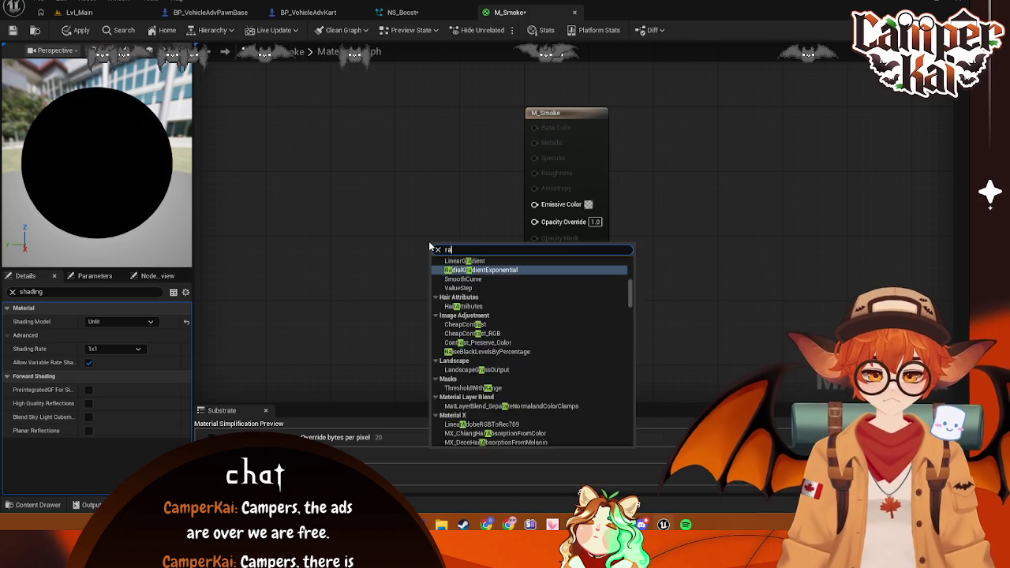
pyautogui.press('BackSpace')
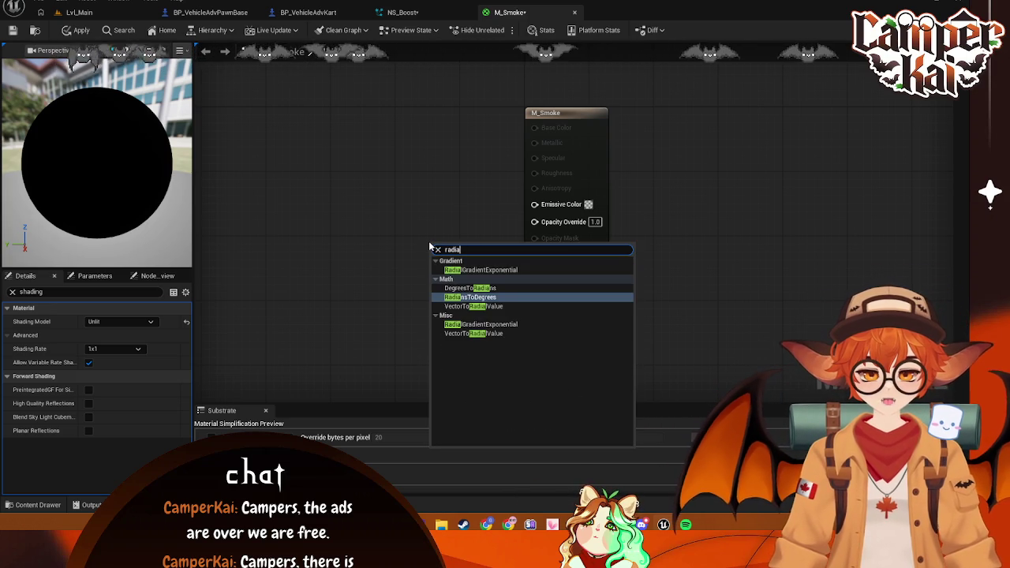
pyautogui.click(488, 271)
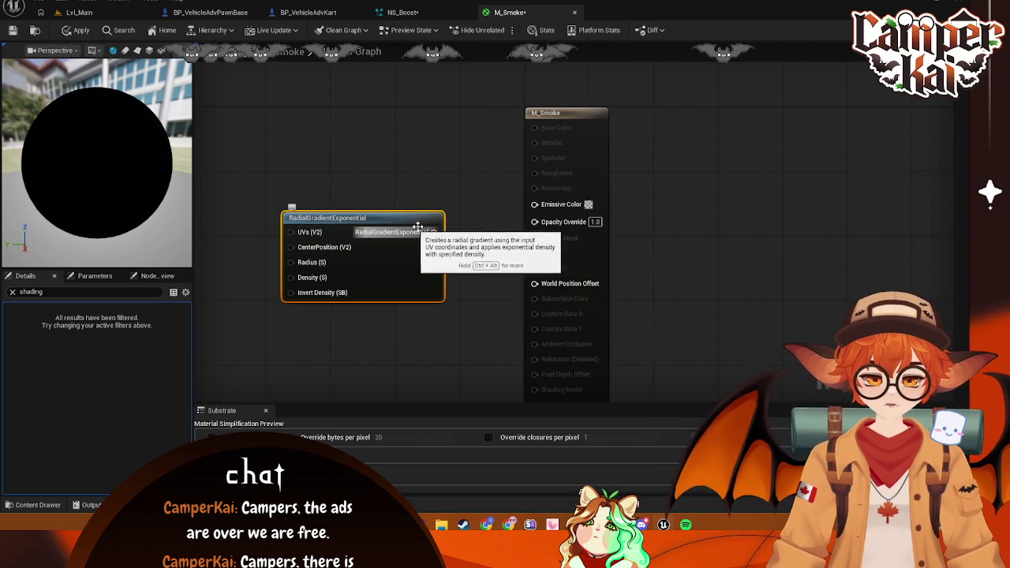
pyautogui.moveTo(434, 232)
pyautogui.mouseDown()
pyautogui.moveTo(537, 309)
pyautogui.moveTo(539, 244)
pyautogui.moveTo(505, 294)
pyautogui.mouseUp()
pyautogui.moveTo(420, 247); pyautogui.dragTo(145, 340)
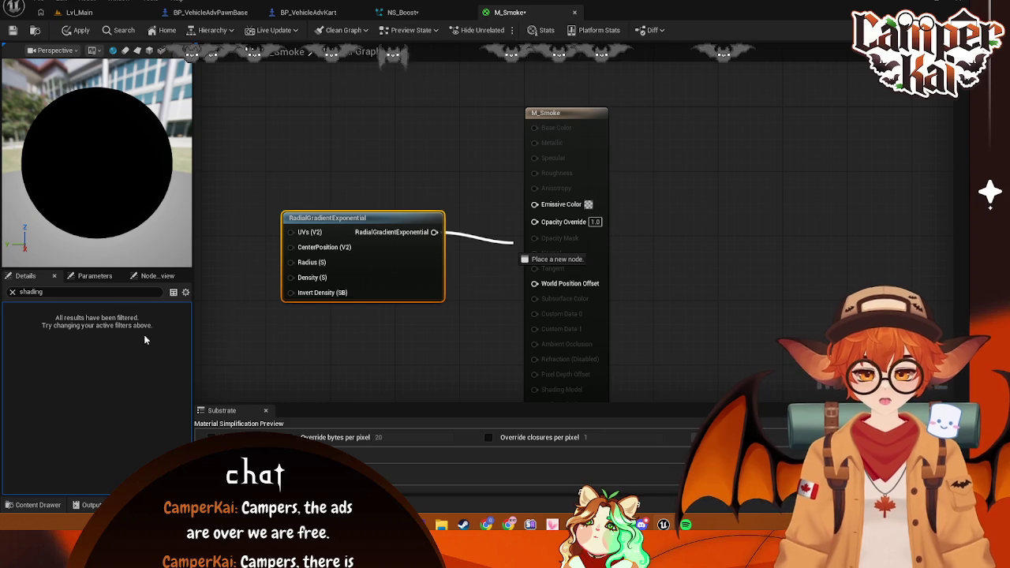
pyautogui.click(12, 292)
pyautogui.press('Delete')
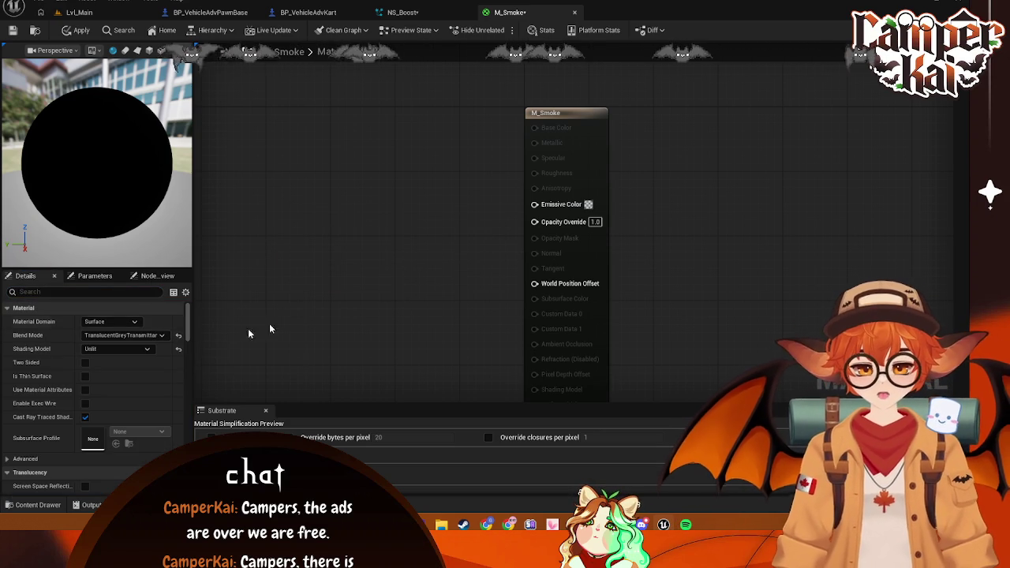
pyautogui.moveTo(556, 119); pyautogui.dragTo(348, 82)
pyautogui.moveTo(487, 213)
pyautogui.mouseDown()
pyautogui.moveTo(631, 158)
pyautogui.moveTo(744, 237)
pyautogui.moveTo(751, 212)
pyautogui.mouseUp()
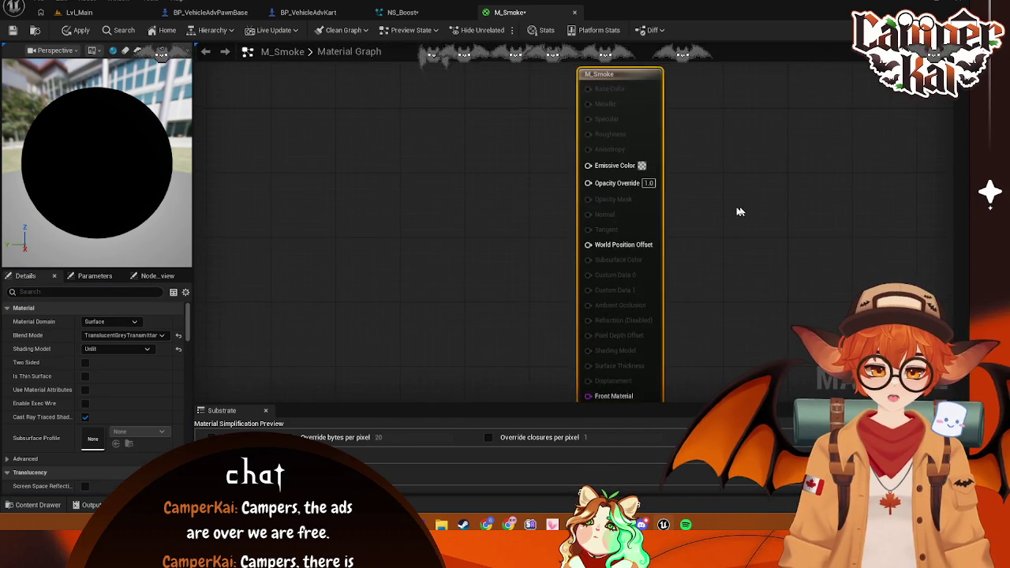
# Add a RadialGradientExponential node to the graph, then delete it
pyautogui.scroll(-1, 656, 173)
pyautogui.rightClick(421, 171)
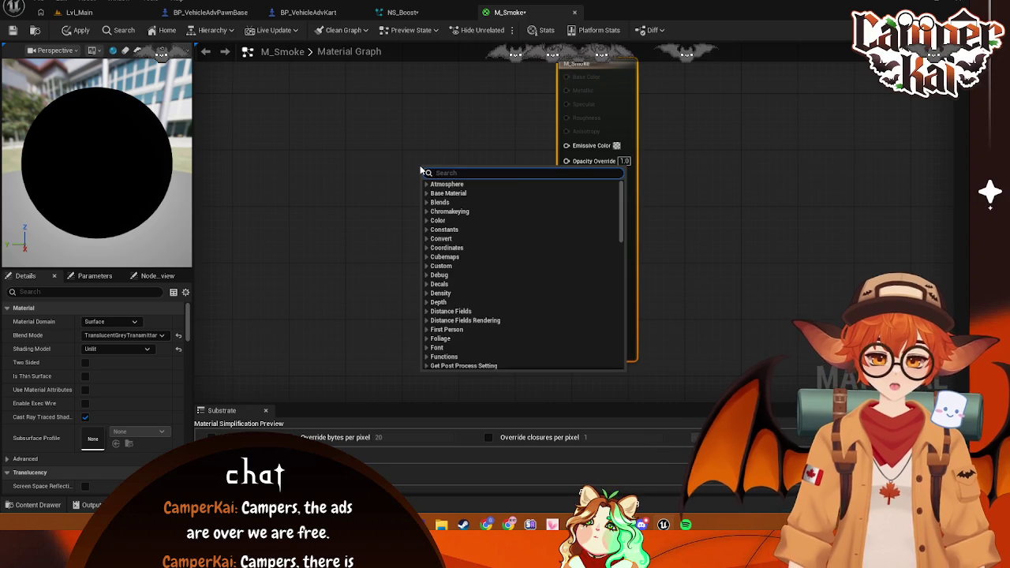
pyautogui.write('radial')
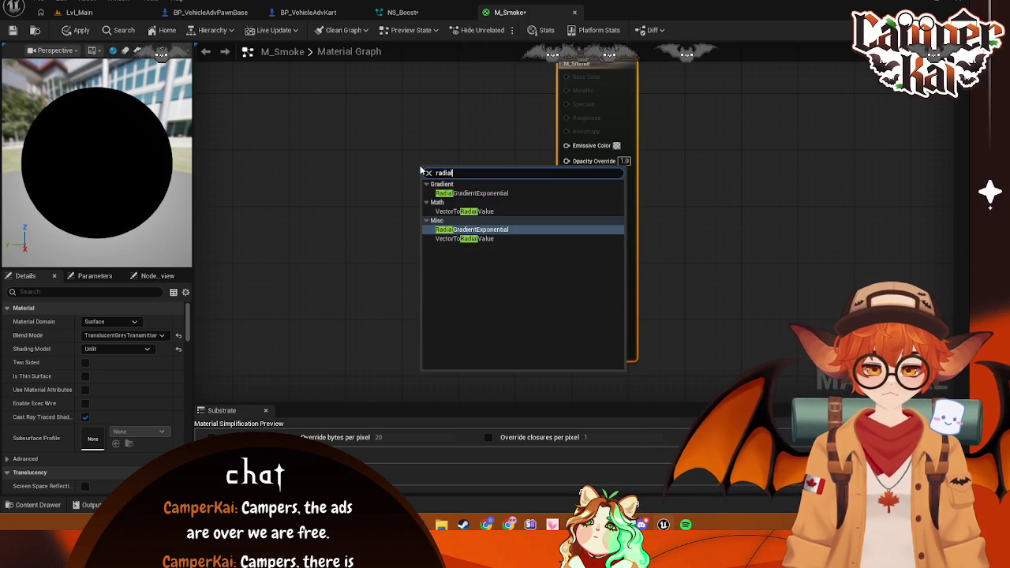
pyautogui.click(491, 229)
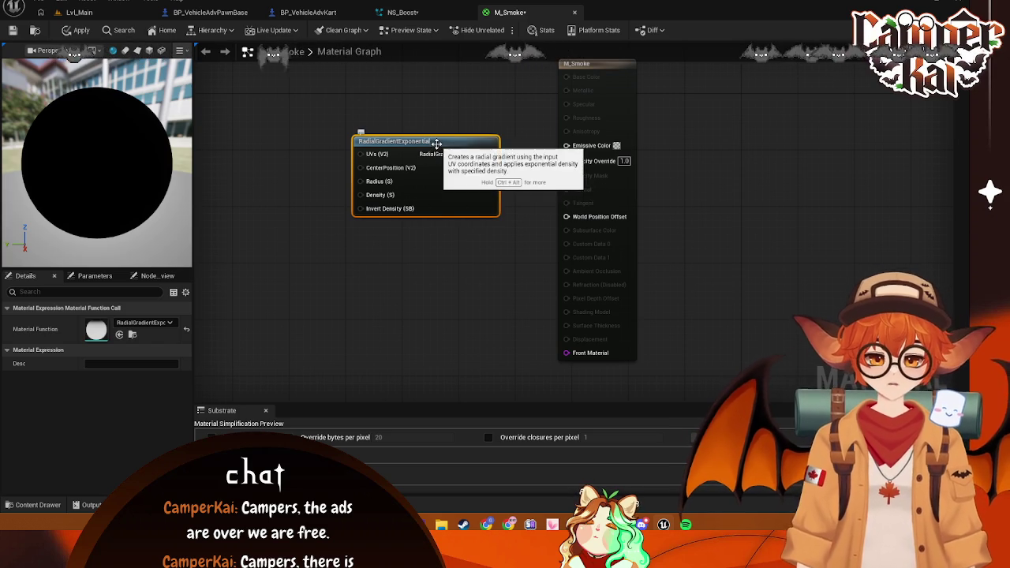
pyautogui.press('Delete')
# Try a Particle SubUV node wired from RGB to Opacity Override, then delete it after the error
pyautogui.rightClick(414, 195)
pyautogui.write('particl')
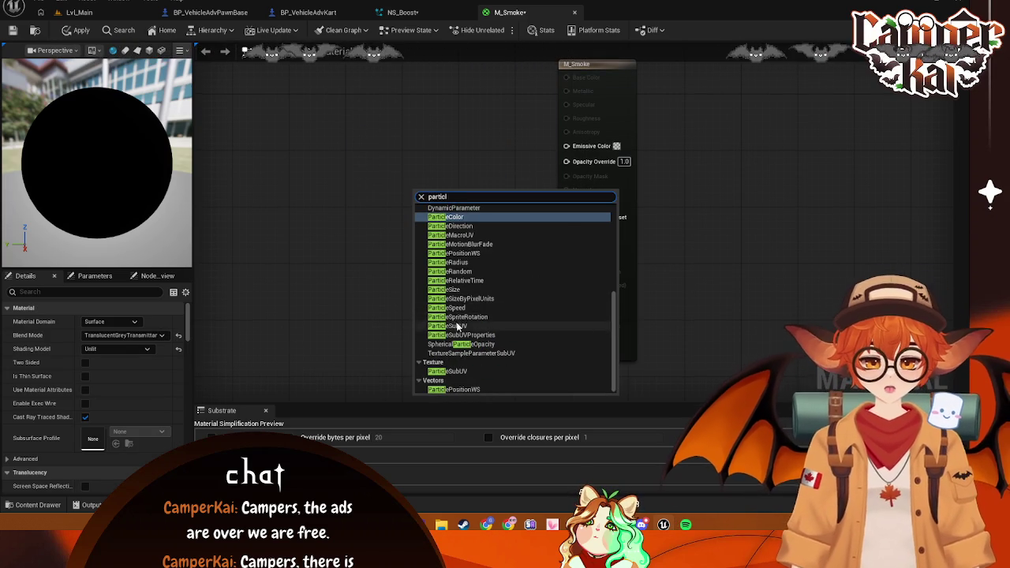
pyautogui.click(455, 326)
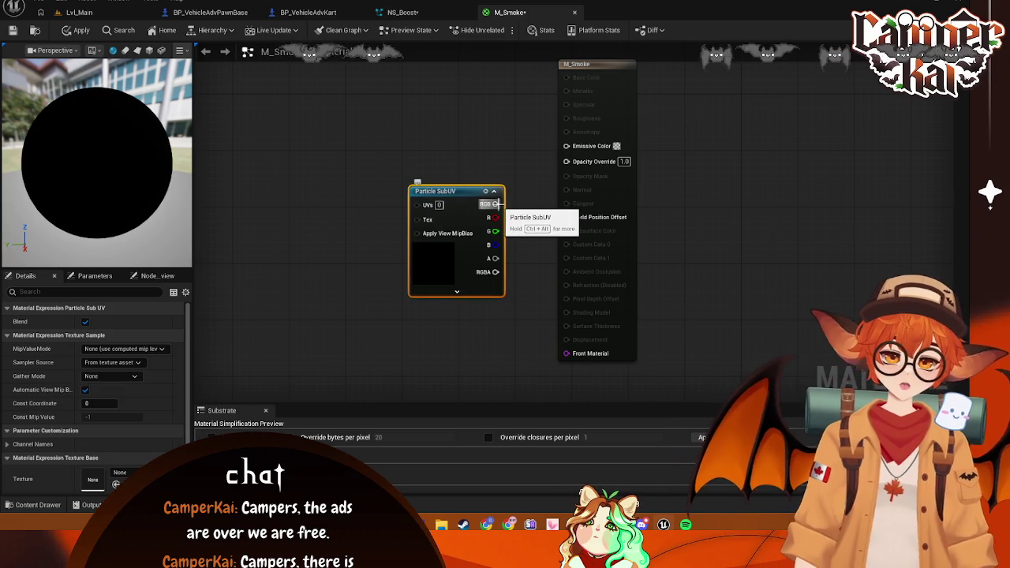
pyautogui.moveTo(495, 204)
pyautogui.mouseDown()
pyautogui.moveTo(573, 181)
pyautogui.moveTo(574, 165)
pyautogui.mouseUp()
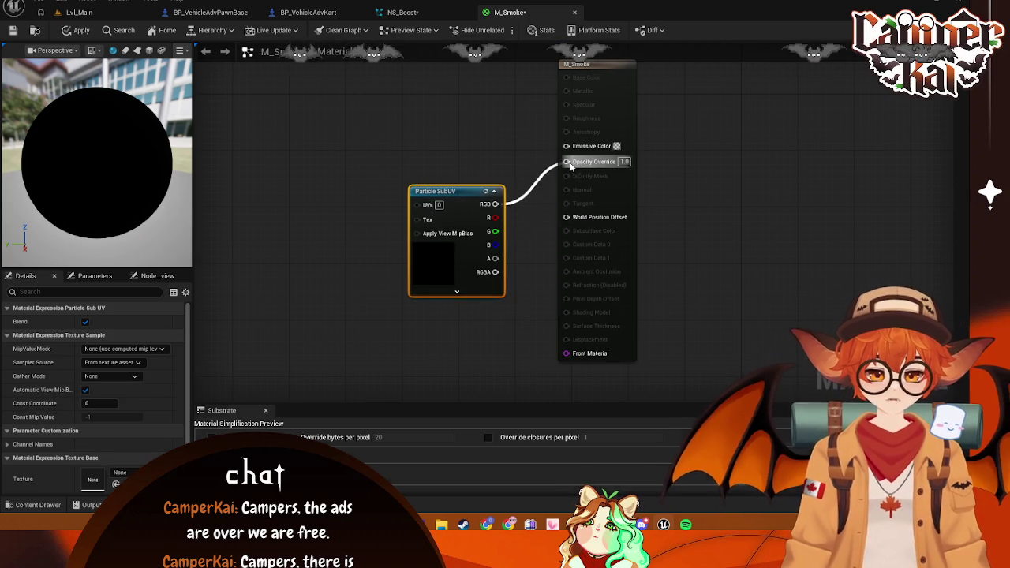
pyautogui.moveTo(455, 198); pyautogui.dragTo(476, 156)
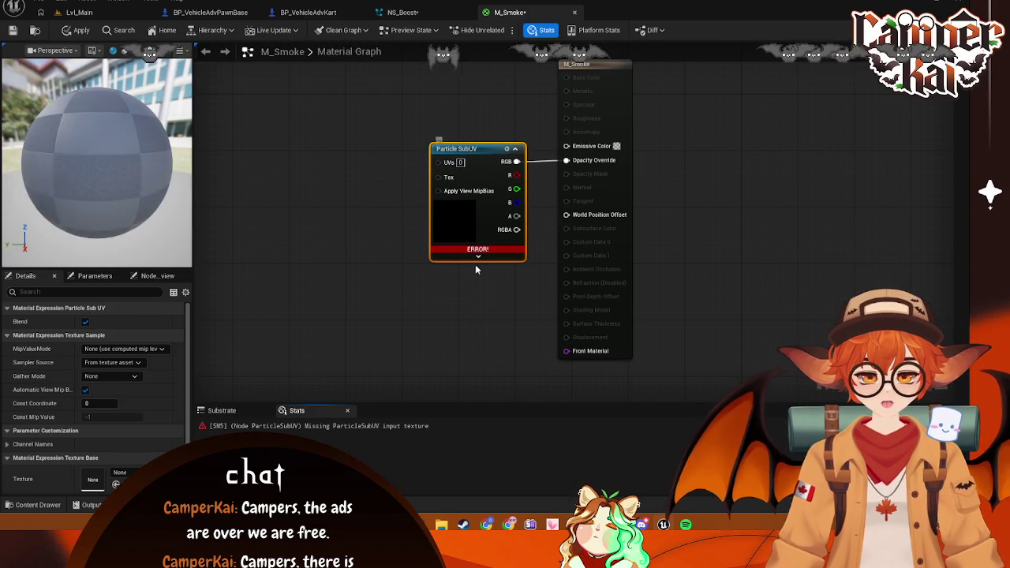
pyautogui.press('Delete')
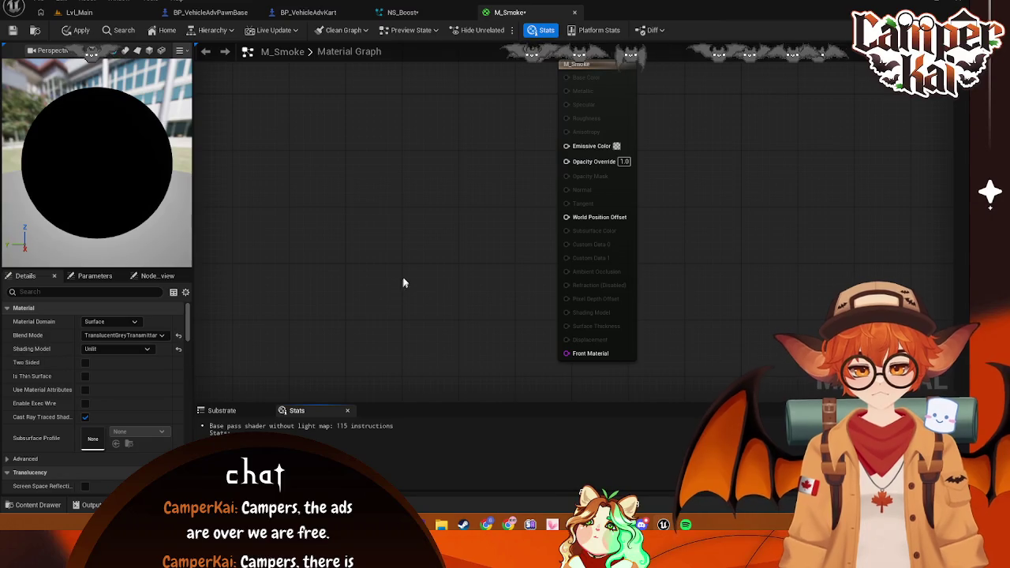
pyautogui.click(597, 67)
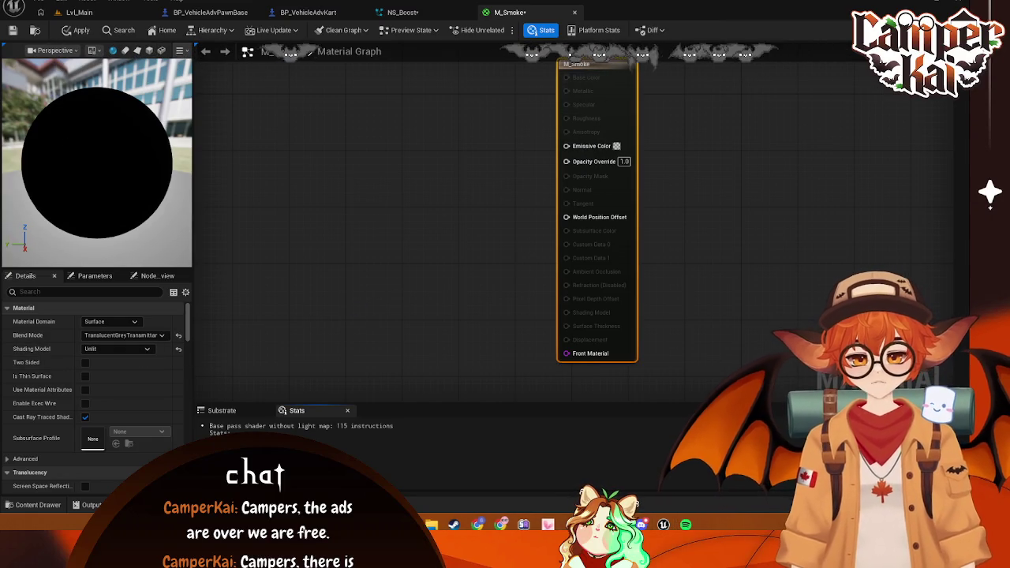
pyautogui.press('super+shift+s')
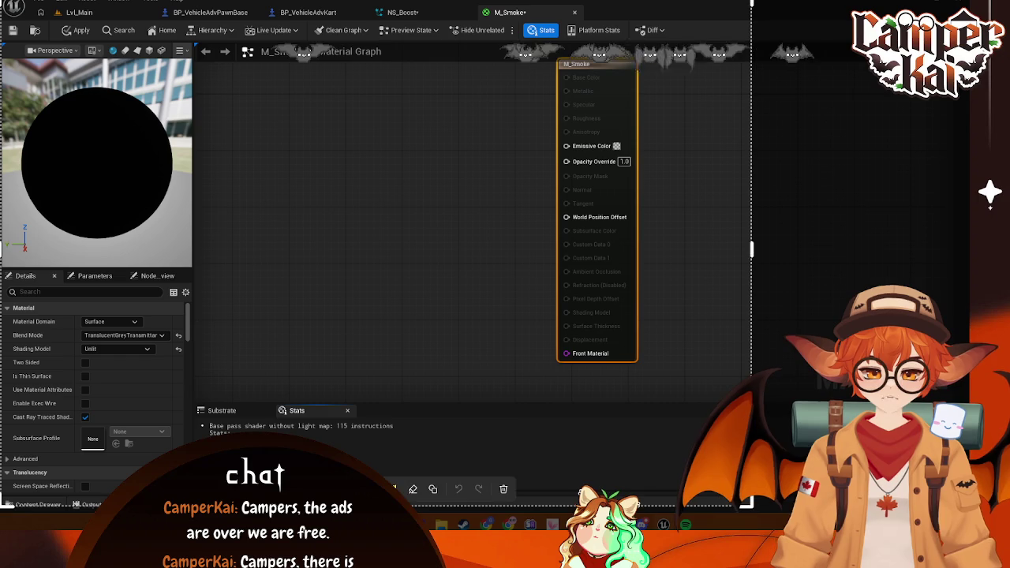
pyautogui.click(409, 474)
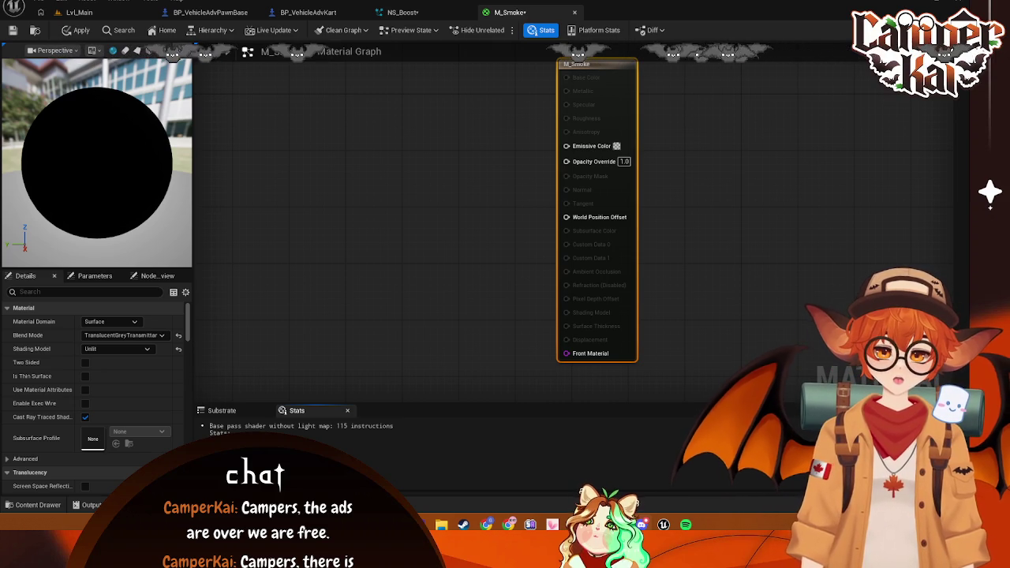
# Add a TextureSample node and place it next to the M_Smoke output node
pyautogui.rightClick(426, 169)
pyautogui.write('textire')
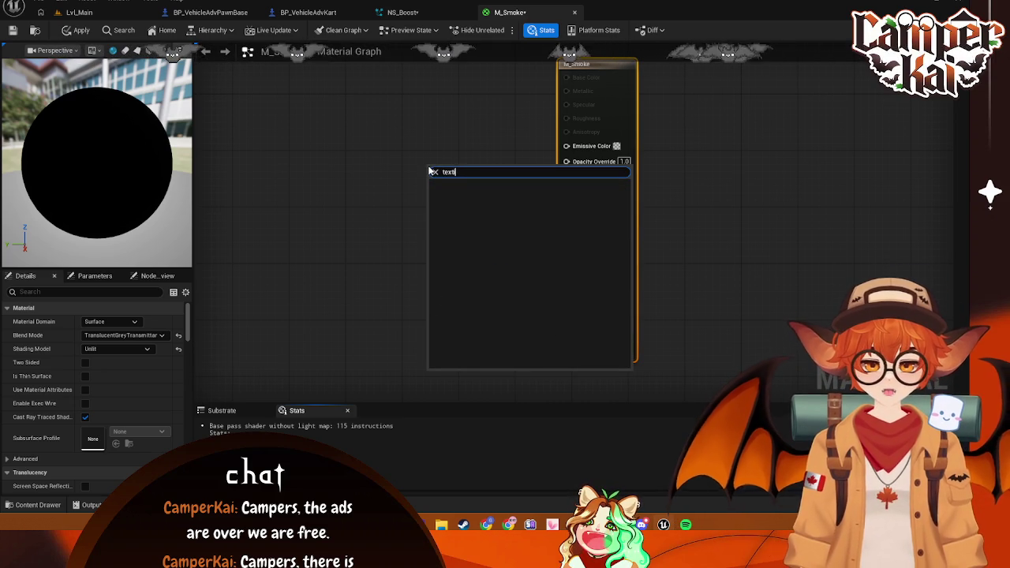
pyautogui.press('BackSpace')
pyautogui.press('BackSpace')
pyautogui.write('ure mas')
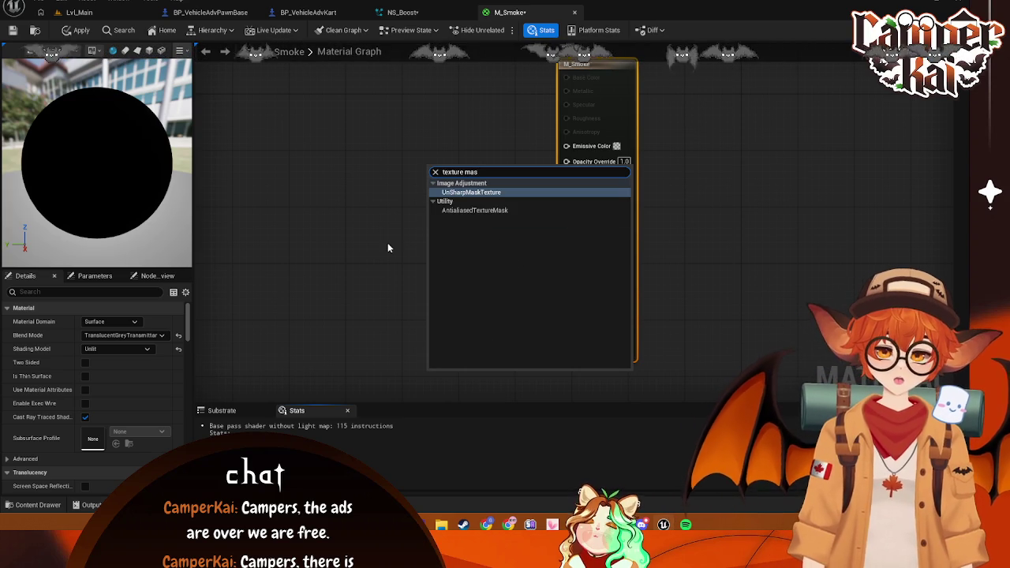
pyautogui.press('BackSpace')
pyautogui.press('BackSpace')
pyautogui.press('BackSpace')
pyautogui.write('sampl')
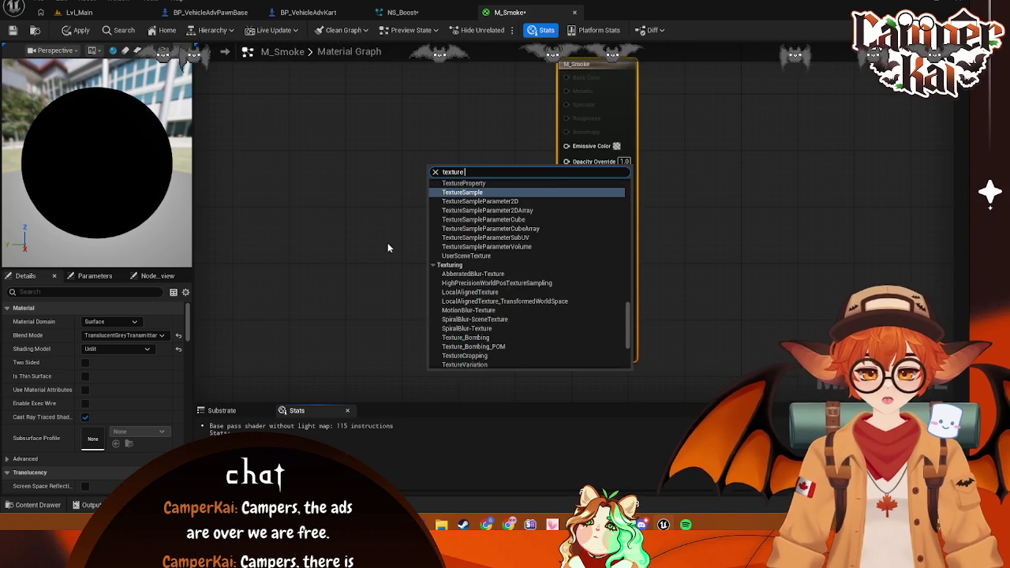
pyautogui.write('e')
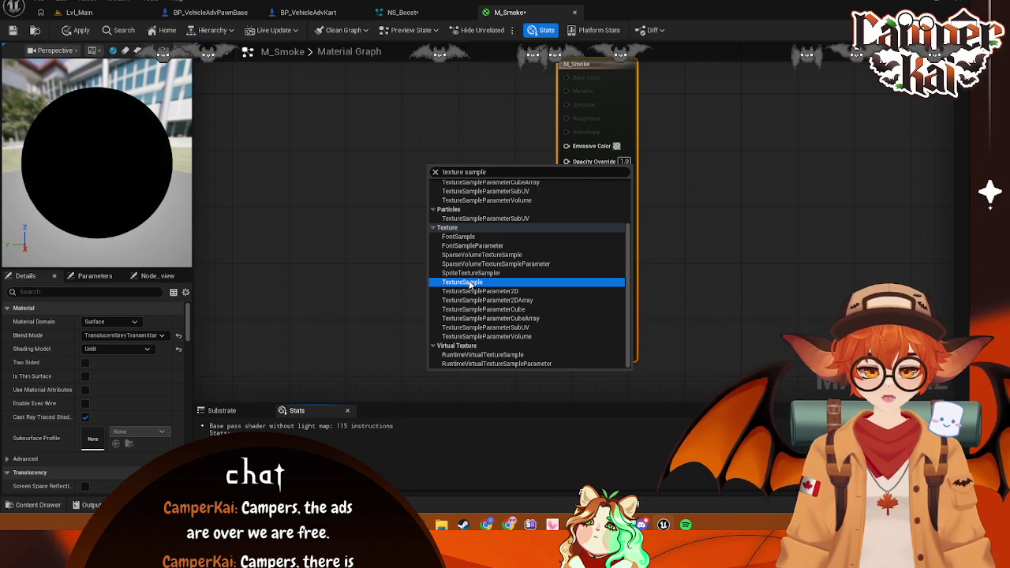
pyautogui.press('Return')
pyautogui.moveTo(472, 165); pyautogui.dragTo(464, 131)
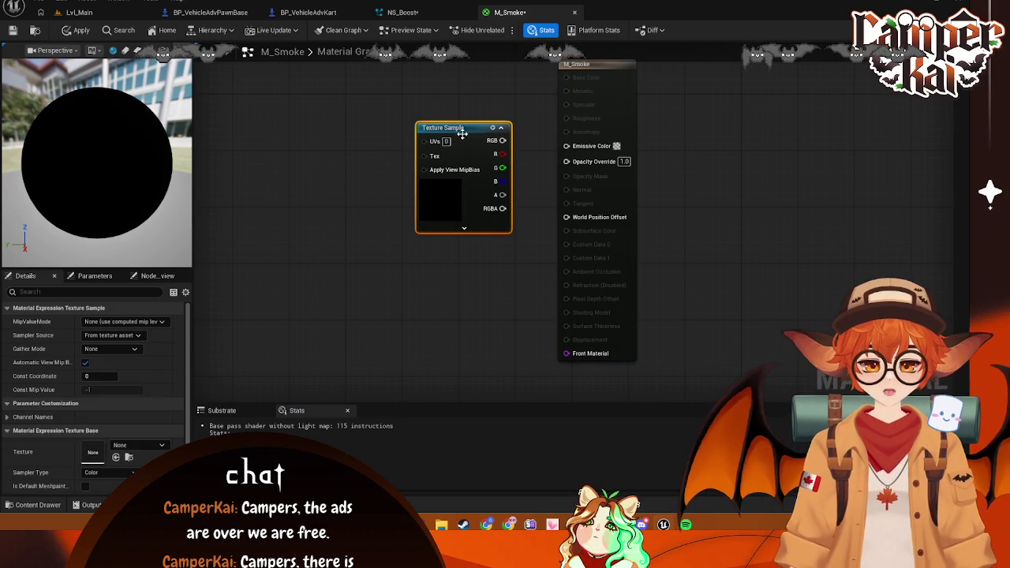
pyautogui.moveTo(479, 256); pyautogui.dragTo(483, 264)
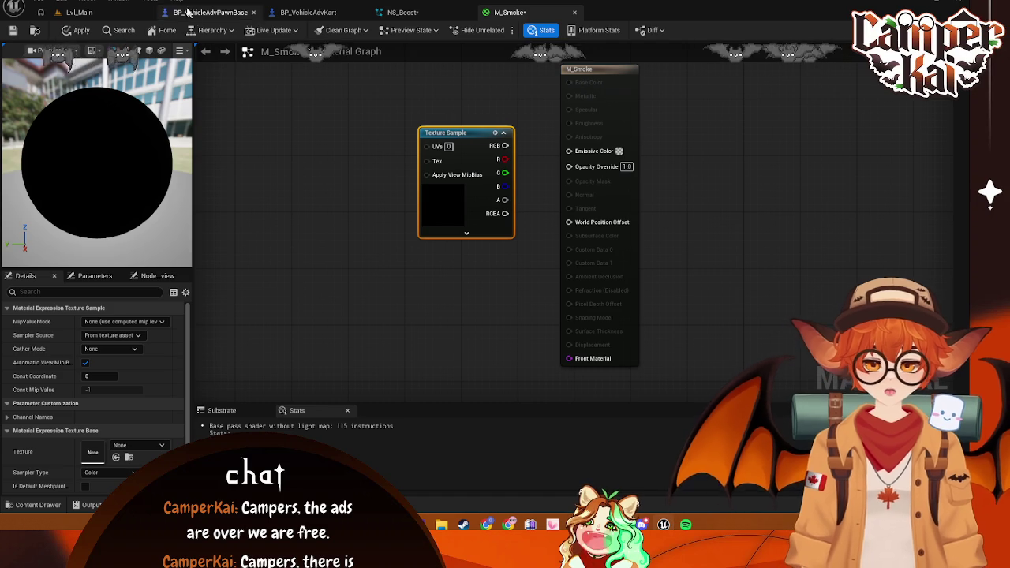
# Browse the Texture Sample's texture list without assigning one, then bring up the content browser
pyautogui.click(123, 2)
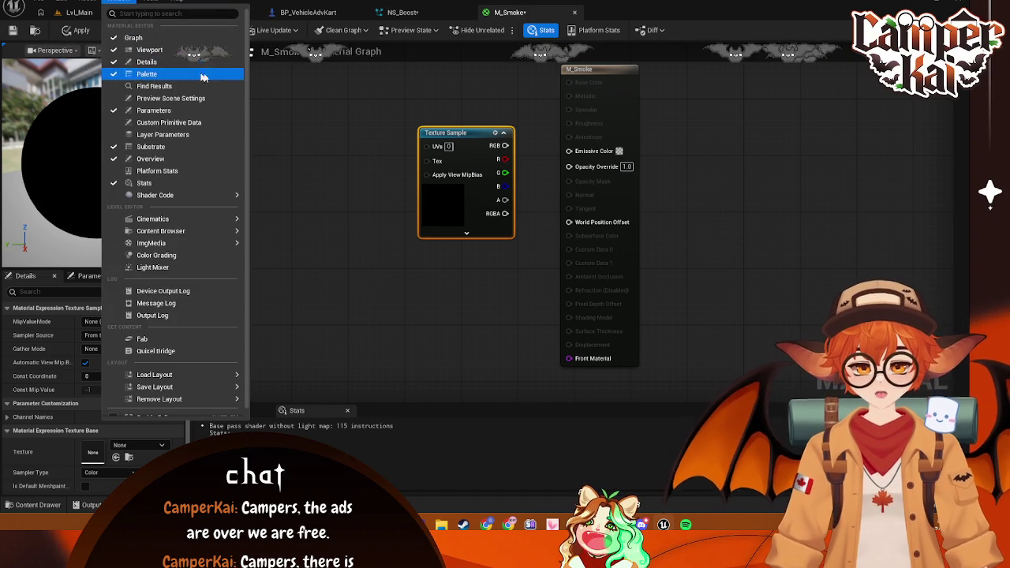
pyautogui.click(422, 315)
pyautogui.scroll(-2, 104, 405)
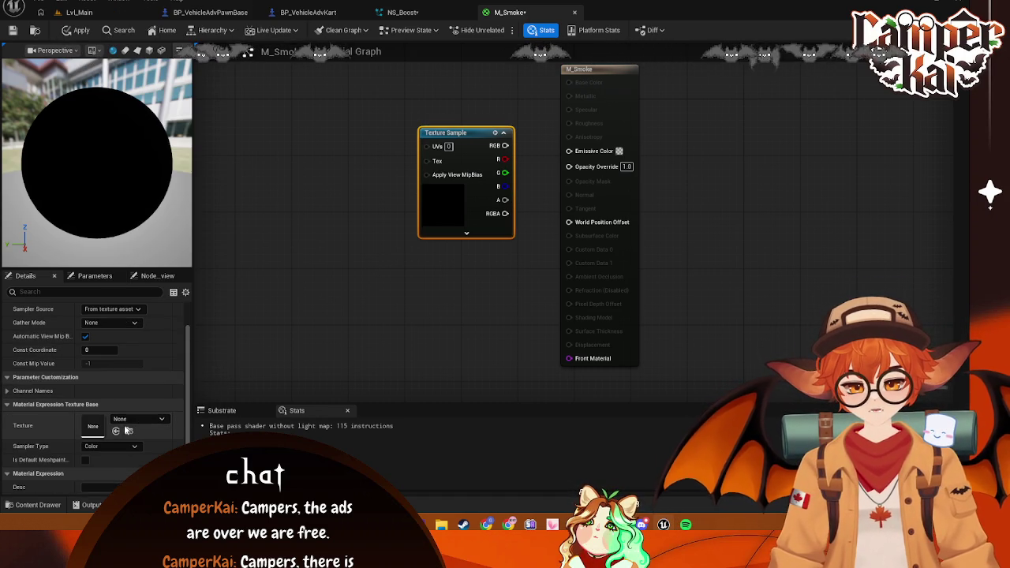
pyautogui.click(125, 430)
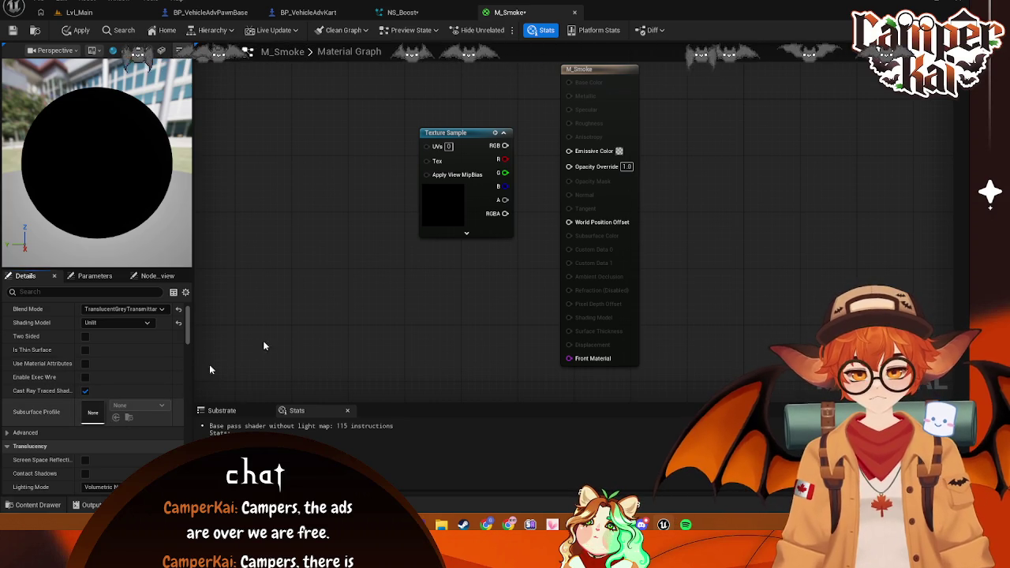
pyautogui.click(439, 214)
pyautogui.click(130, 419)
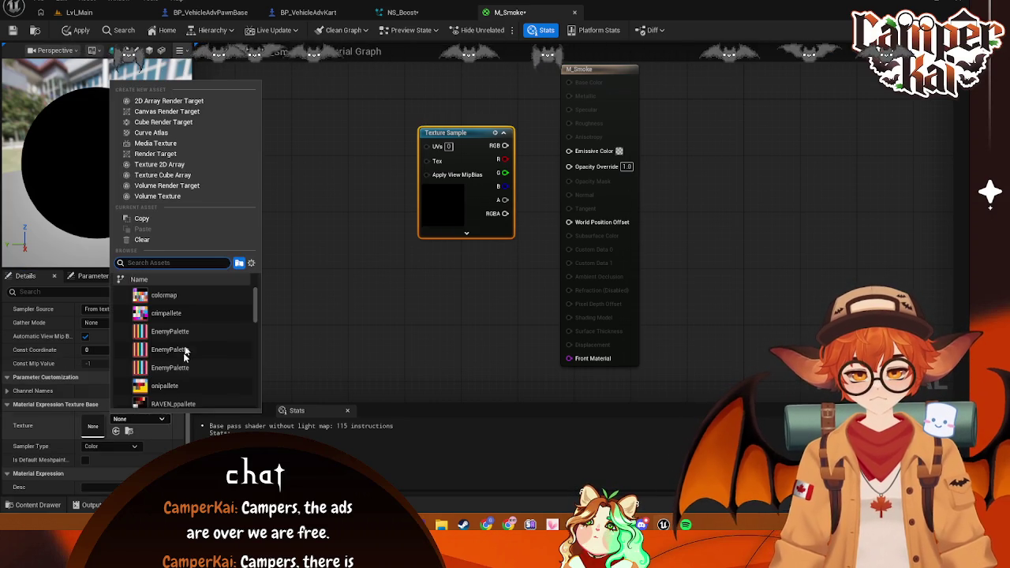
pyautogui.scroll(-10, 205, 355)
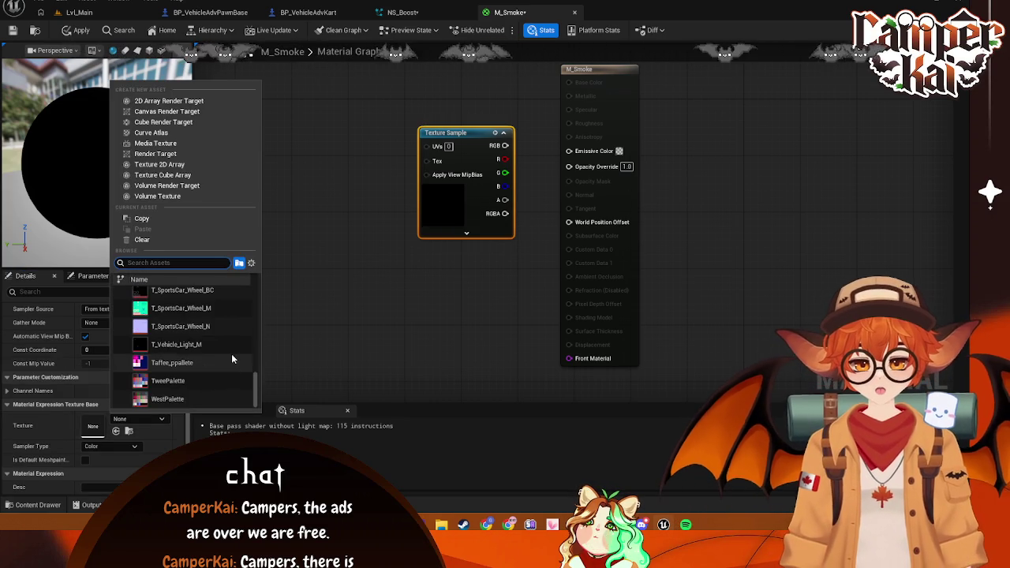
pyautogui.scroll(5, 225, 359)
pyautogui.scroll(3, 239, 356)
pyautogui.click(393, 156)
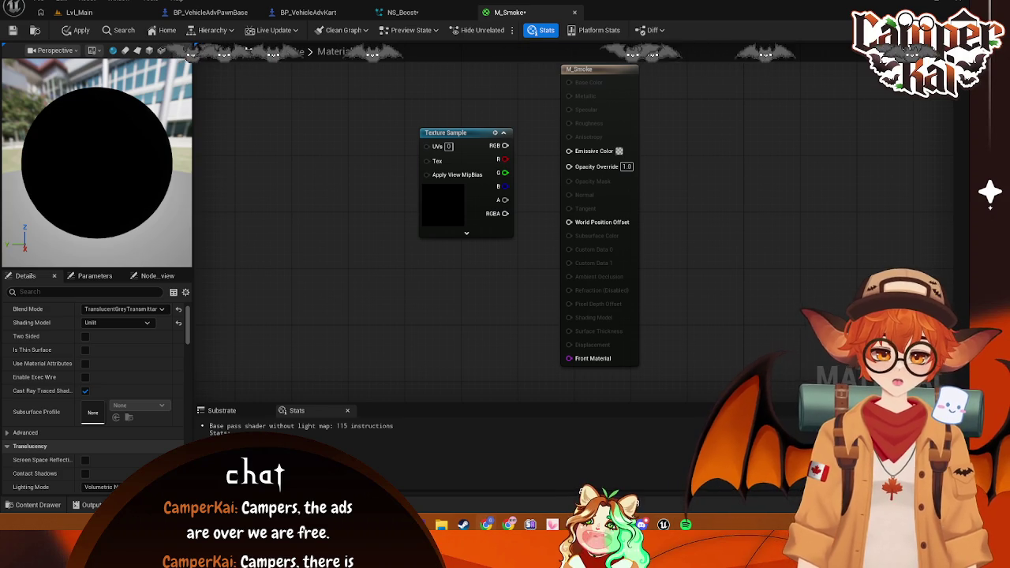
pyautogui.click(35, 505)
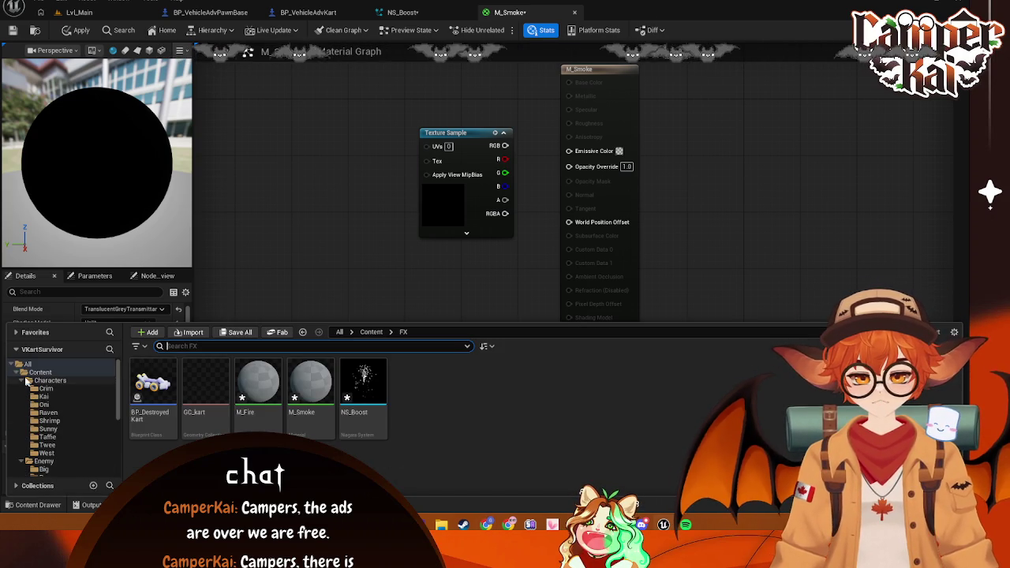
# Browse the Content, All and Collections folders in the asset tree, then close the content browser
pyautogui.click(42, 372)
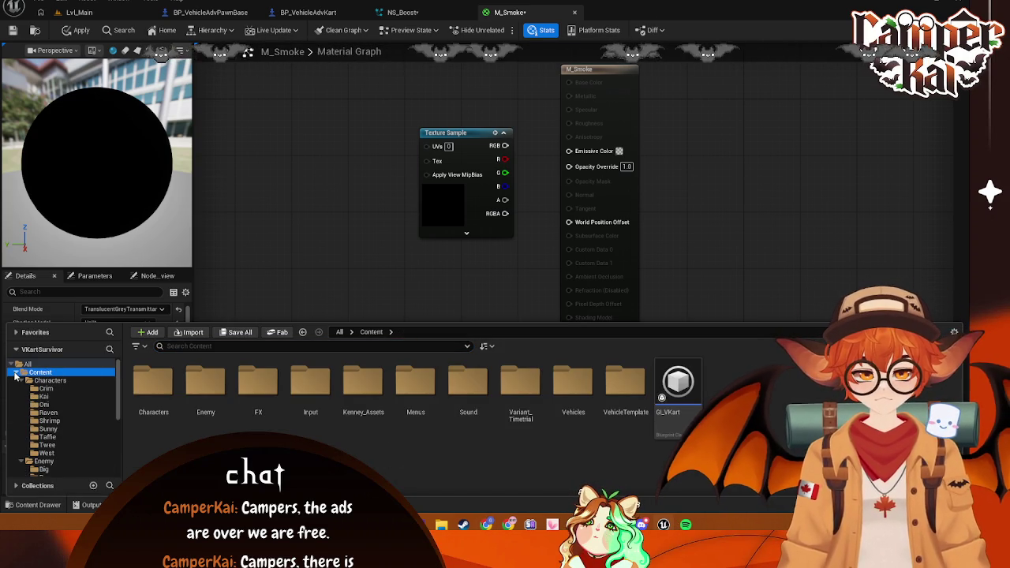
pyautogui.click(15, 372)
pyautogui.click(27, 365)
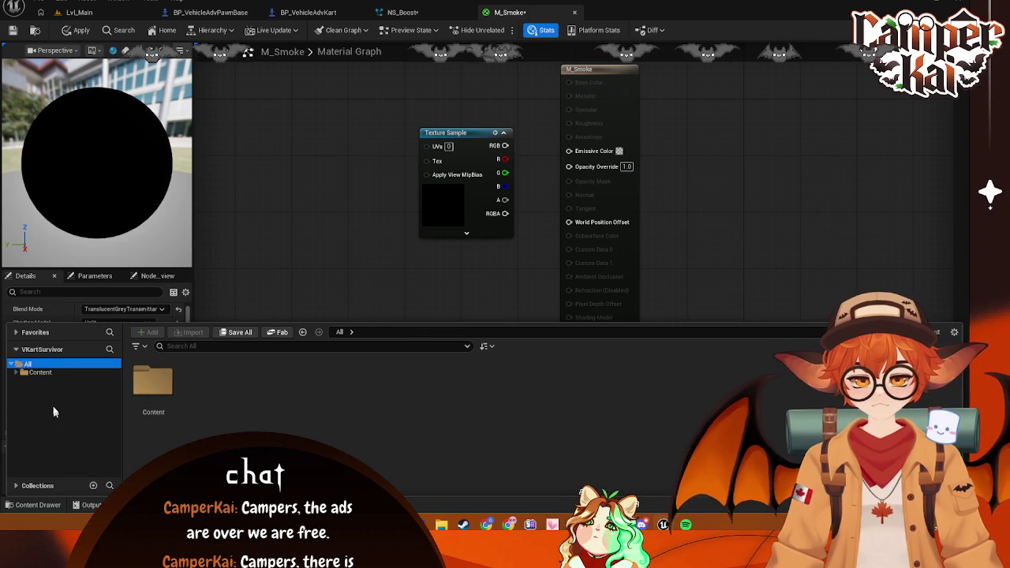
pyautogui.click(16, 486)
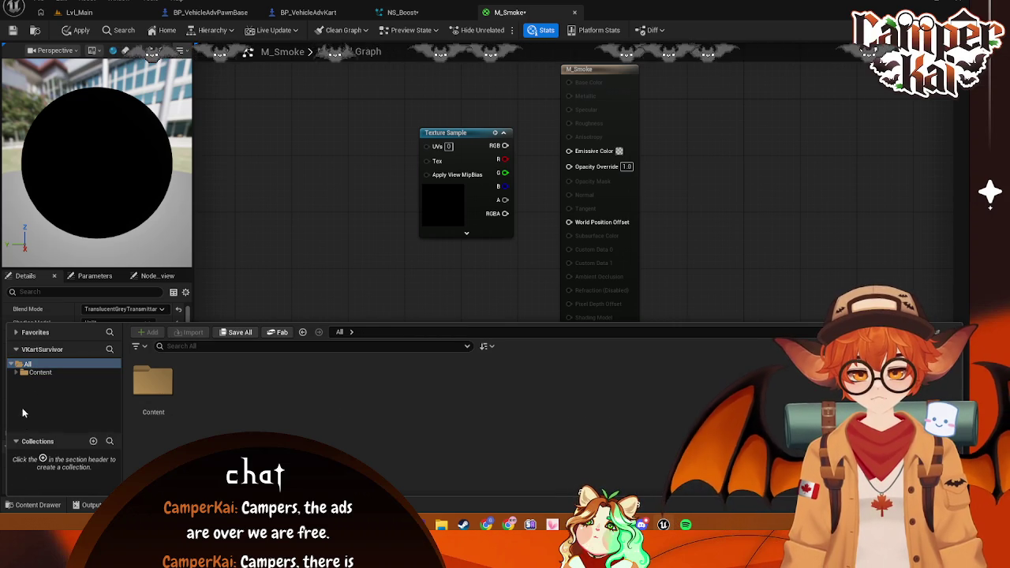
pyautogui.click(16, 442)
pyautogui.rightClick(30, 365)
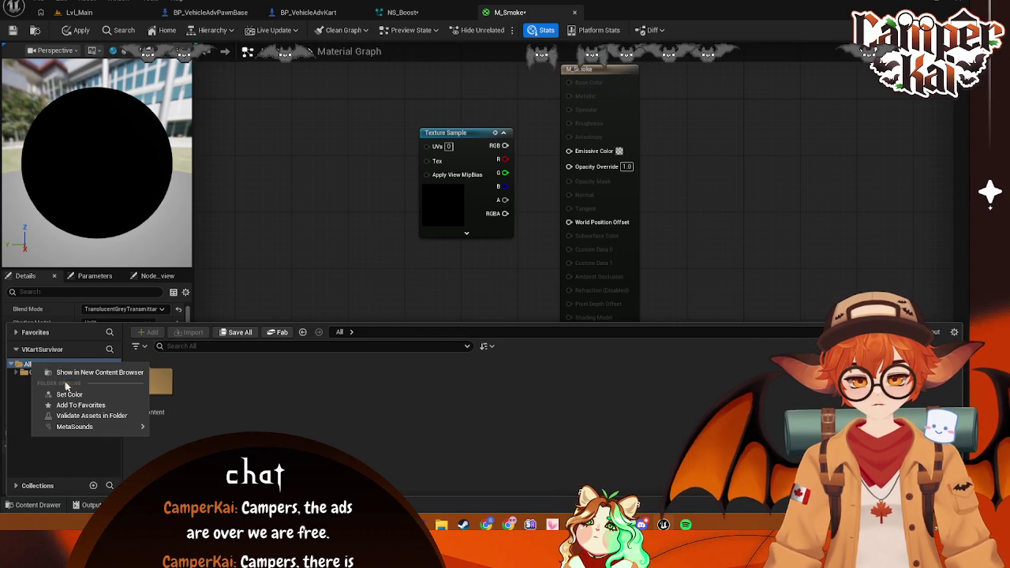
pyautogui.moveTo(92, 426)
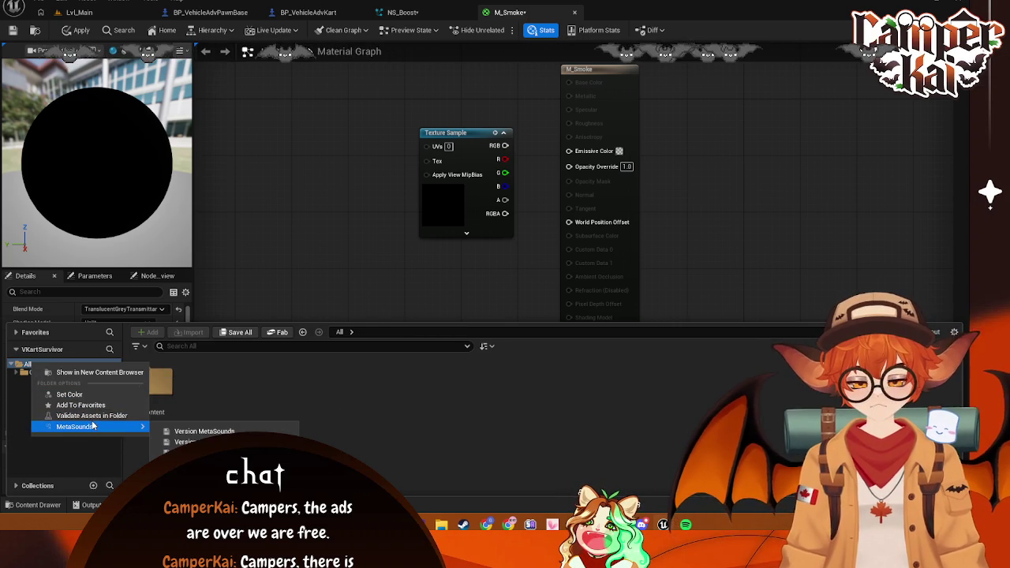
pyautogui.click(287, 386)
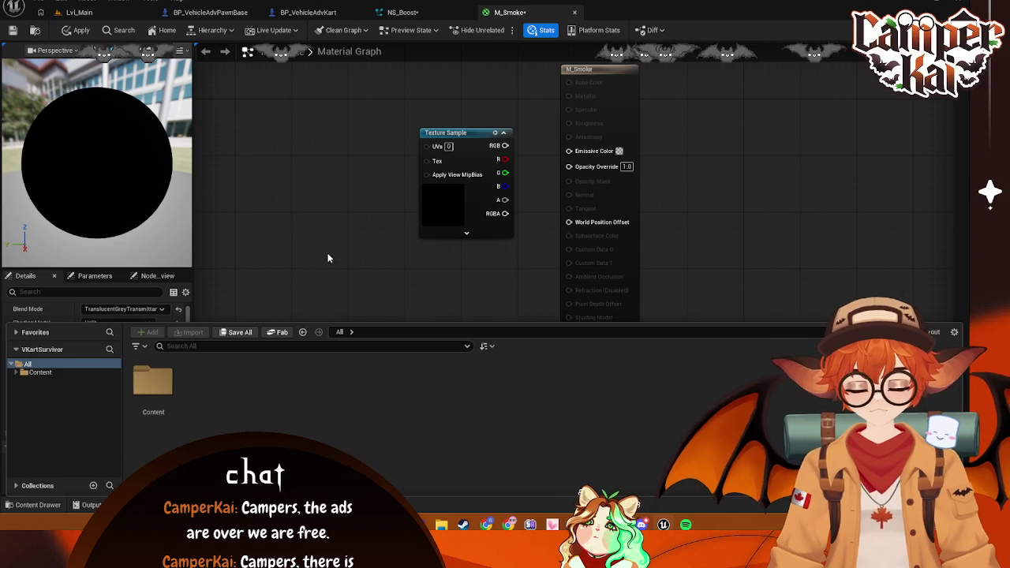
pyautogui.click(329, 258)
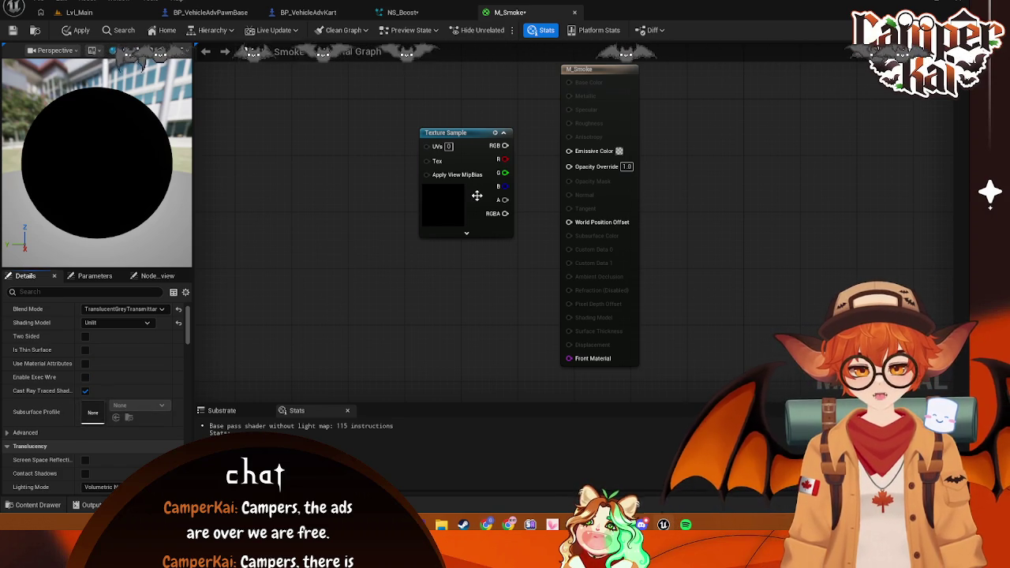
# Reopen the content browser with the Texture Sample selected and clear the view-options filter
pyautogui.click(472, 227)
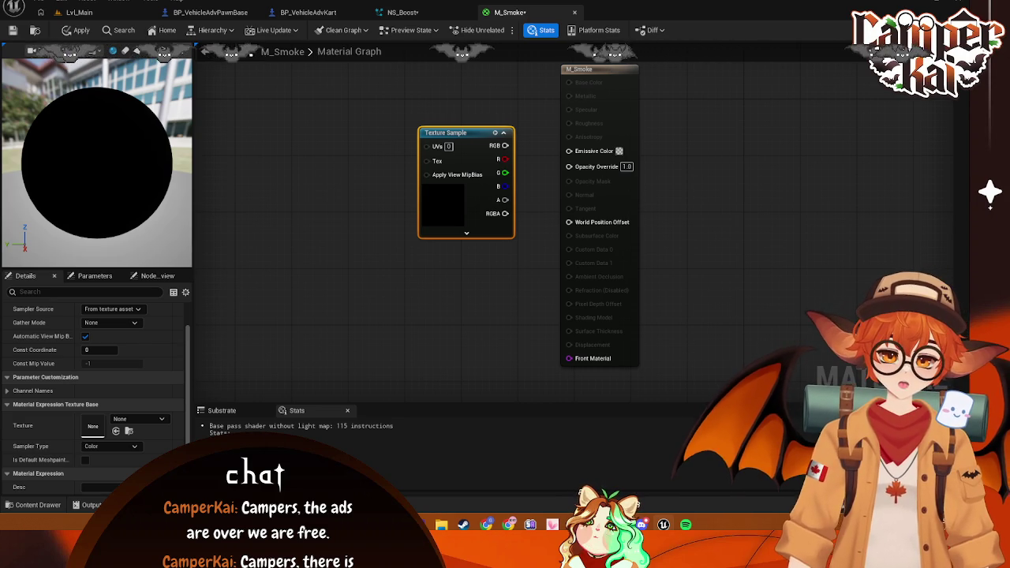
pyautogui.click(35, 505)
pyautogui.click(954, 331)
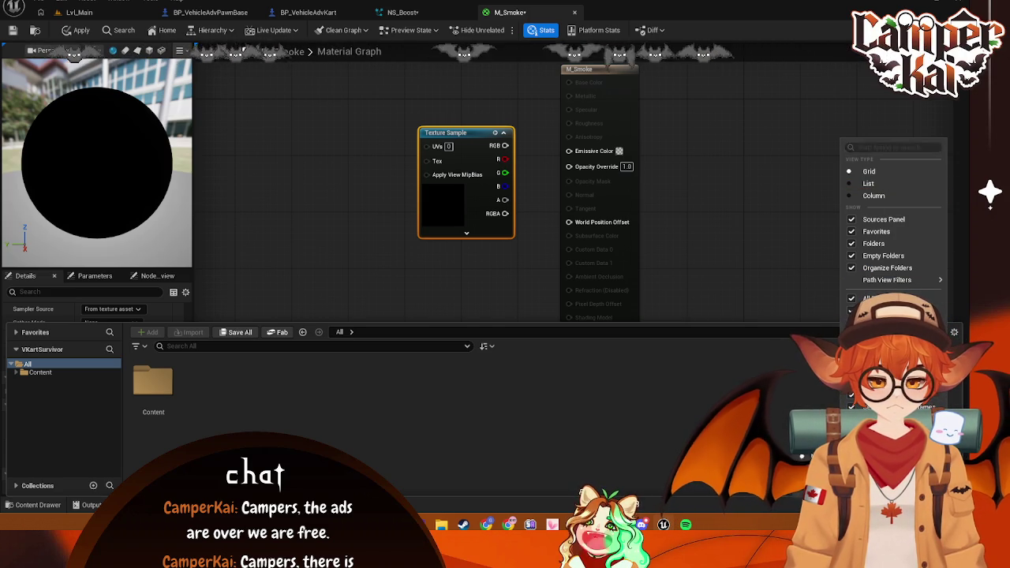
pyautogui.click(873, 147)
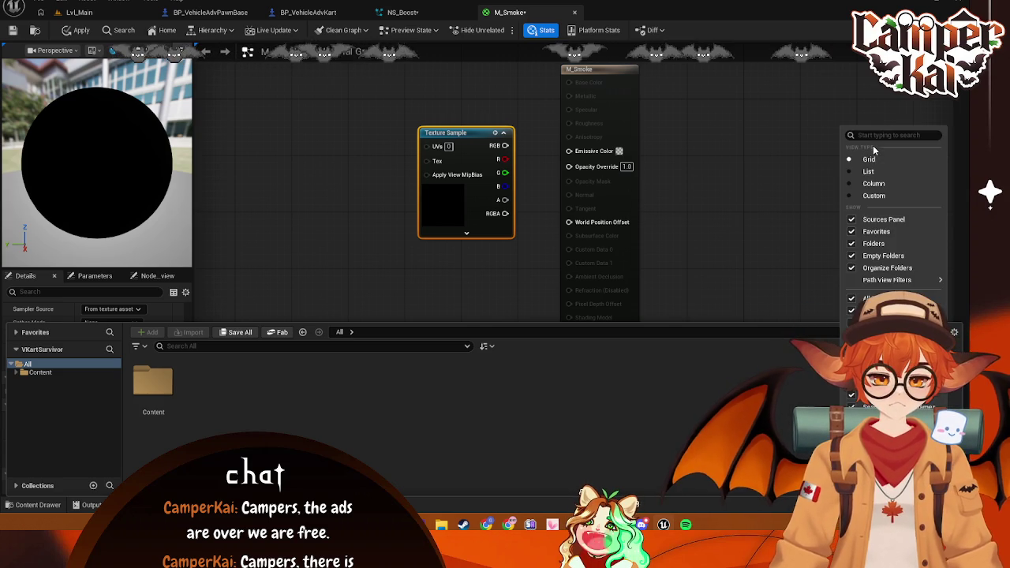
pyautogui.press('BackSpace')
pyautogui.press('BackSpace')
pyautogui.press('BackSpace')
pyautogui.click(558, 449)
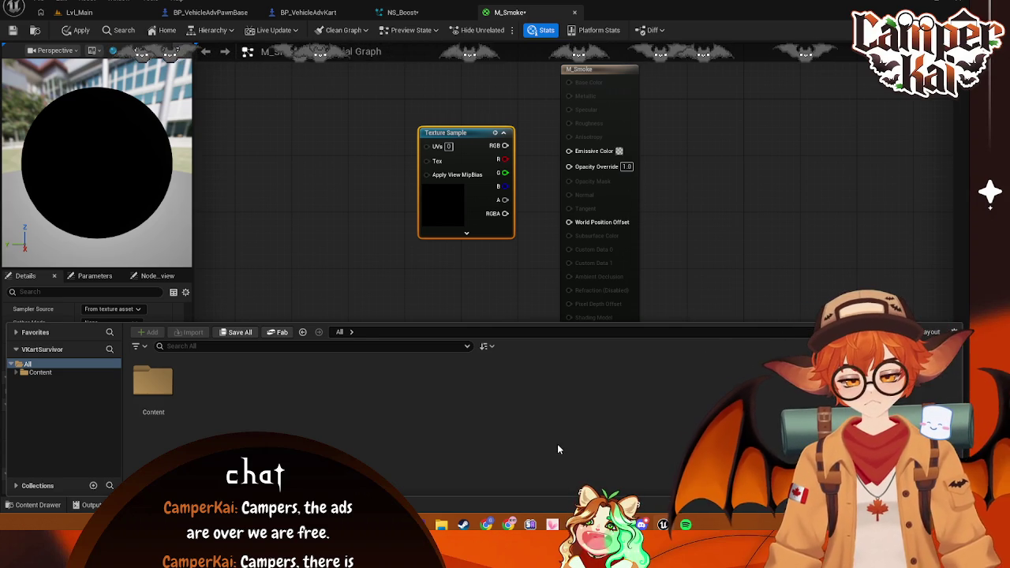
# Turn on Show Engine Content, select the Engine folder, and close the Content Drawer
pyautogui.click(39, 372)
pyautogui.click(955, 332)
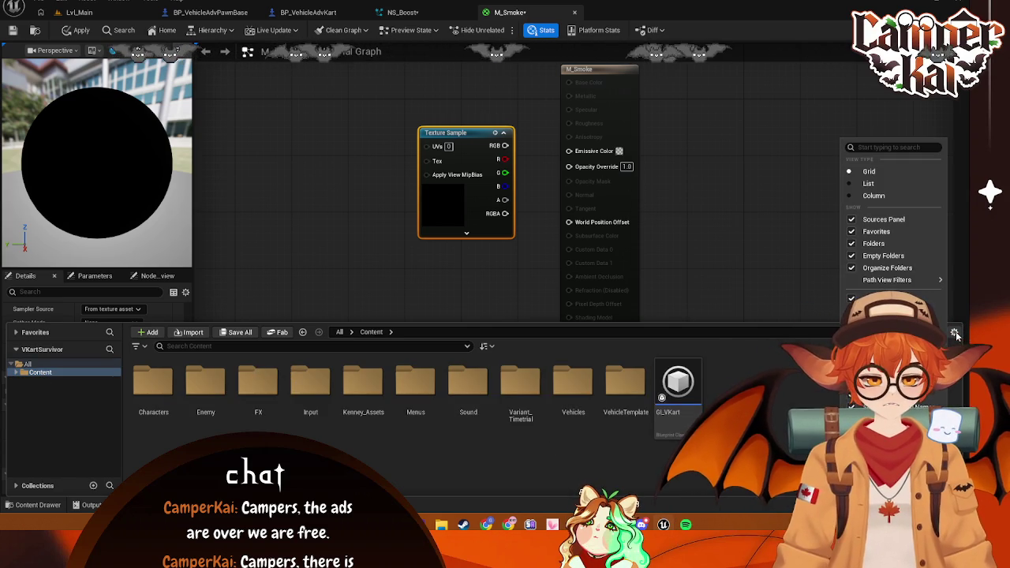
pyautogui.click(884, 271)
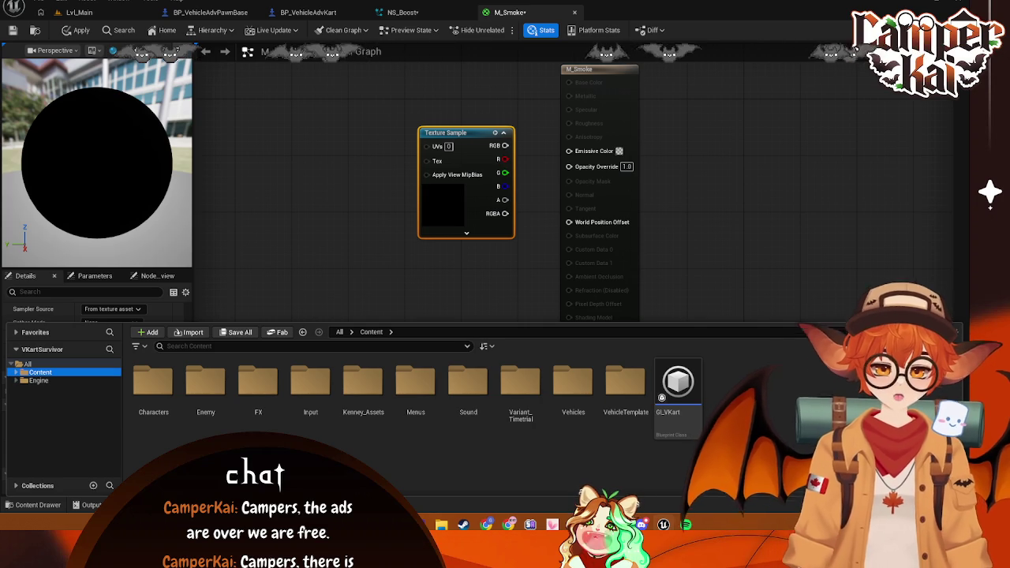
pyautogui.click(954, 332)
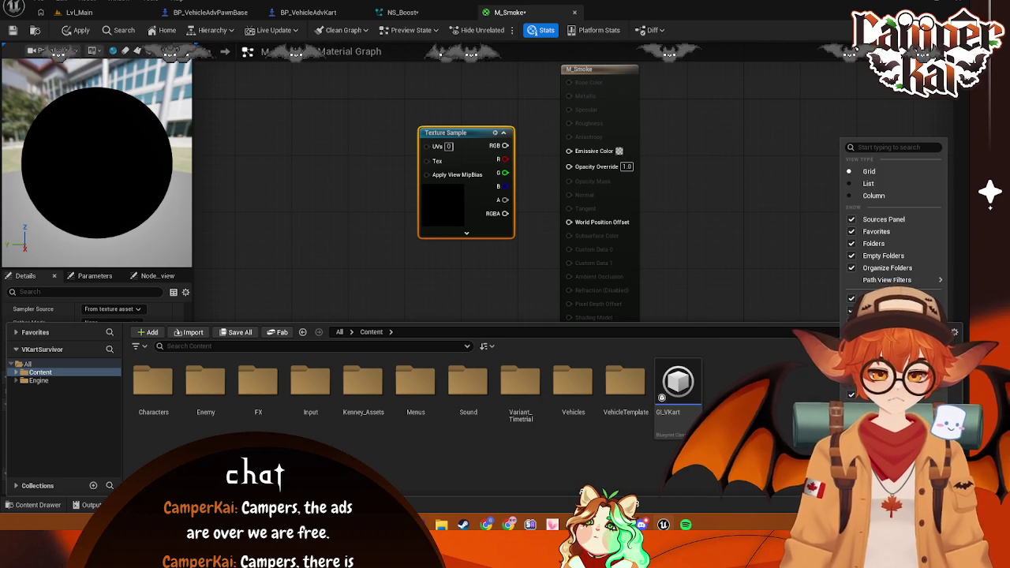
pyautogui.press('Escape')
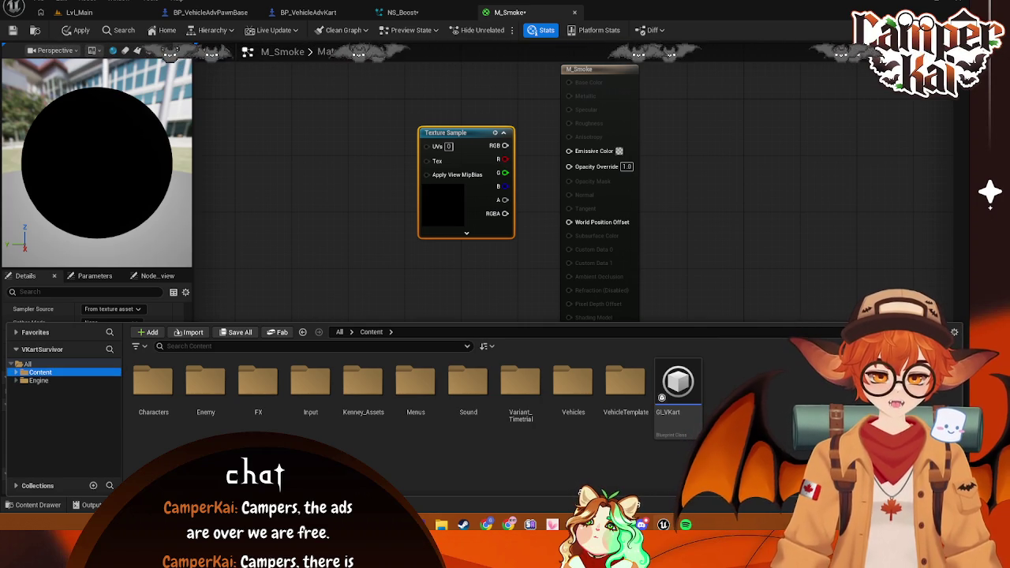
pyautogui.click(38, 380)
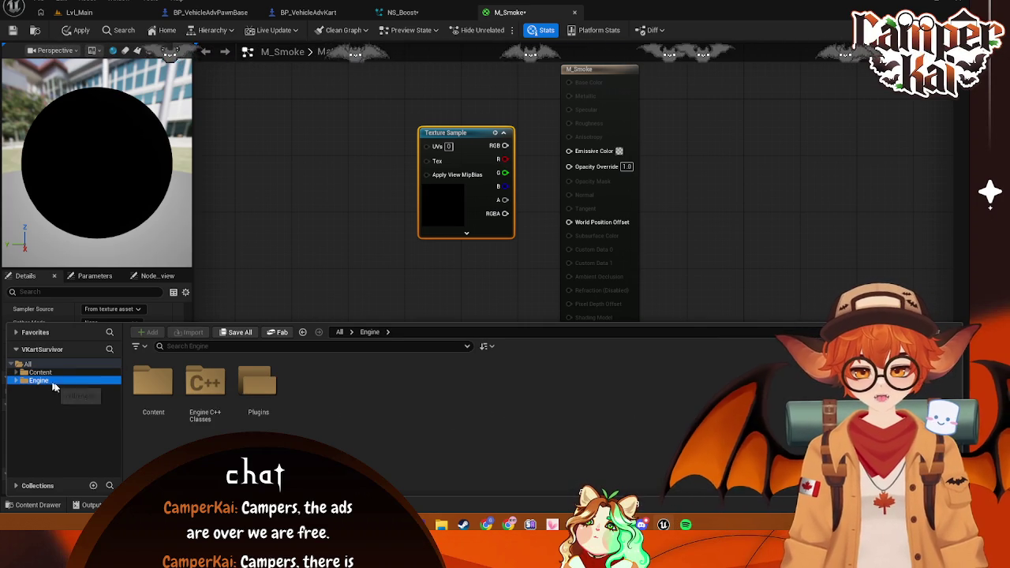
pyautogui.click(263, 287)
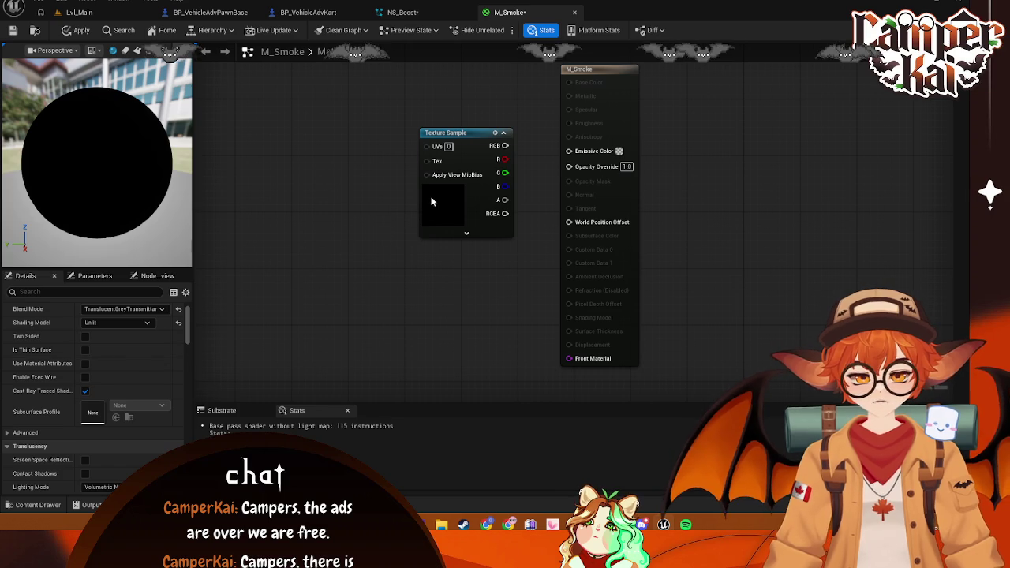
pyautogui.click(162, 420)
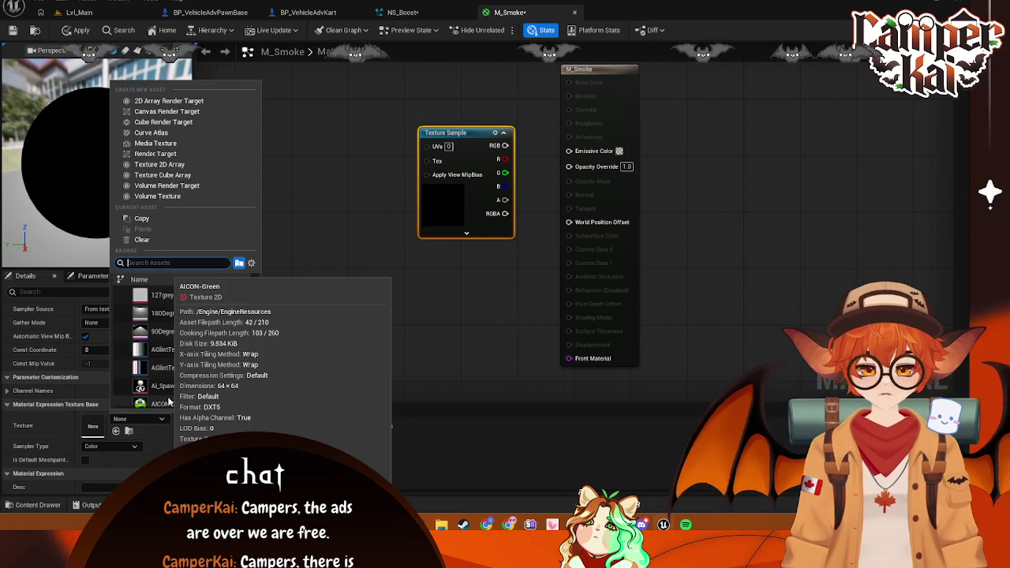
# Search '_de' in the texture picker and assign T_DefaultTexture to the Texture Sample
pyautogui.write('T_de')
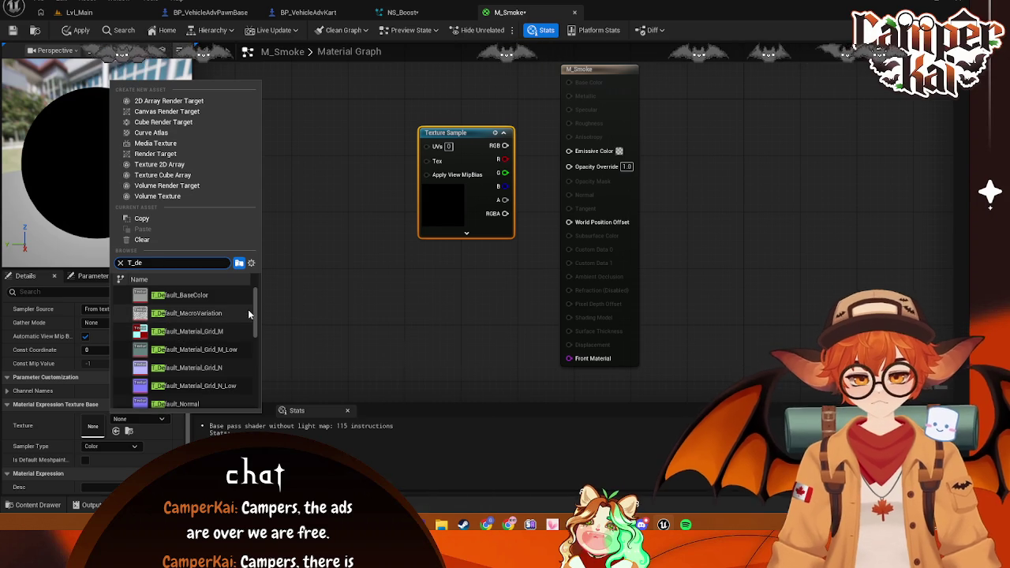
pyautogui.moveTo(252, 311); pyautogui.dragTo(269, 390)
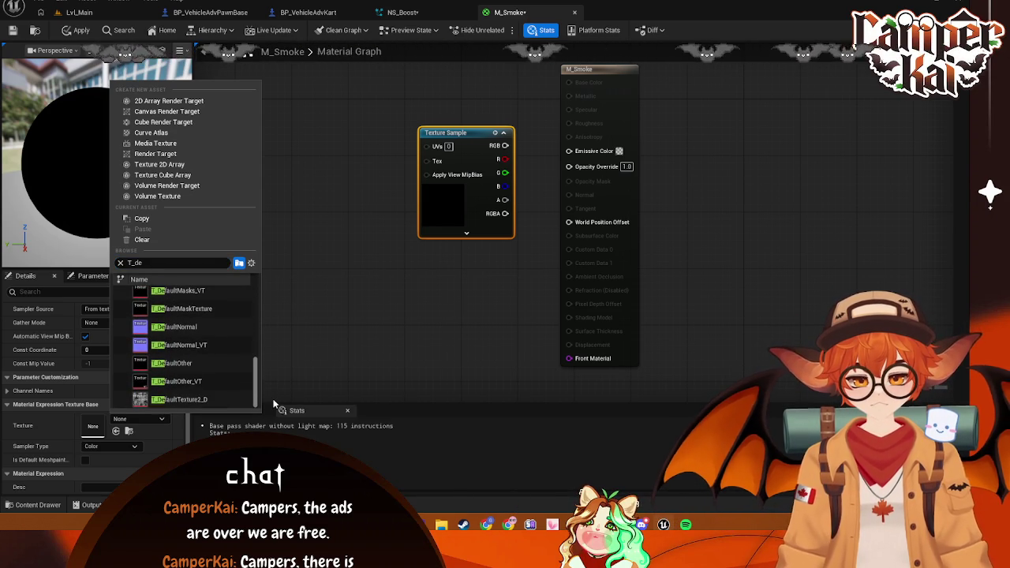
pyautogui.click(180, 400)
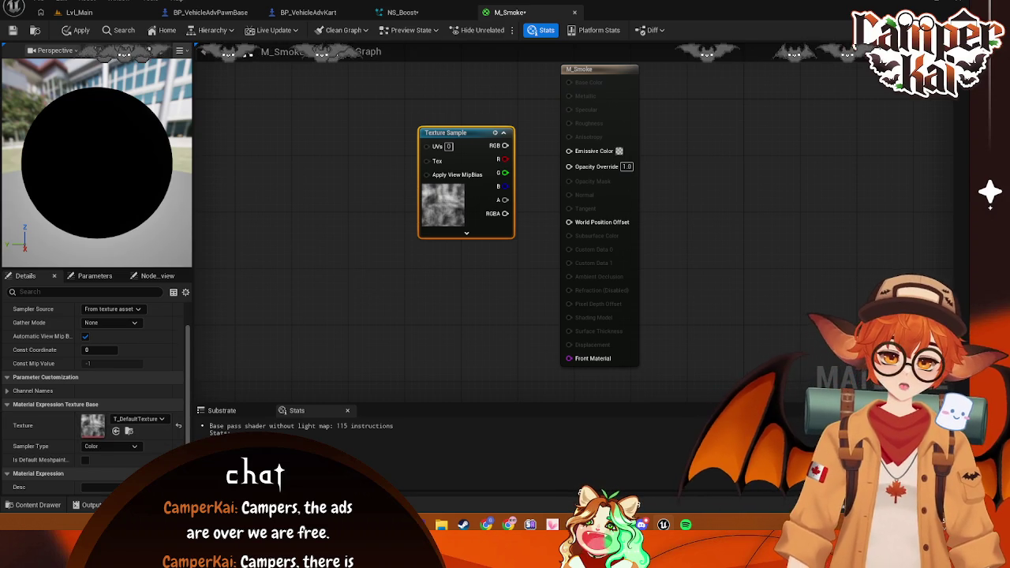
pyautogui.click(31, 505)
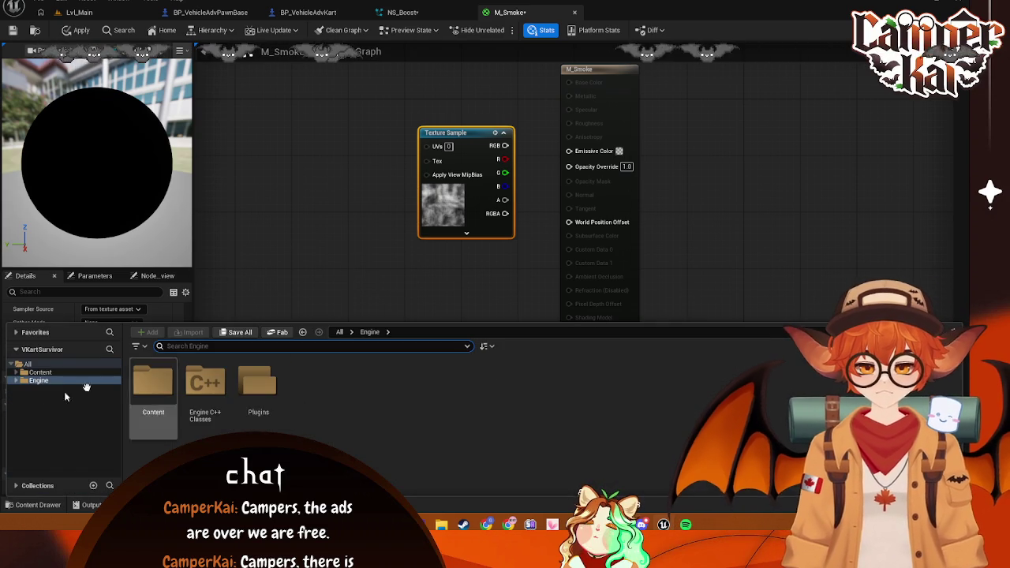
pyautogui.click(39, 372)
pyautogui.click(28, 364)
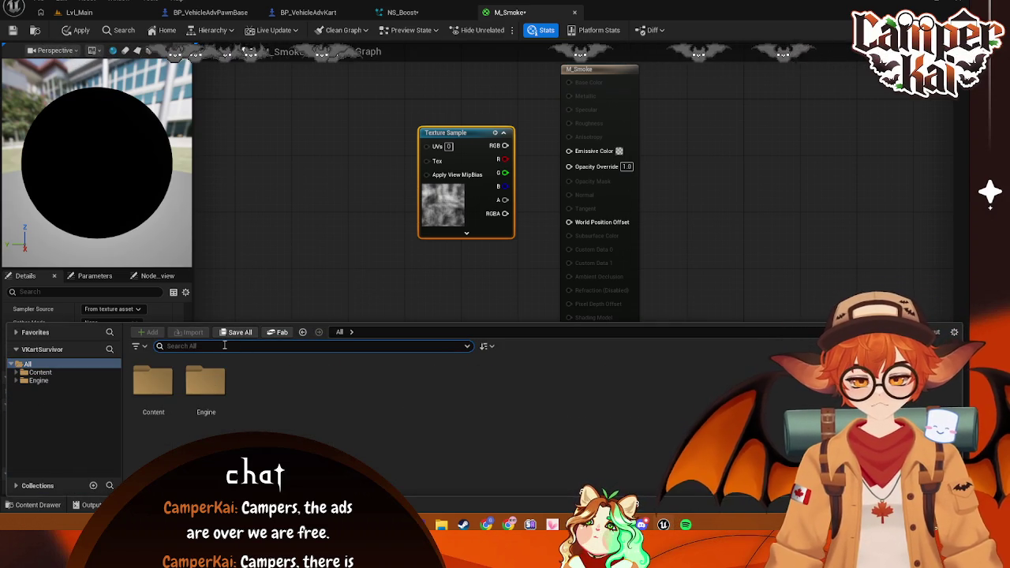
pyautogui.click(313, 346)
pyautogui.write('T')
pyautogui.click(224, 345)
pyautogui.write('T_Default')
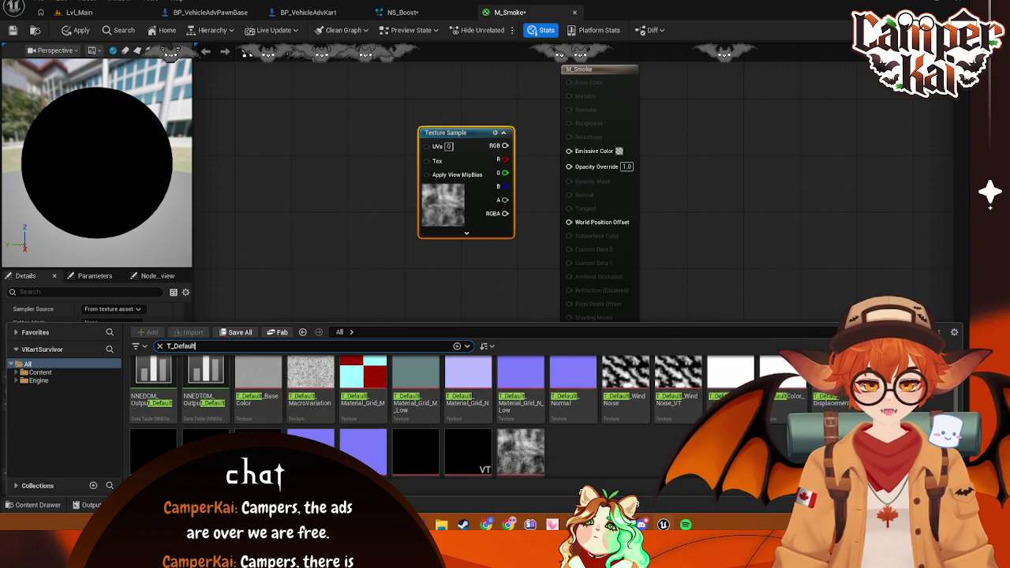
pyautogui.scroll(-1, 685, 448)
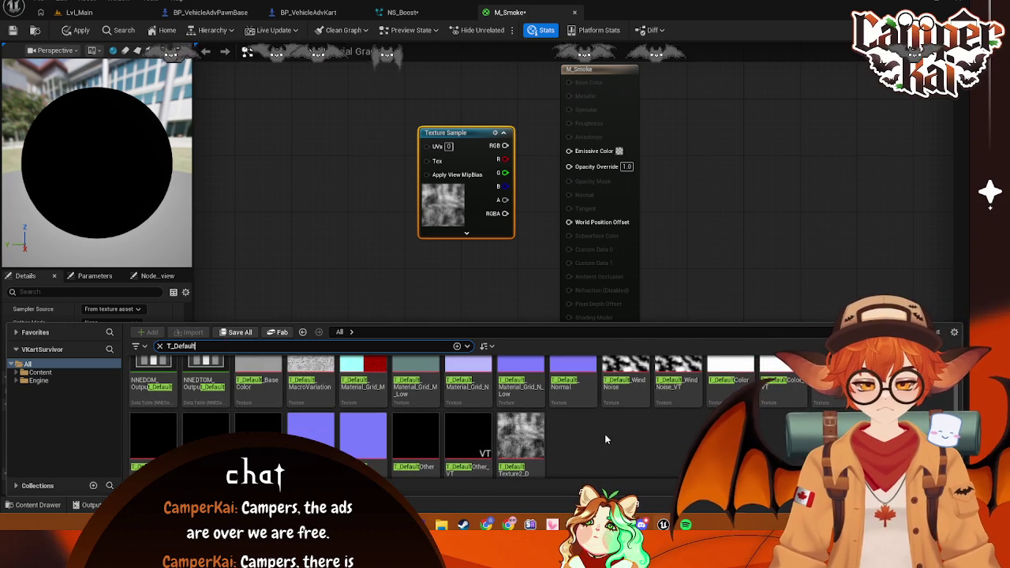
pyautogui.scroll(1, 605, 440)
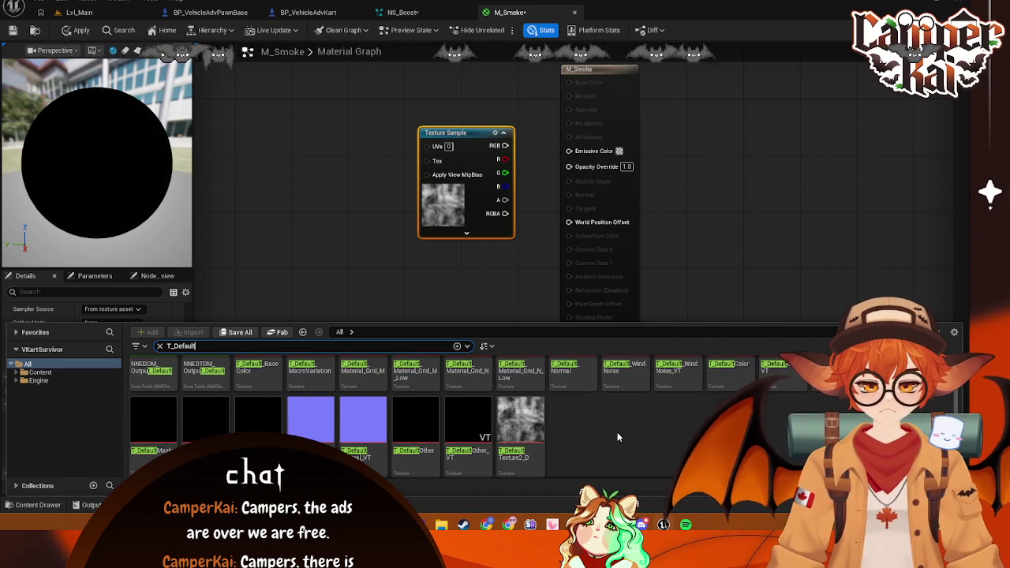
pyautogui.scroll(1, 616, 432)
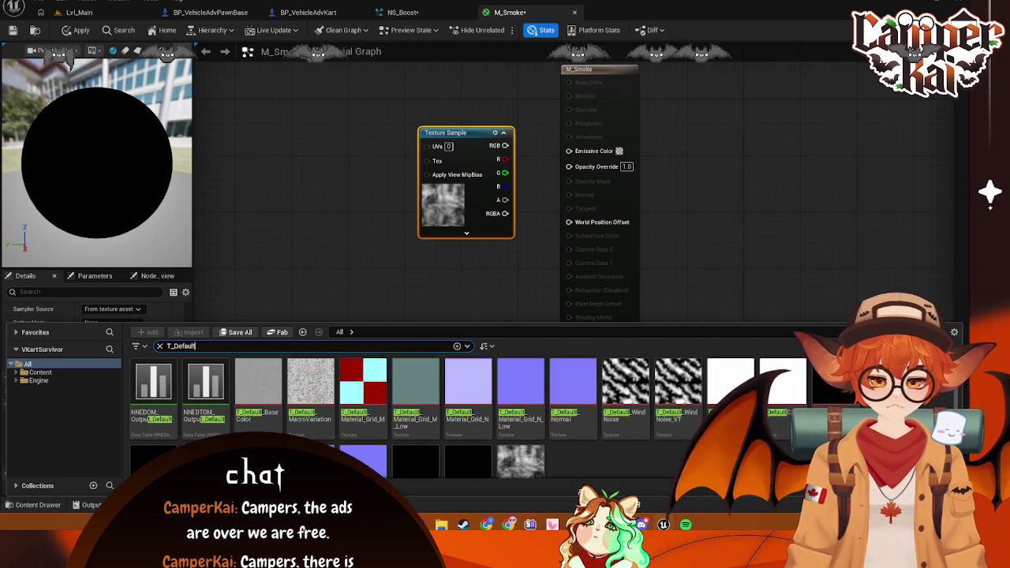
pyautogui.scroll(-3, 655, 434)
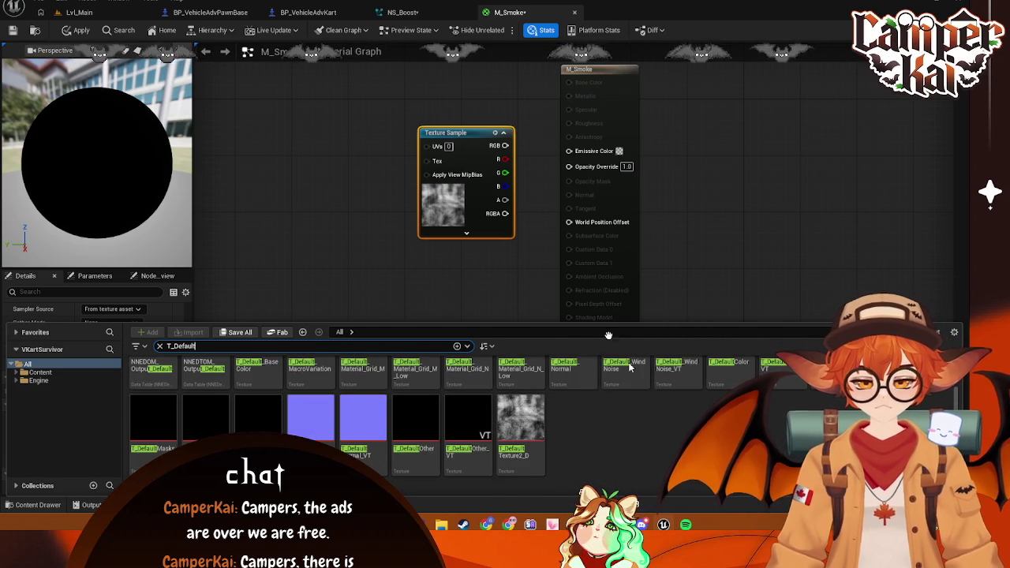
pyautogui.click(386, 247)
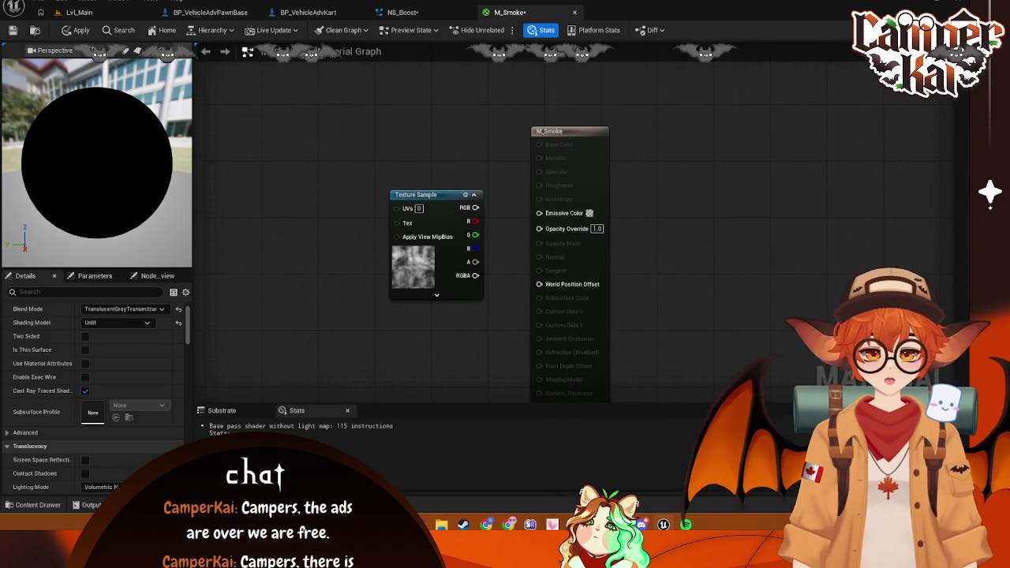
# Wire the Texture Sample's RGB to Base Color and its alpha to Opacity Override
pyautogui.moveTo(476, 207)
pyautogui.mouseDown()
pyautogui.moveTo(520, 179)
pyautogui.moveTo(543, 146)
pyautogui.mouseUp()
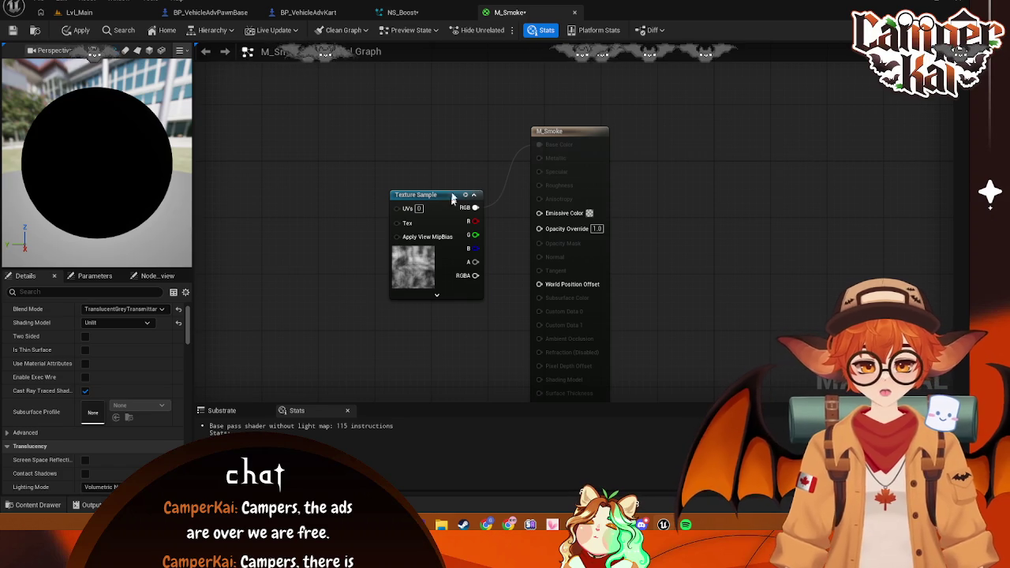
pyautogui.moveTo(449, 201); pyautogui.dragTo(463, 136)
pyautogui.scroll(1, 172, 359)
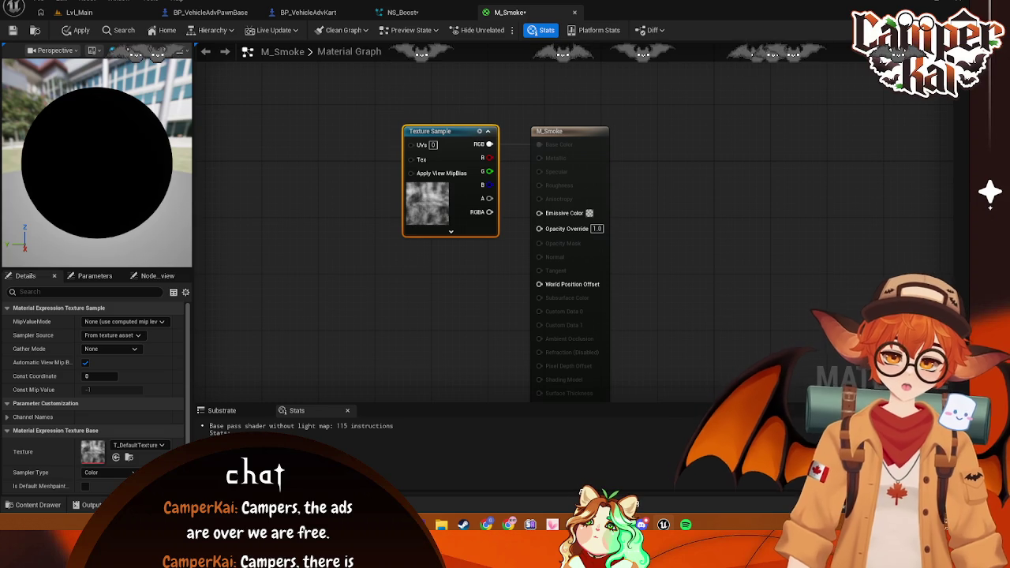
pyautogui.moveTo(489, 198)
pyautogui.mouseDown()
pyautogui.moveTo(488, 212)
pyautogui.moveTo(562, 242)
pyautogui.moveTo(540, 230)
pyautogui.mouseUp()
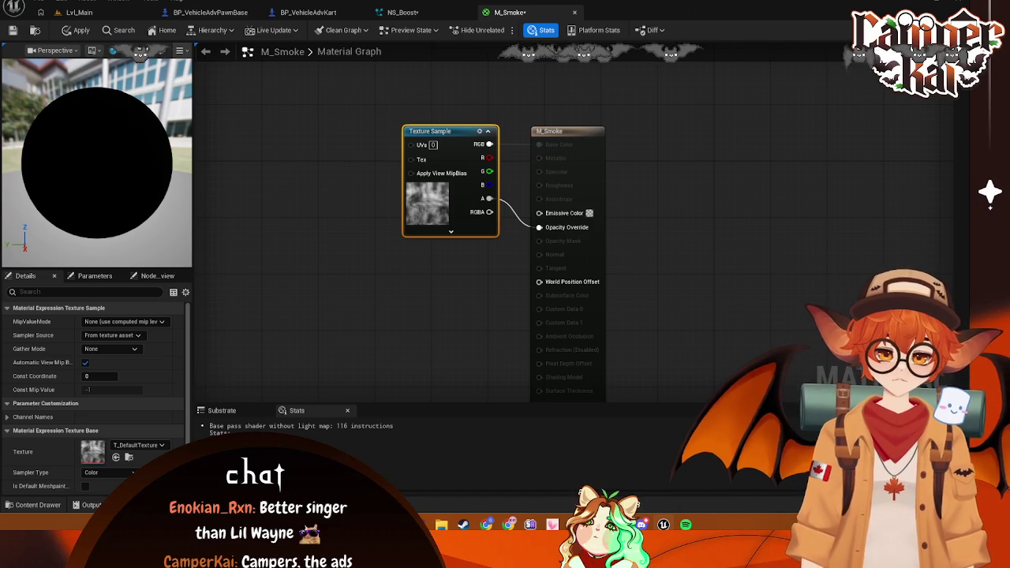
# Recentre the graph and take a screenshot of the node area
pyautogui.click(707, 221)
pyautogui.moveTo(703, 225)
pyautogui.mouseDown()
pyautogui.moveTo(683, 197)
pyautogui.moveTo(632, 179)
pyautogui.mouseUp()
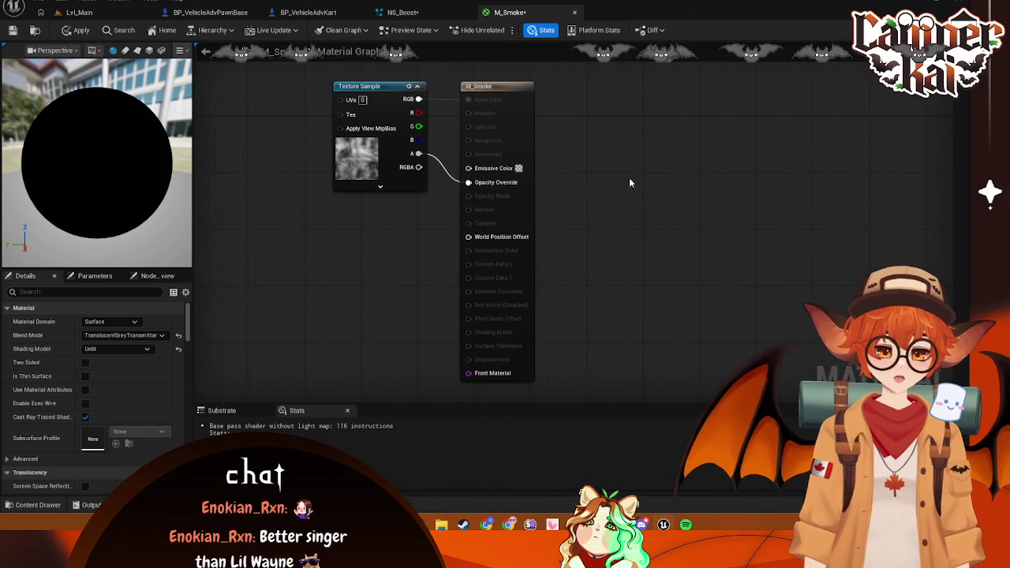
pyautogui.press('super+shift+s')
pyautogui.moveTo(0, 0)
pyautogui.mouseDown()
pyautogui.moveTo(668, 480)
pyautogui.moveTo(660, 491)
pyautogui.mouseUp()
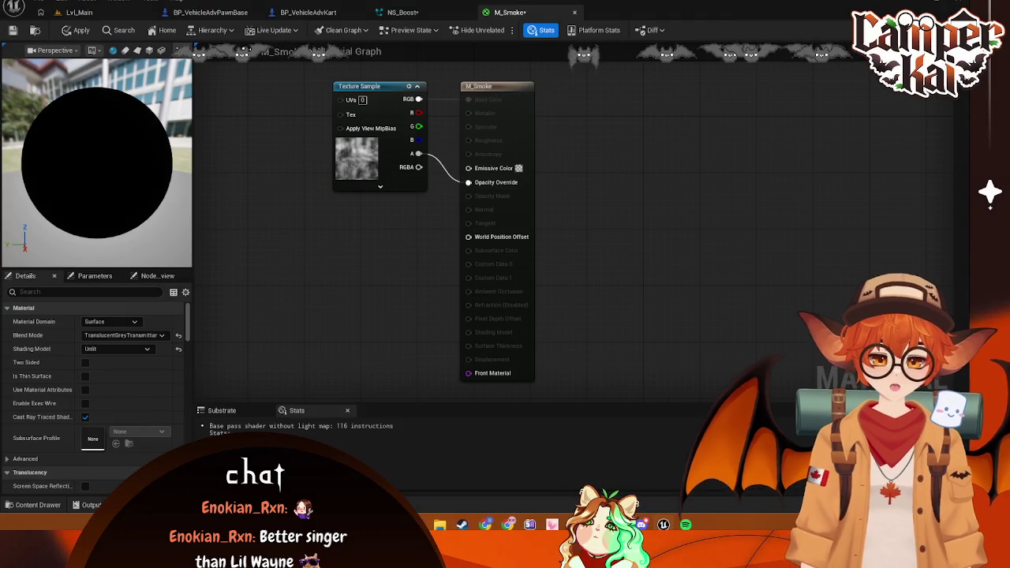
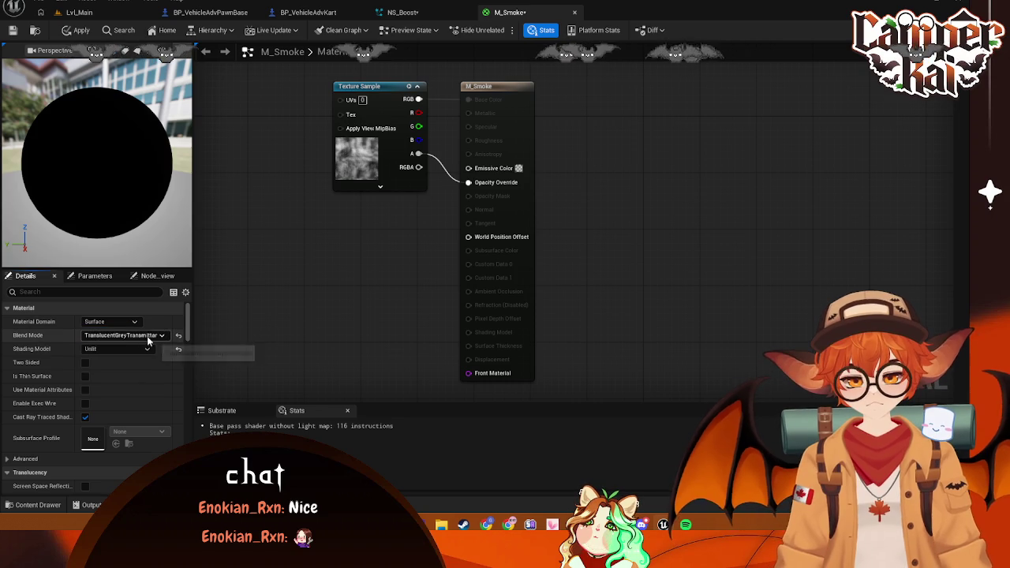
# Switch M_Smoke to Opaque blending and the Default Lit shading model
pyautogui.click(151, 338)
pyautogui.click(135, 345)
pyautogui.moveTo(118, 158); pyautogui.dragTo(173, 160)
pyautogui.click(119, 349)
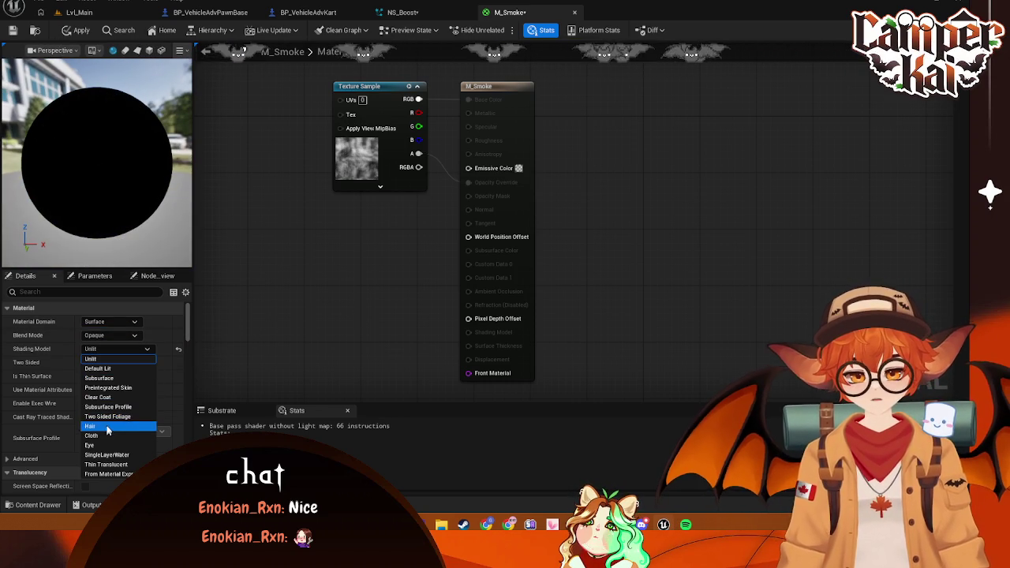
pyautogui.click(107, 370)
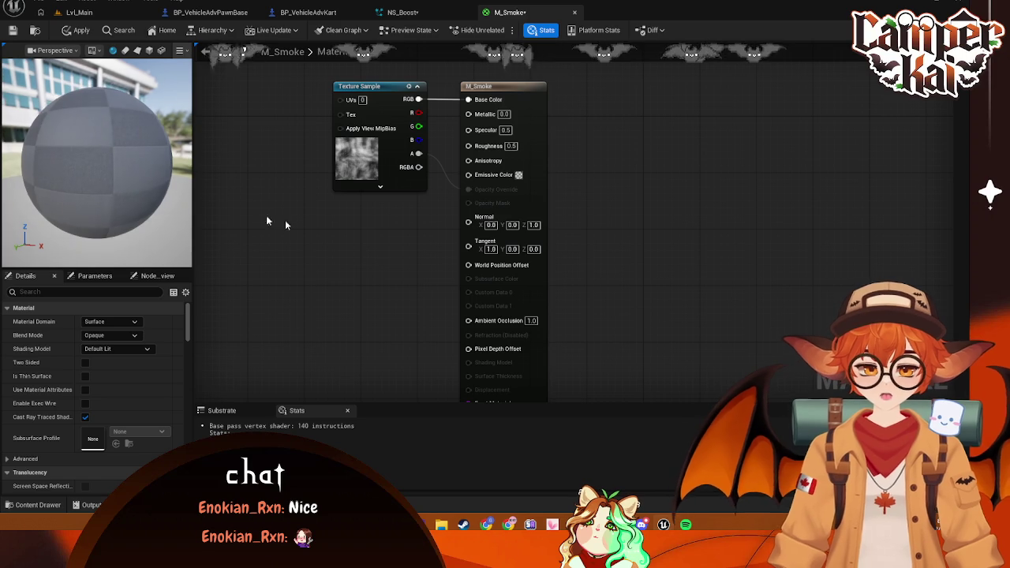
pyautogui.moveTo(172, 235); pyautogui.dragTo(98, 237)
# Try TranslucentColoredTransmittance, then settle on TranslucentGreyTransmittance blending and apply
pyautogui.click(110, 336)
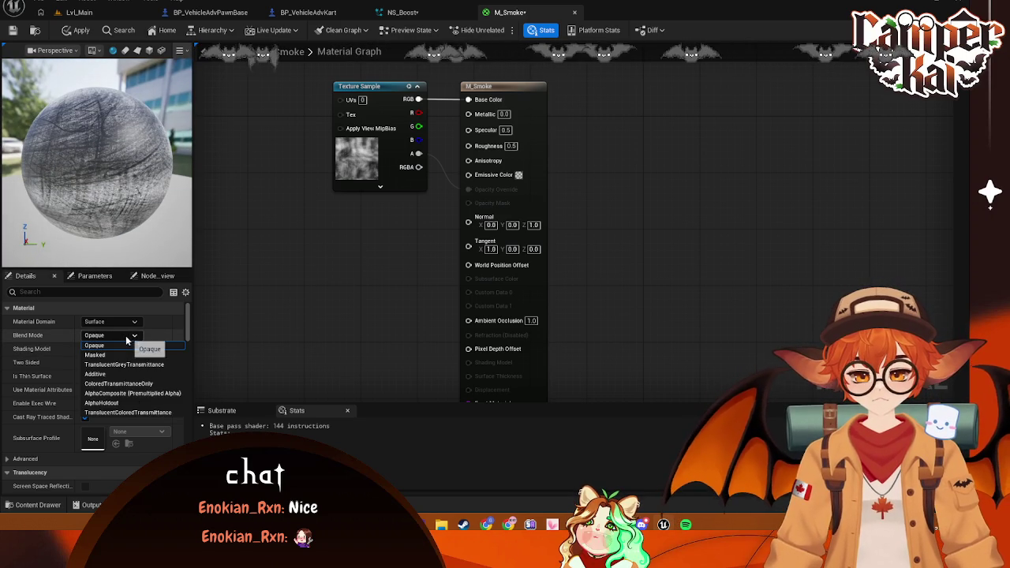
pyautogui.click(125, 413)
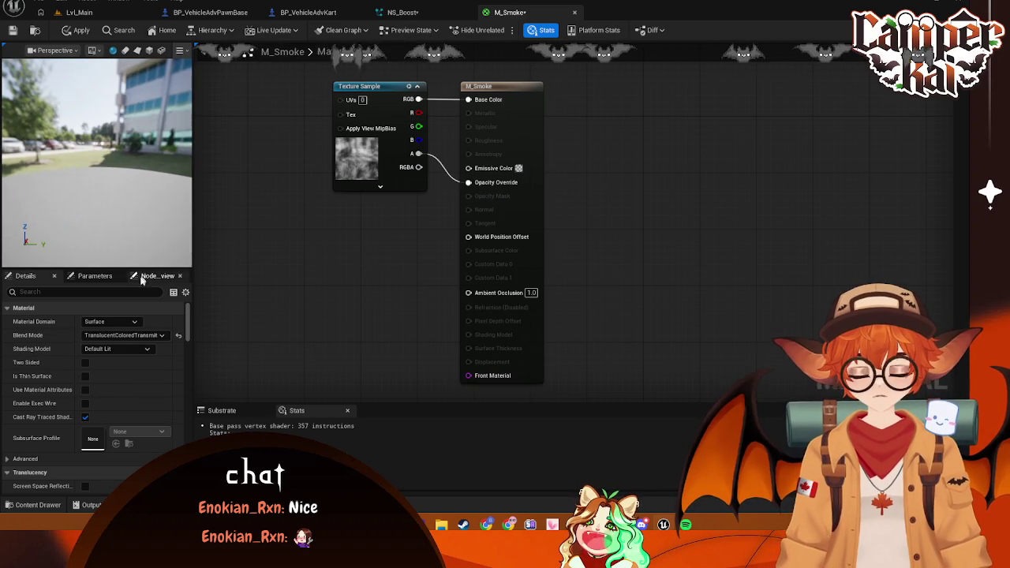
pyautogui.click(159, 337)
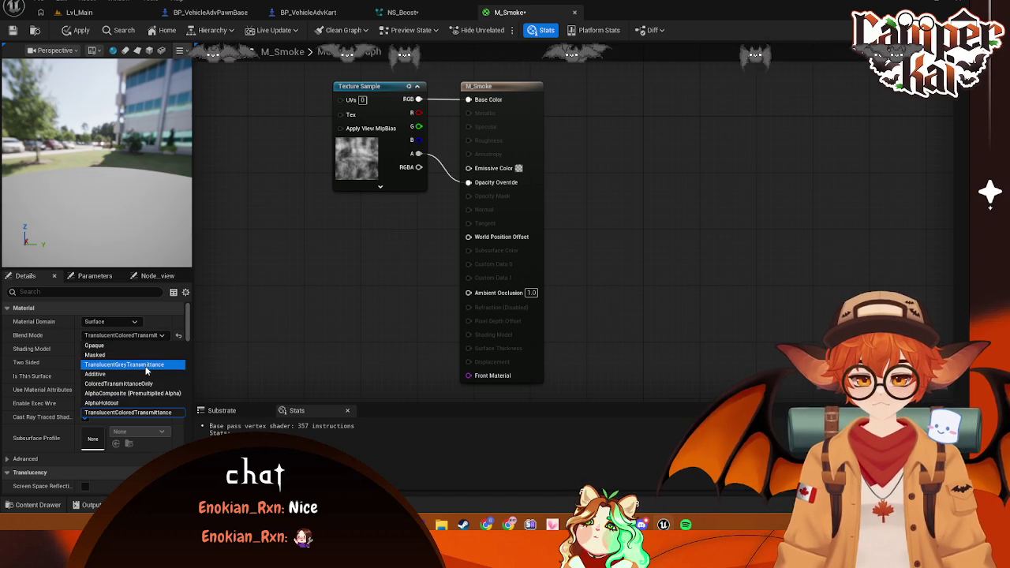
pyautogui.click(126, 364)
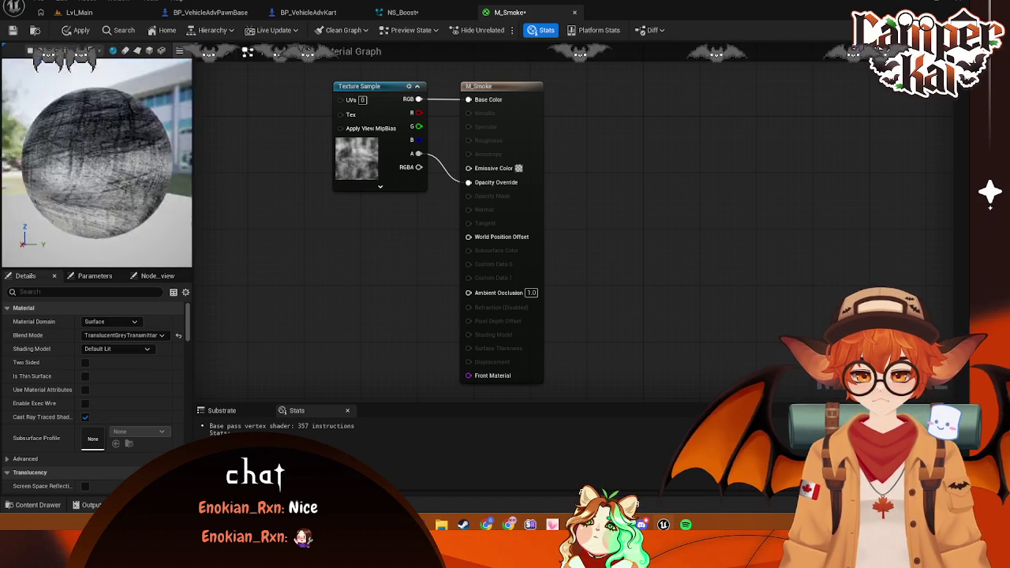
pyautogui.moveTo(154, 175)
pyautogui.mouseDown()
pyautogui.moveTo(127, 174)
pyautogui.moveTo(155, 176)
pyautogui.mouseUp()
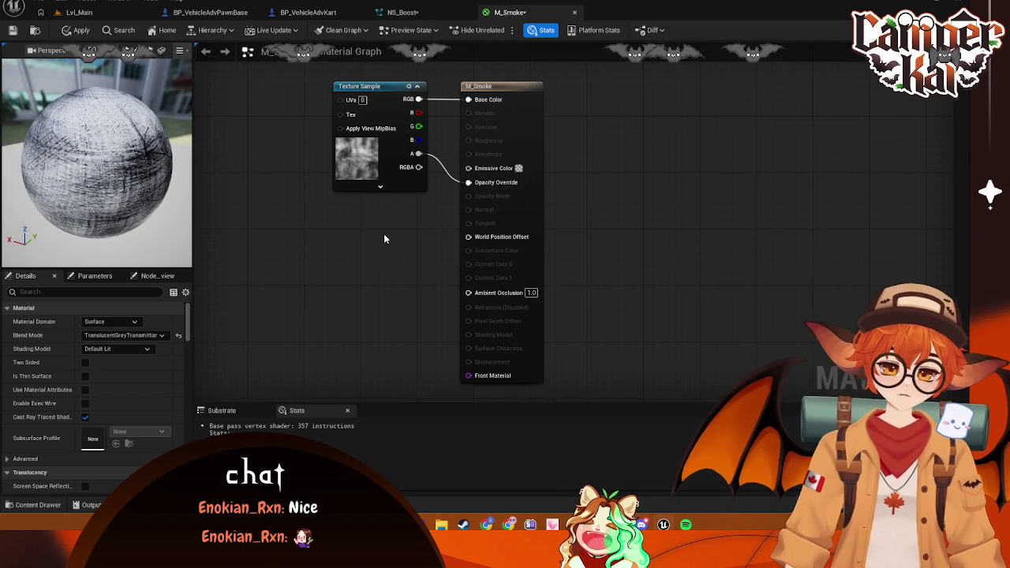
pyautogui.hotkey('ctrl', 's')
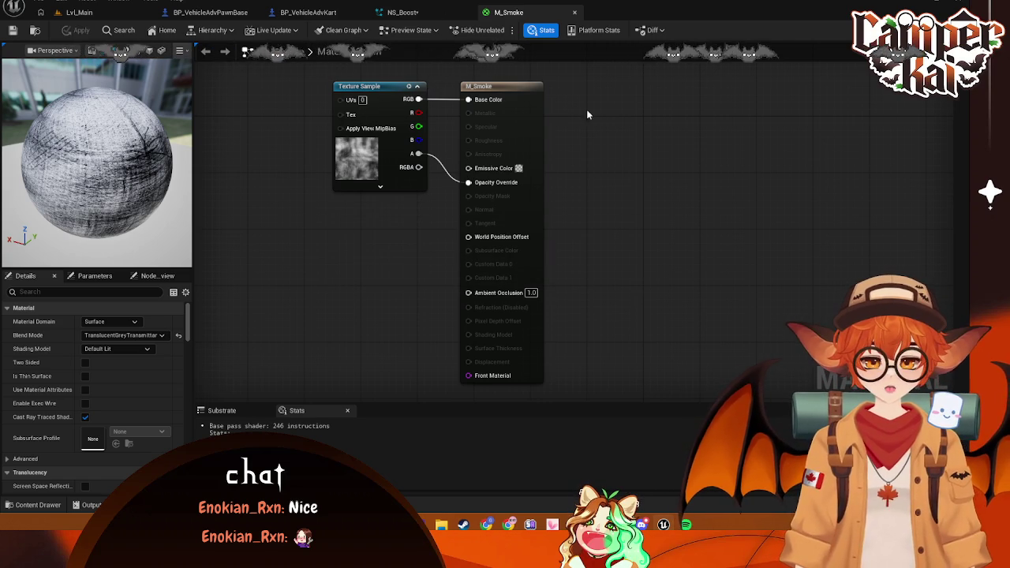
# In NS_Boost, select the E_Smoke emitter's Sprite Renderer
pyautogui.click(403, 12)
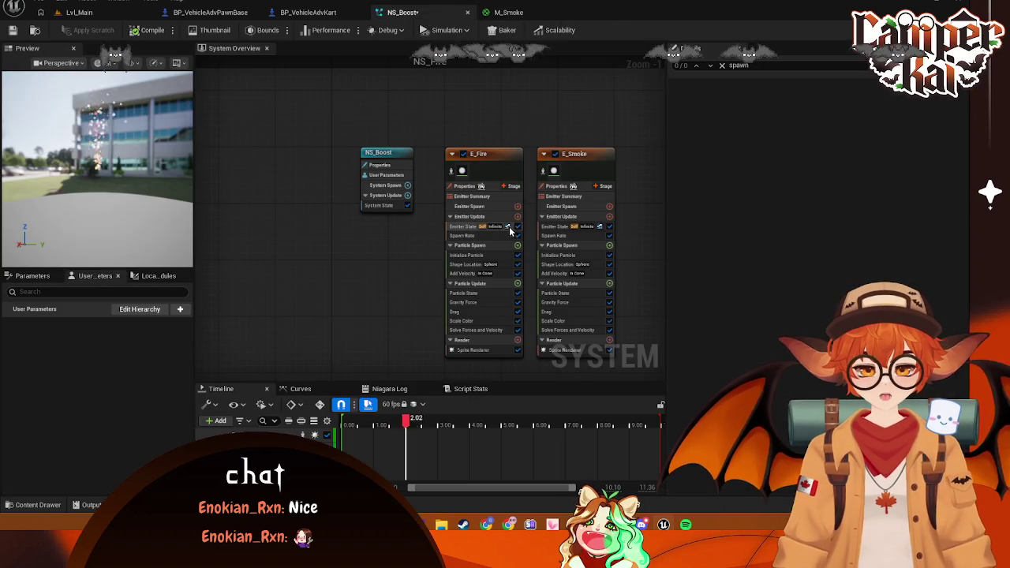
pyautogui.scroll(-15, 793, 353)
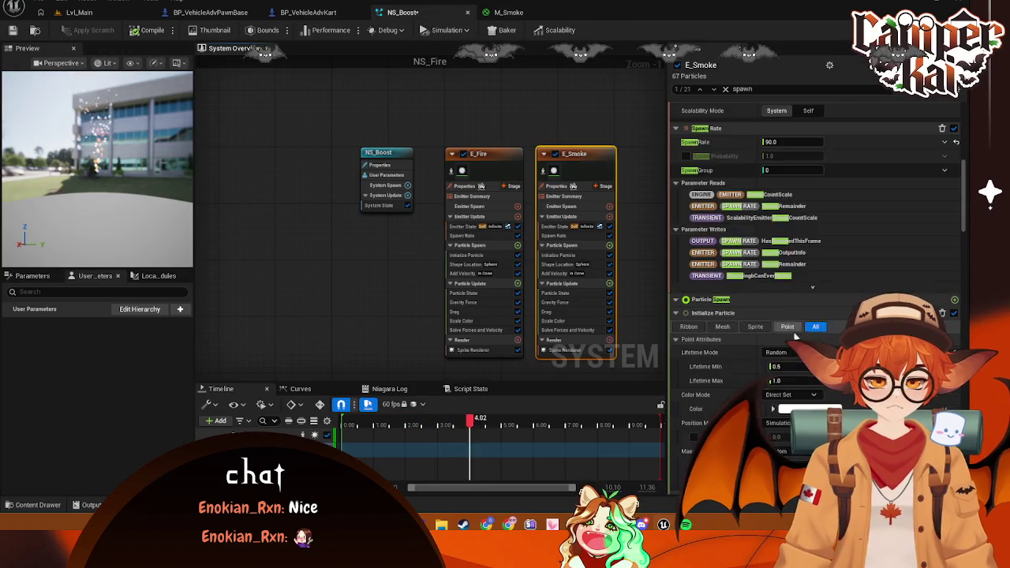
pyautogui.scroll(10, 793, 353)
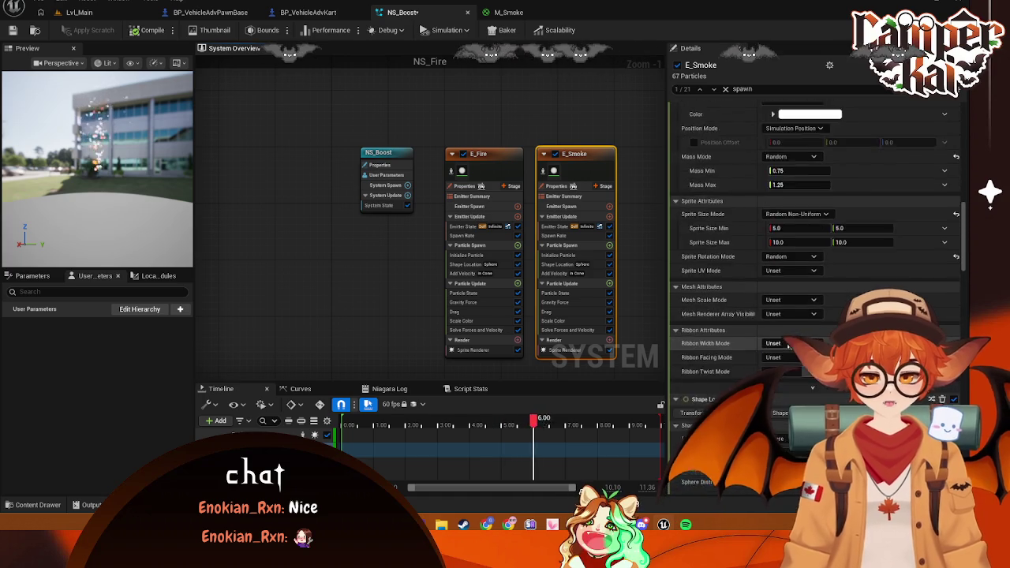
pyautogui.scroll(5, 787, 340)
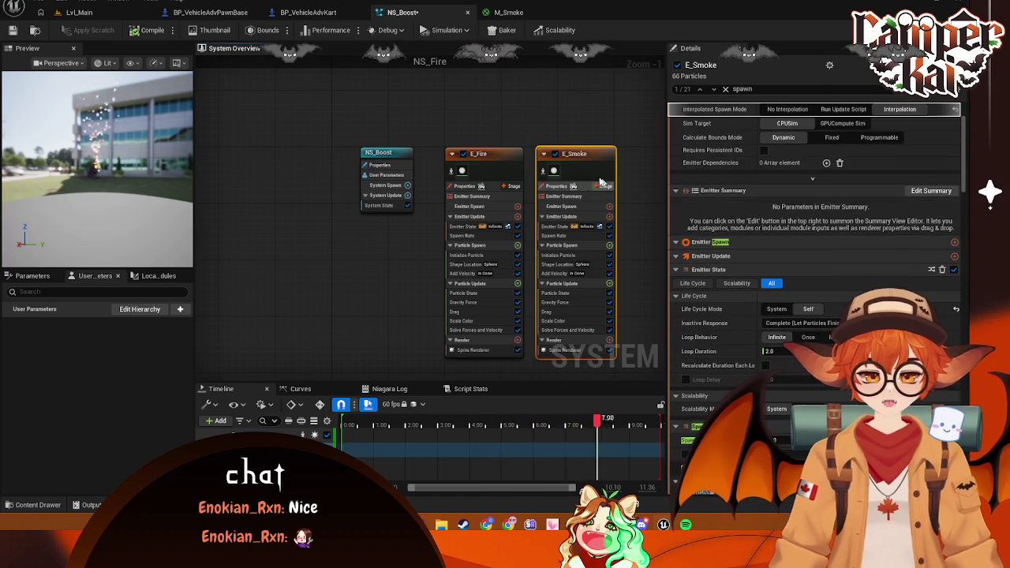
pyautogui.click(566, 349)
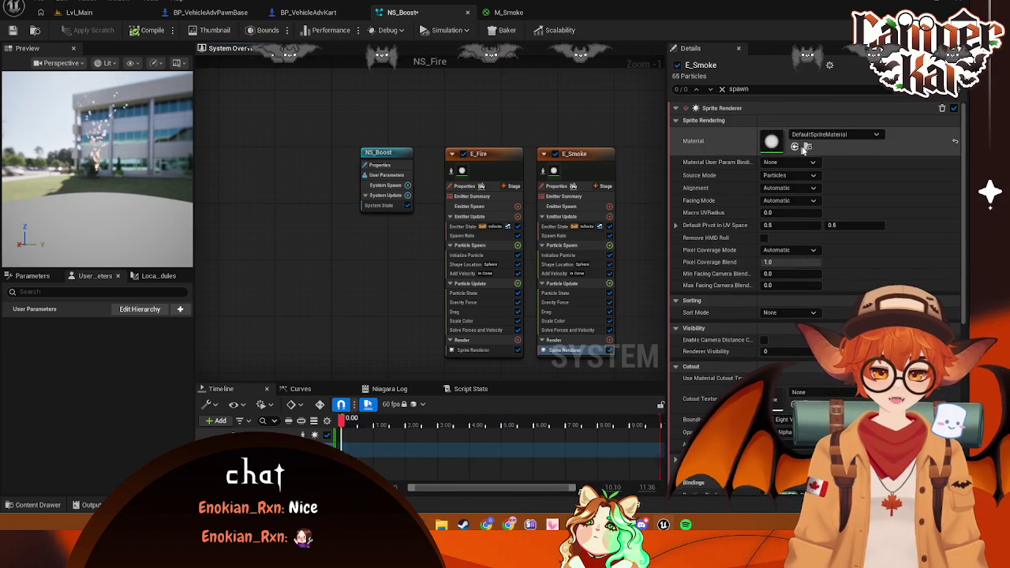
# Search 'M_Smoke' in the Material picker and assign it to the smoke sprites
pyautogui.click(875, 135)
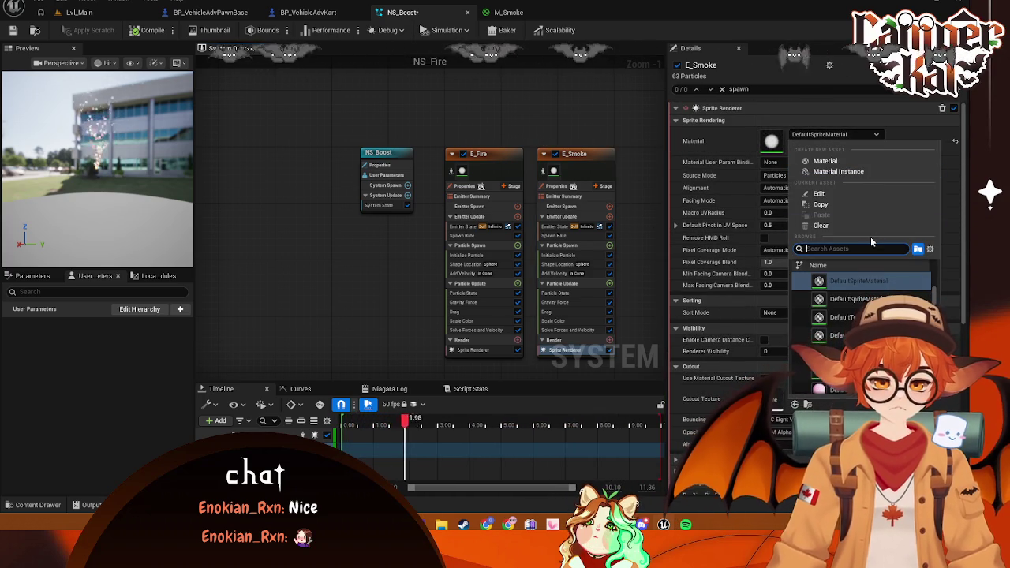
pyautogui.write('M+')
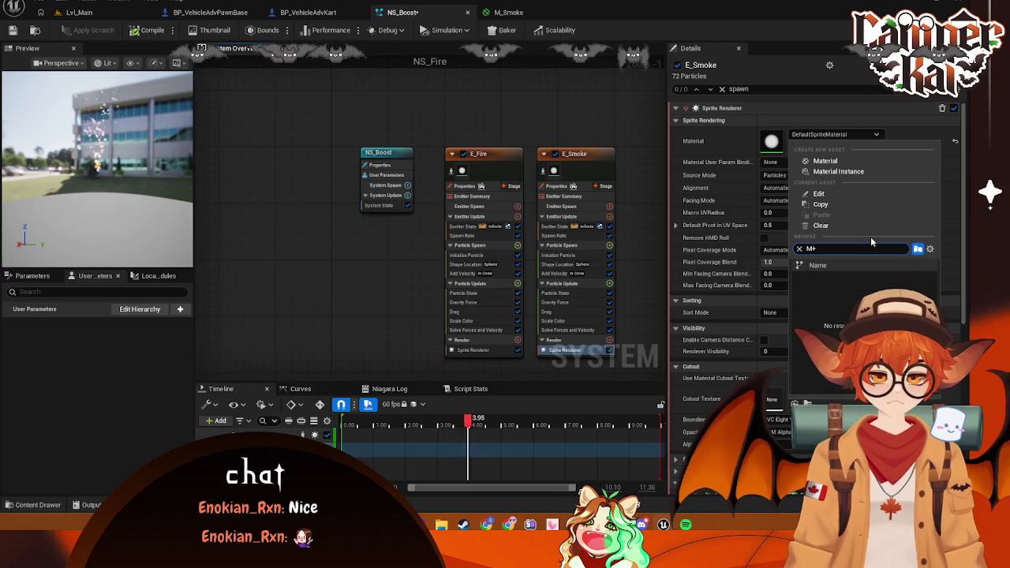
pyautogui.press('BackSpace')
pyautogui.write('_')
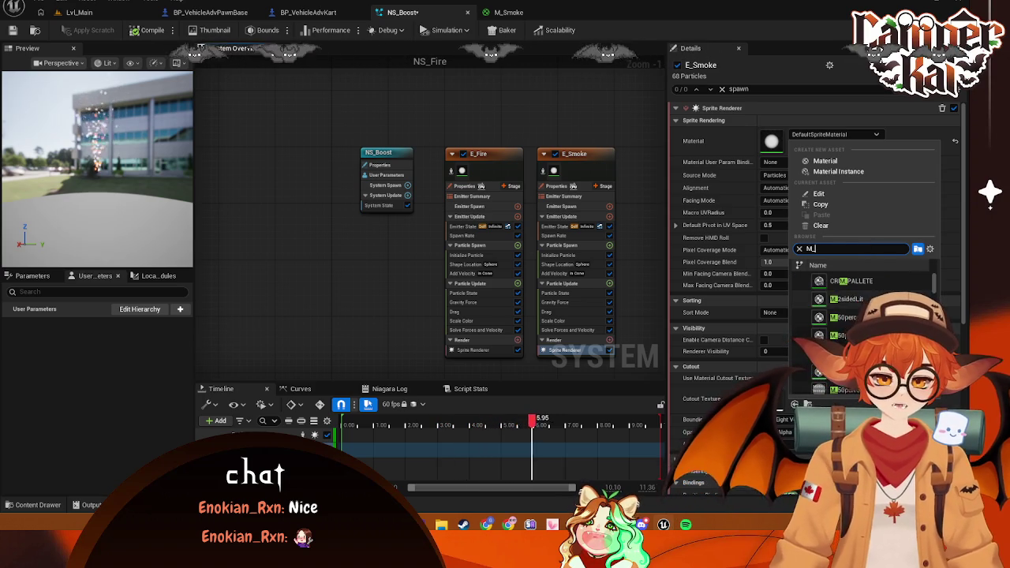
pyautogui.moveTo(915, 289)
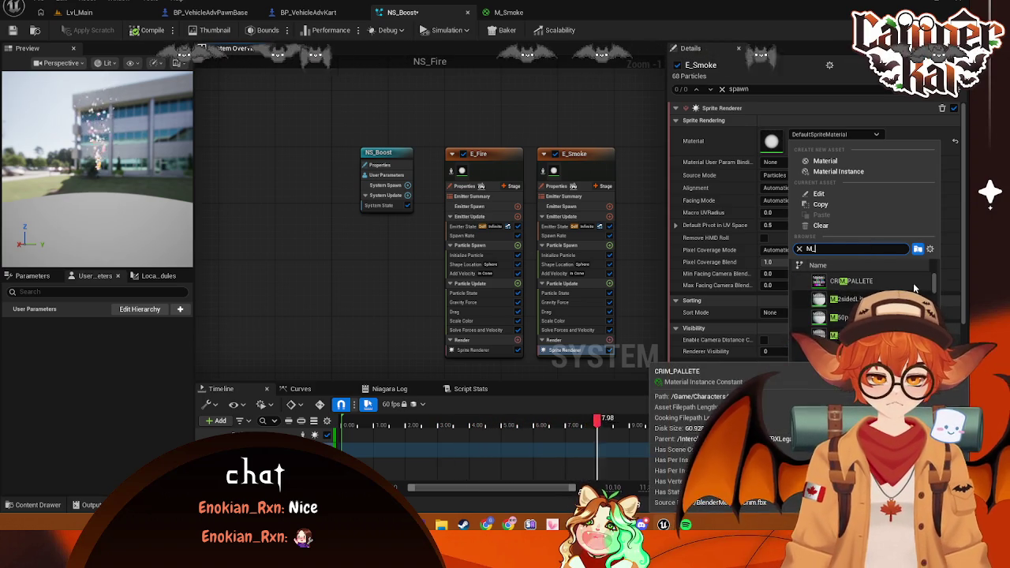
pyautogui.write('Smoke')
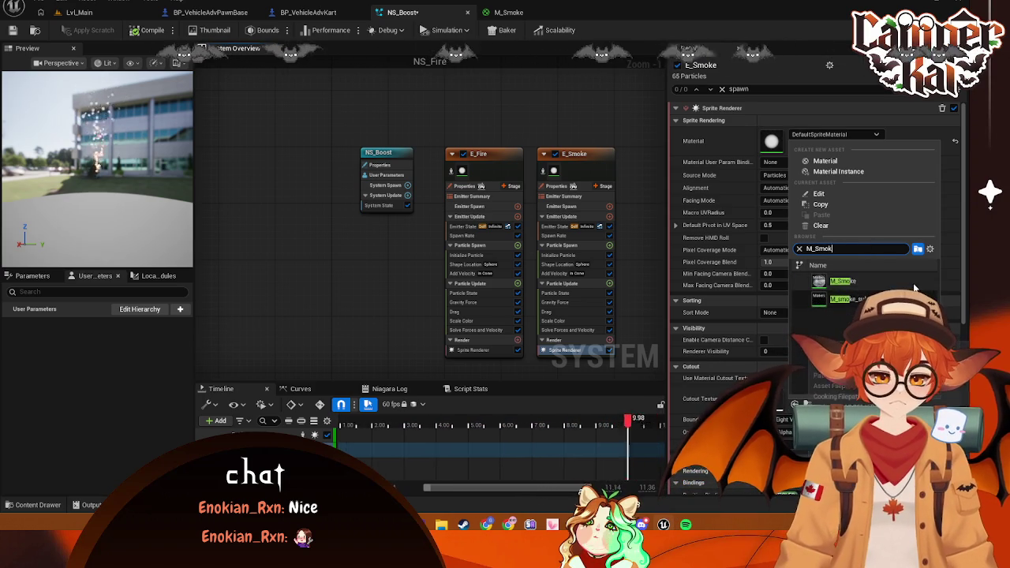
pyautogui.click(915, 289)
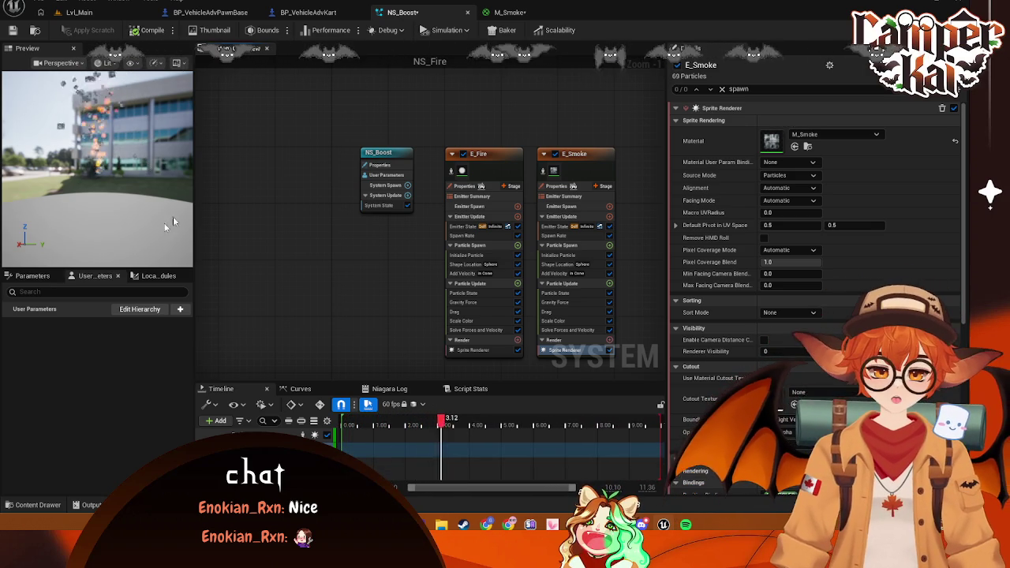
# Inspect E_Fire's Sprite Renderer, screenshot the preview, and return to the M_Smoke graph
pyautogui.click(463, 174)
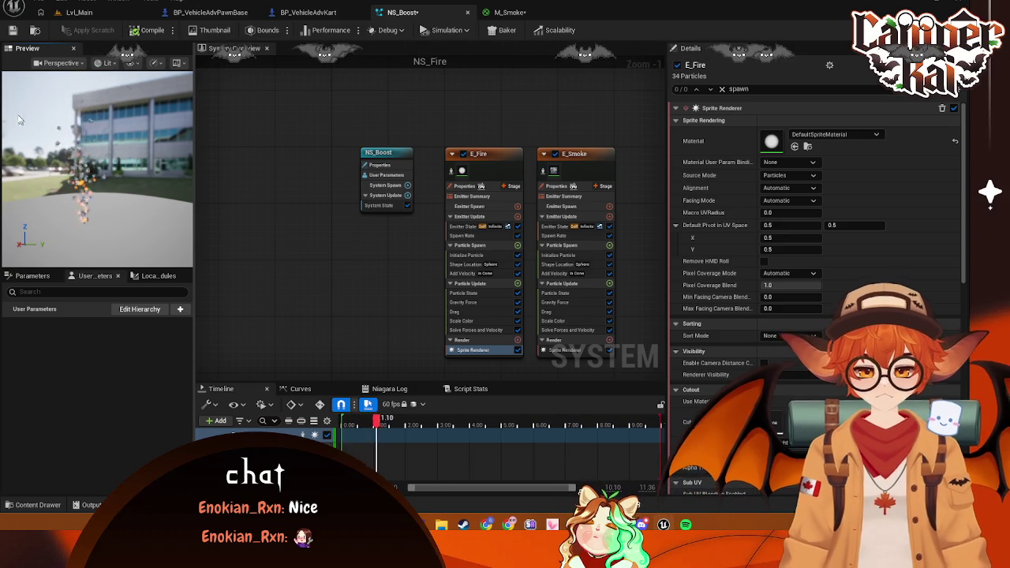
pyautogui.press('super+shift+s')
pyautogui.moveTo(2, 70); pyautogui.dragTo(192, 266)
pyautogui.hotkey('ctrl', 'c')
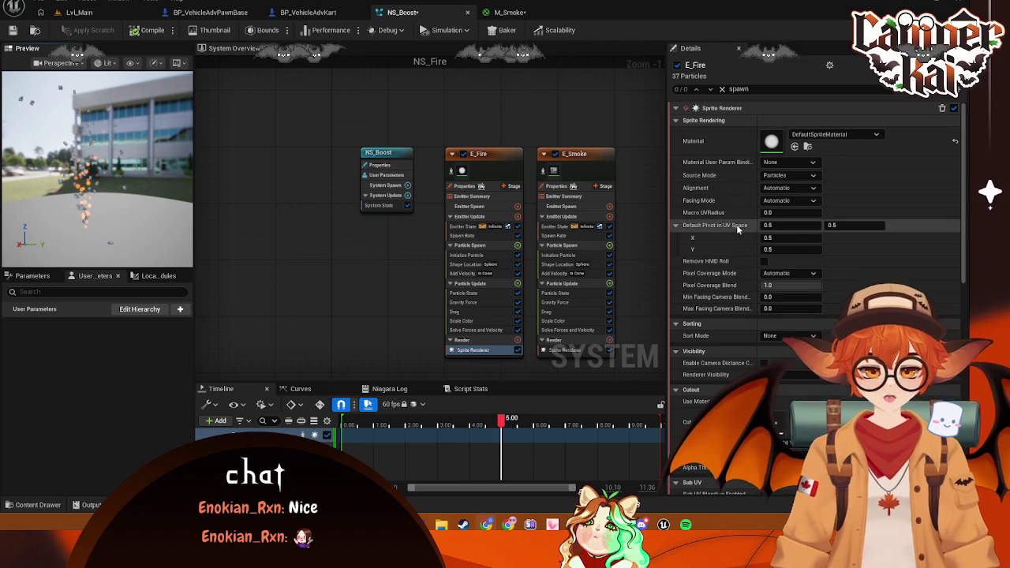
pyautogui.click(505, 12)
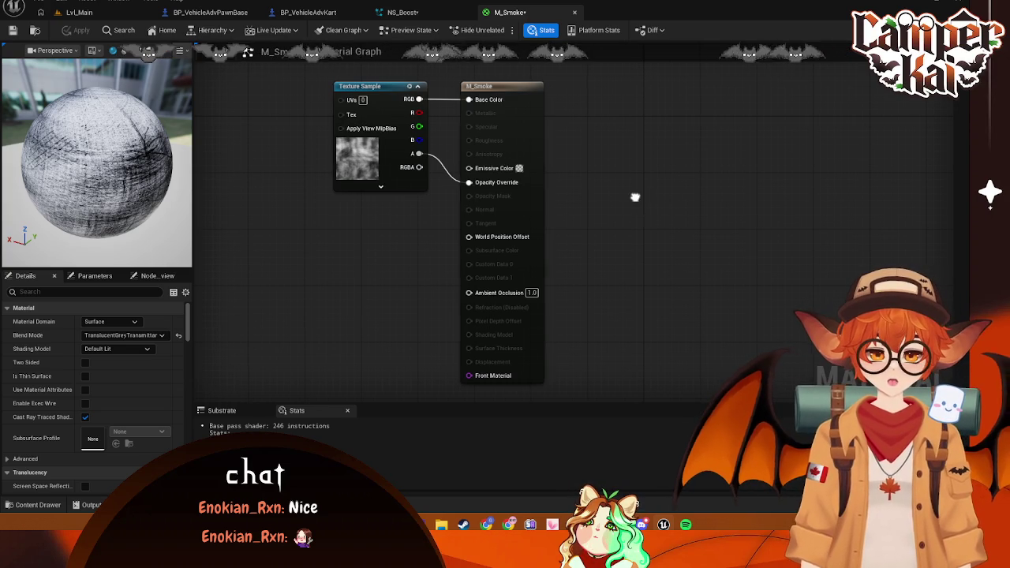
# Wire the texture alpha to Opacity Override and capture the blend mode list
pyautogui.moveTo(636, 196); pyautogui.dragTo(672, 197)
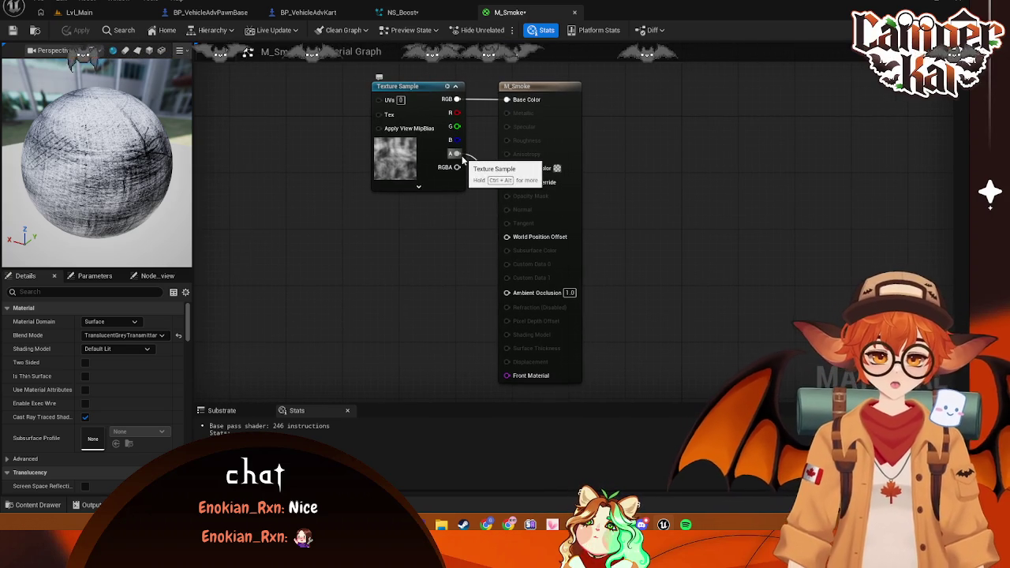
pyautogui.moveTo(465, 154); pyautogui.dragTo(508, 183)
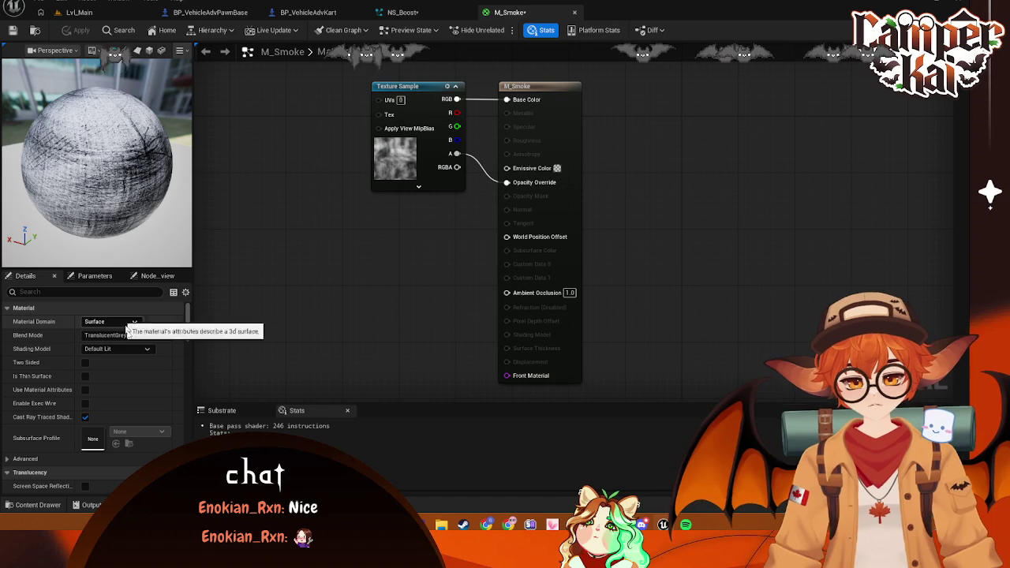
pyautogui.click(163, 337)
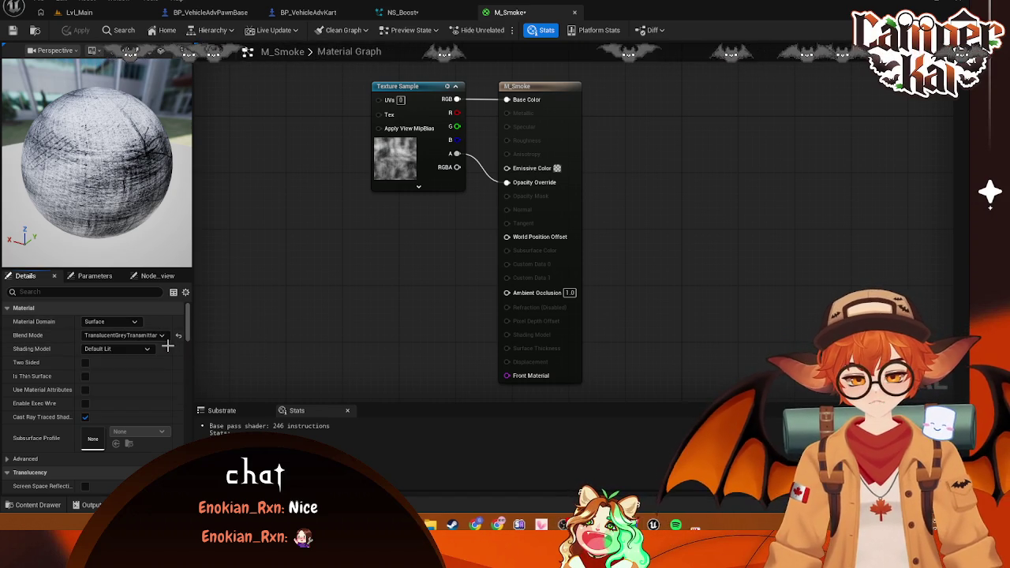
pyautogui.press('Print')
pyautogui.click(168, 345)
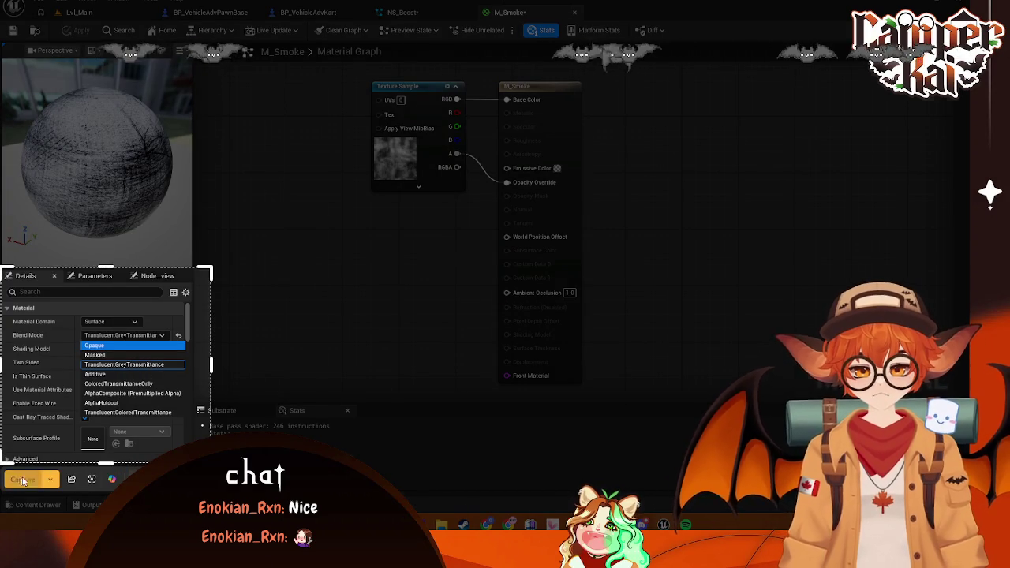
pyautogui.click(22, 480)
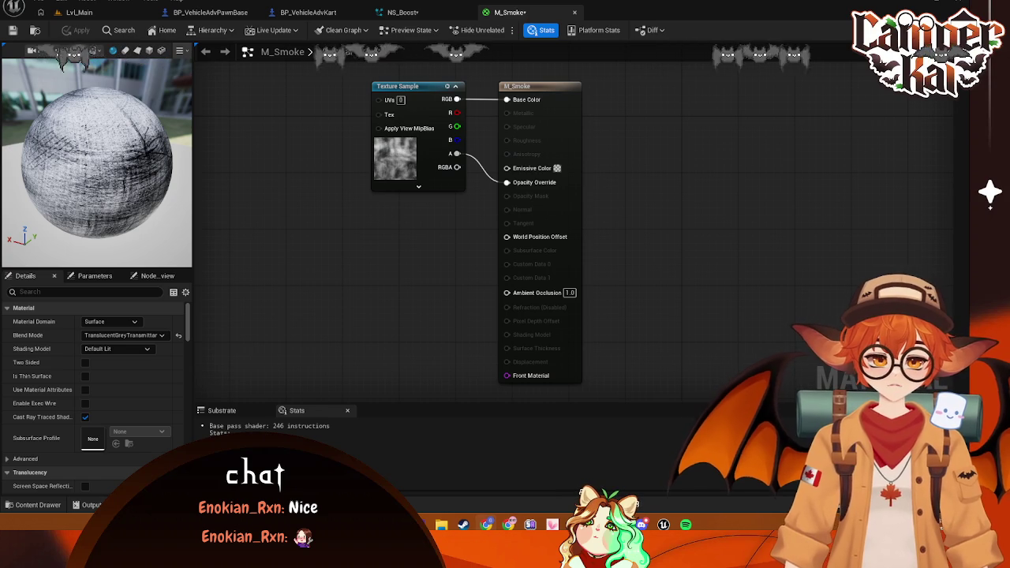
# Set M_Smoke's blend mode to Opaque and apply the change
pyautogui.click(138, 335)
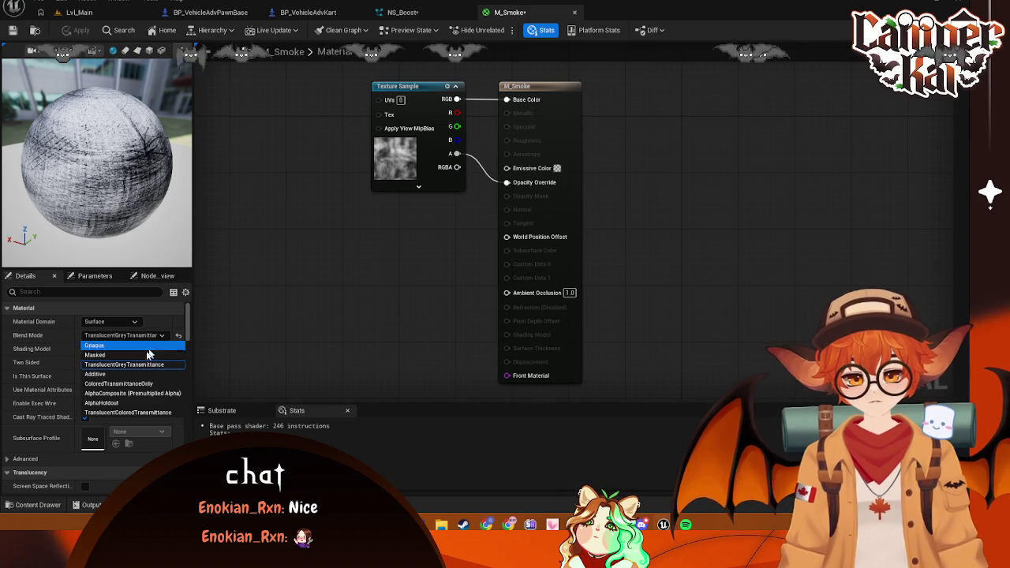
pyautogui.click(144, 346)
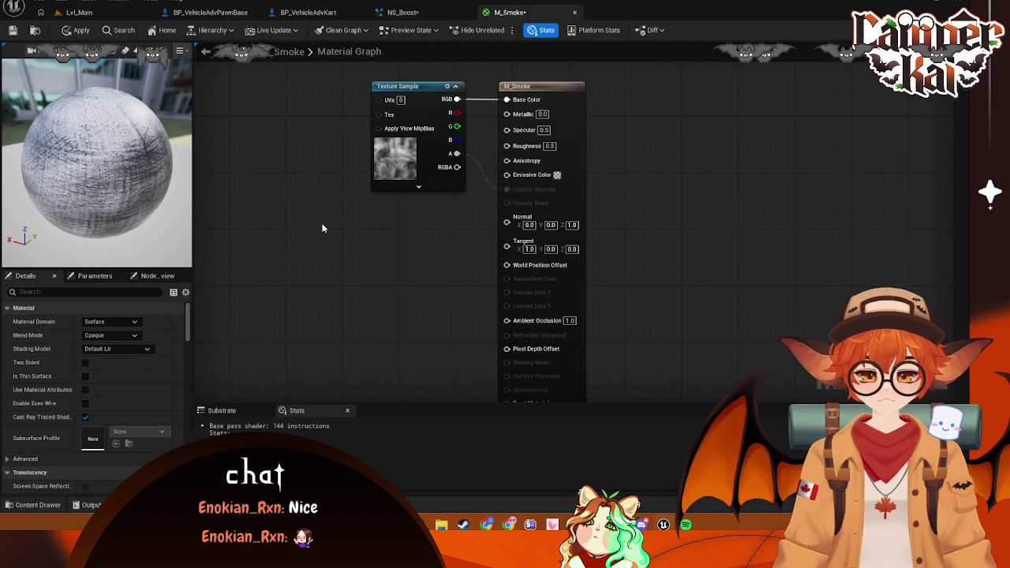
pyautogui.hotkey('ctrl', 's')
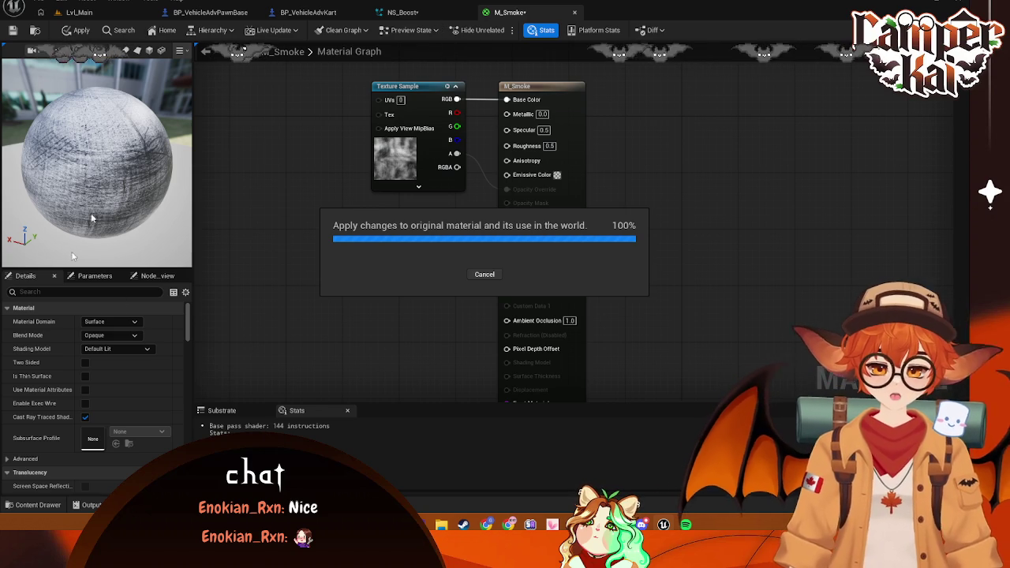
pyautogui.click(430, 13)
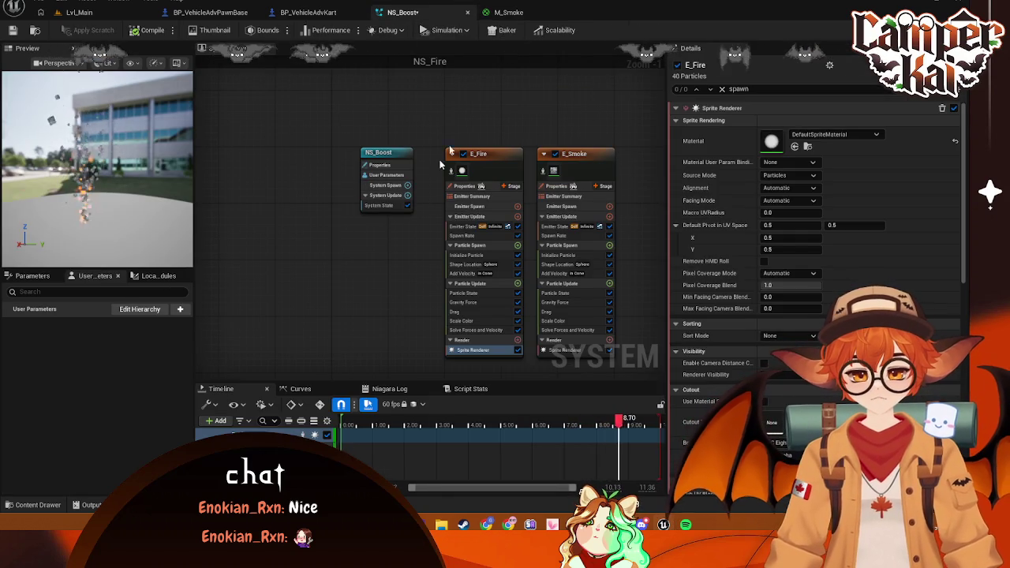
# Save NS_Boost and switch M_Smoke's blend mode to Masked
pyautogui.hotkey('ctrl', 's')
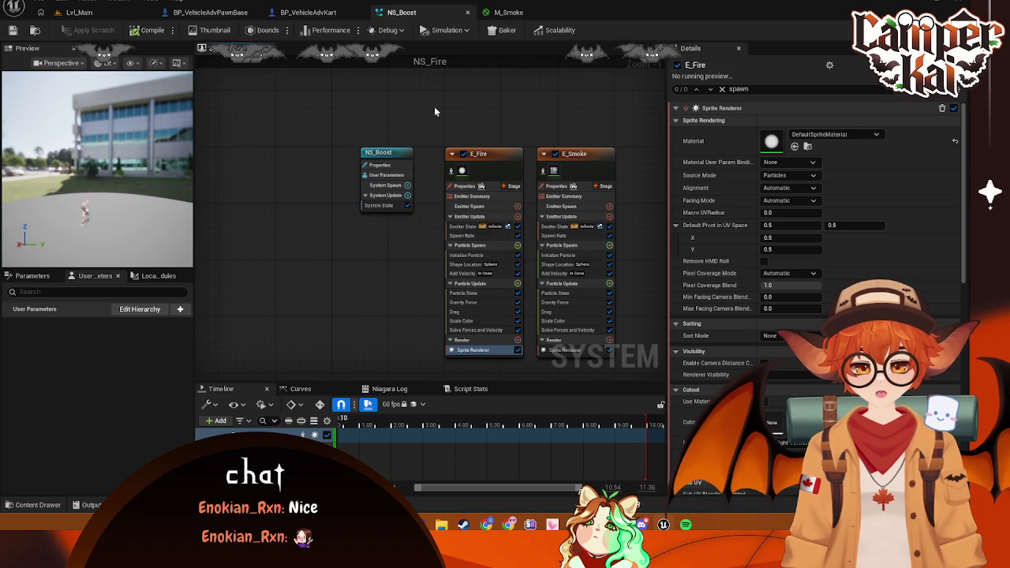
pyautogui.click(508, 12)
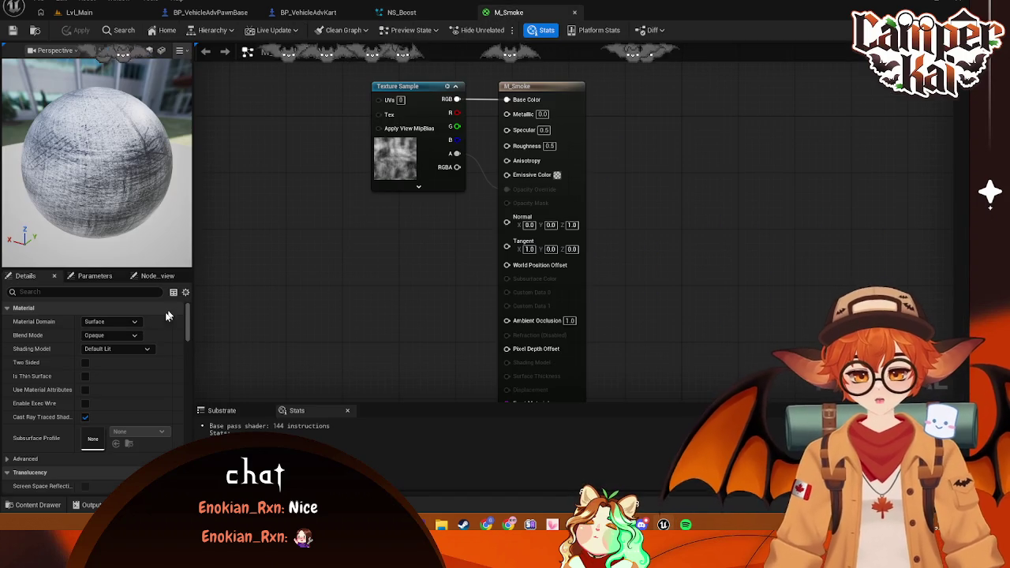
pyautogui.click(134, 323)
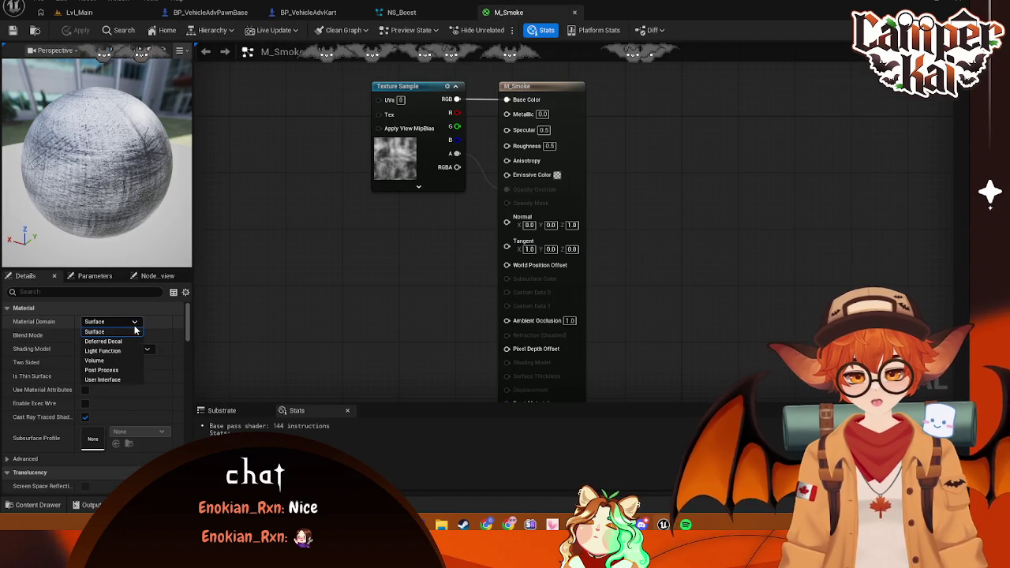
pyautogui.click(134, 326)
pyautogui.click(132, 335)
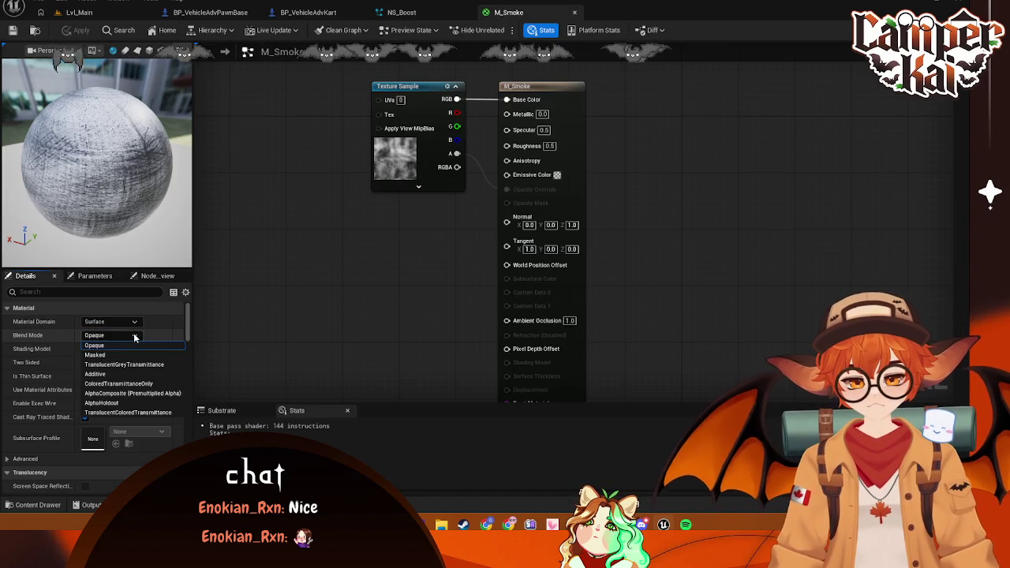
pyautogui.click(130, 355)
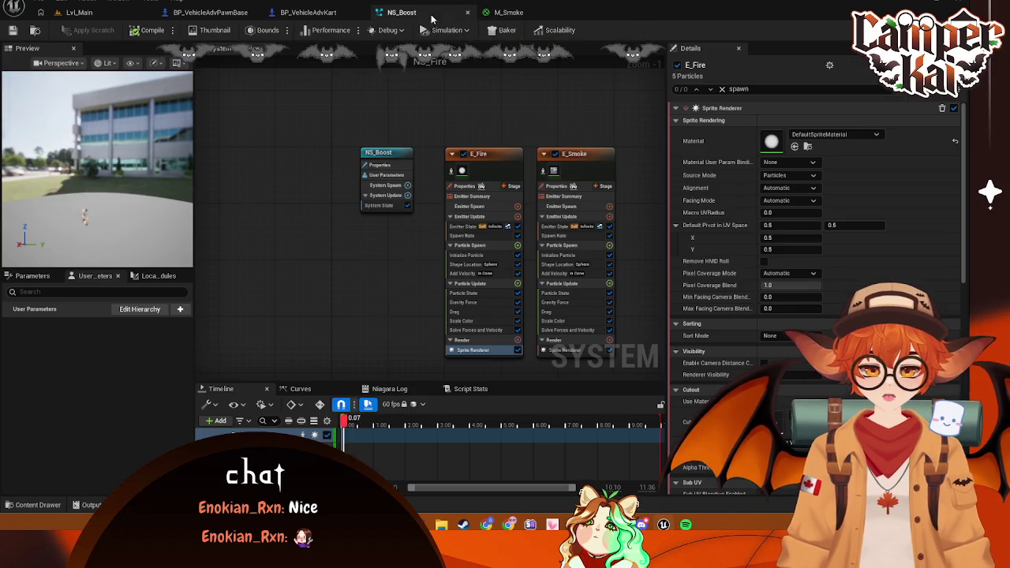
# After checking the NS_Boost preview, make M_Smoke Additive and apply
pyautogui.click(398, 11)
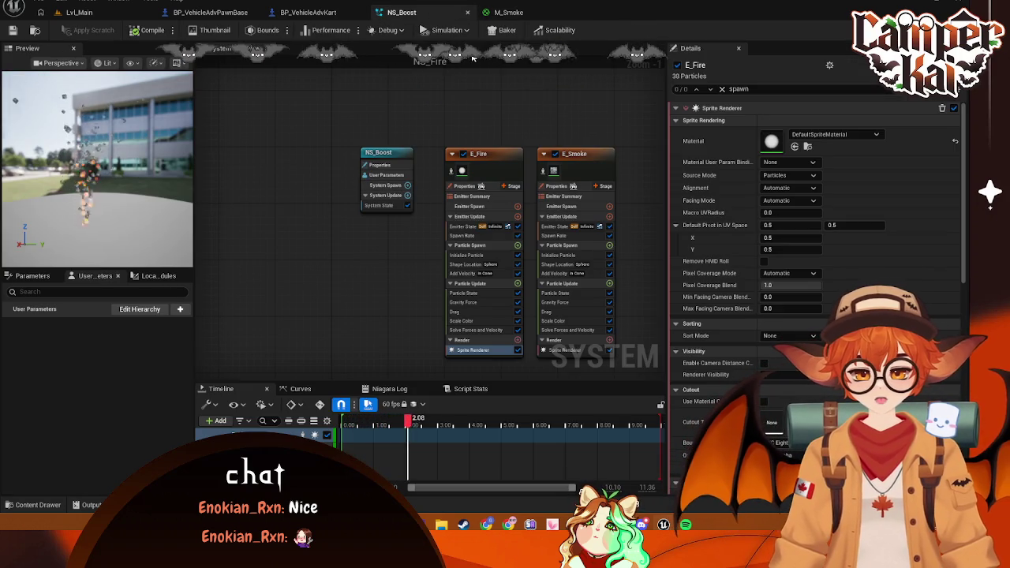
pyautogui.click(507, 13)
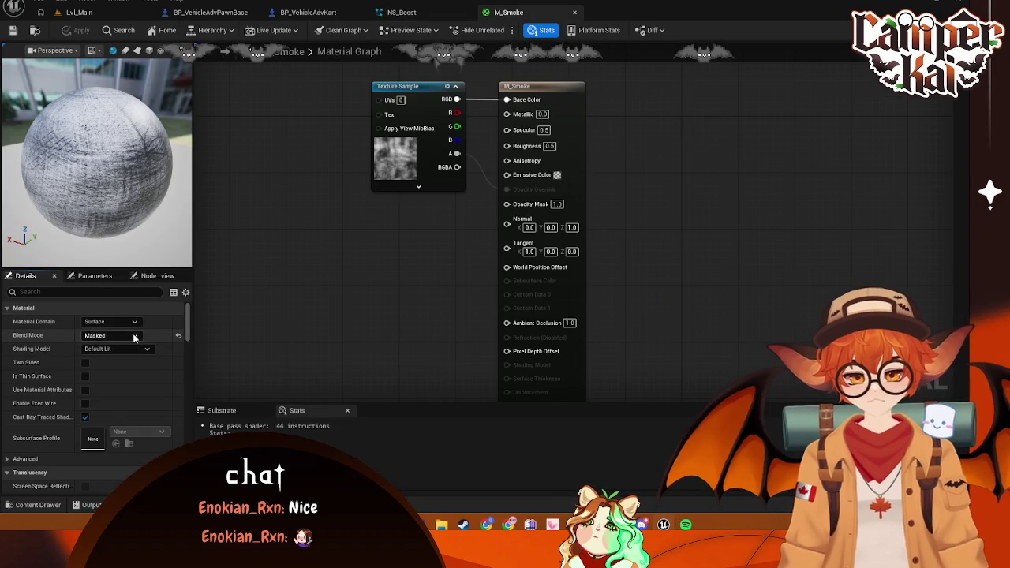
pyautogui.click(110, 335)
pyautogui.click(102, 374)
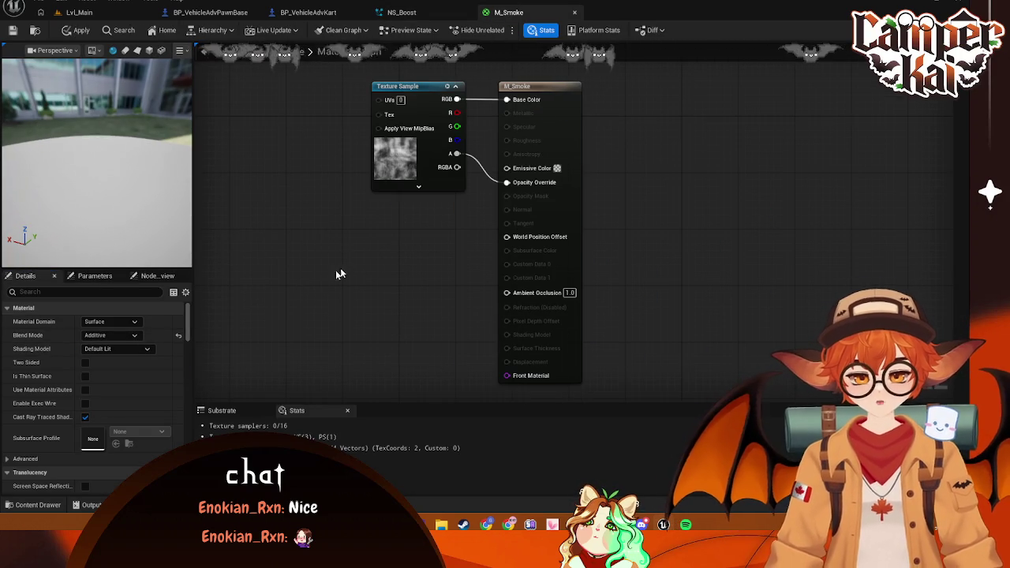
pyautogui.hotkey('ctrl', 's')
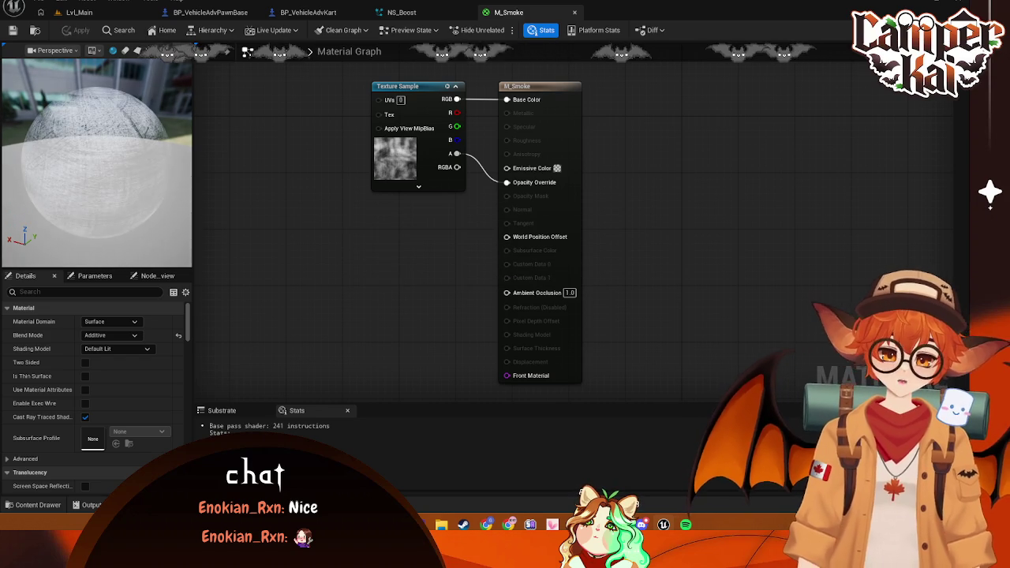
# Check NS_Boost's baking preview, then revisit M_Smoke's blend mode list
pyautogui.click(400, 12)
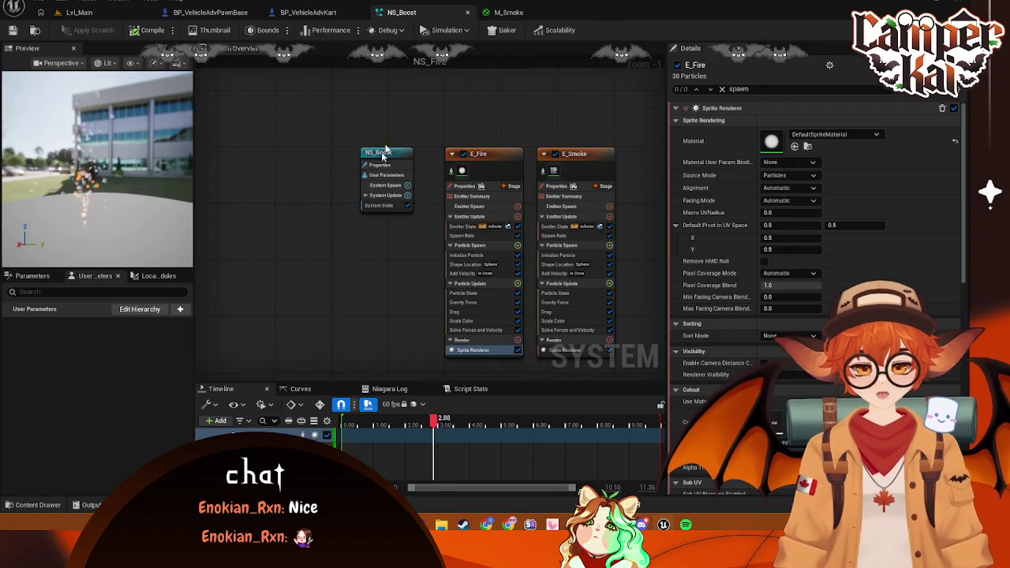
pyautogui.click(508, 30)
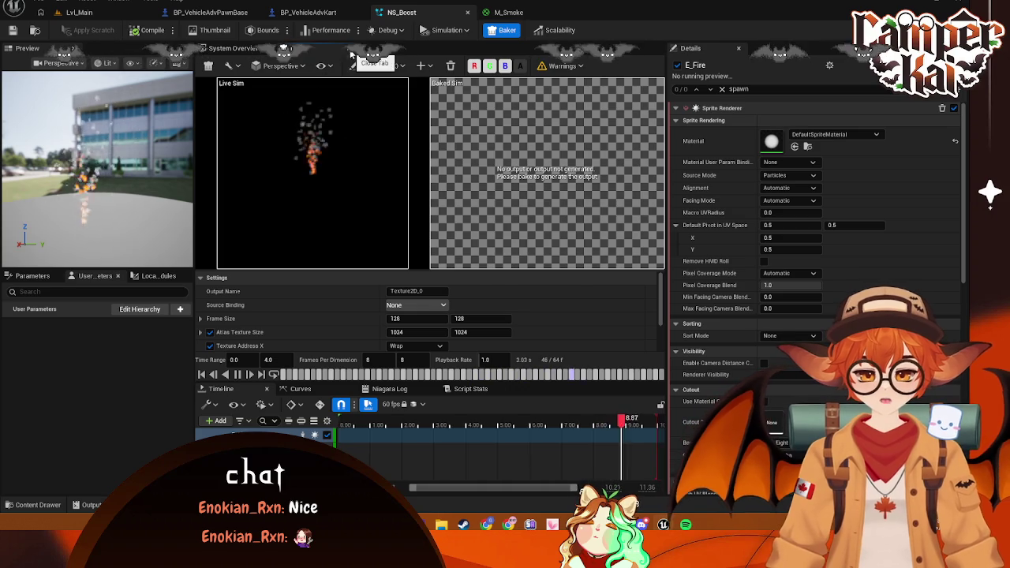
pyautogui.click(509, 30)
pyautogui.click(505, 12)
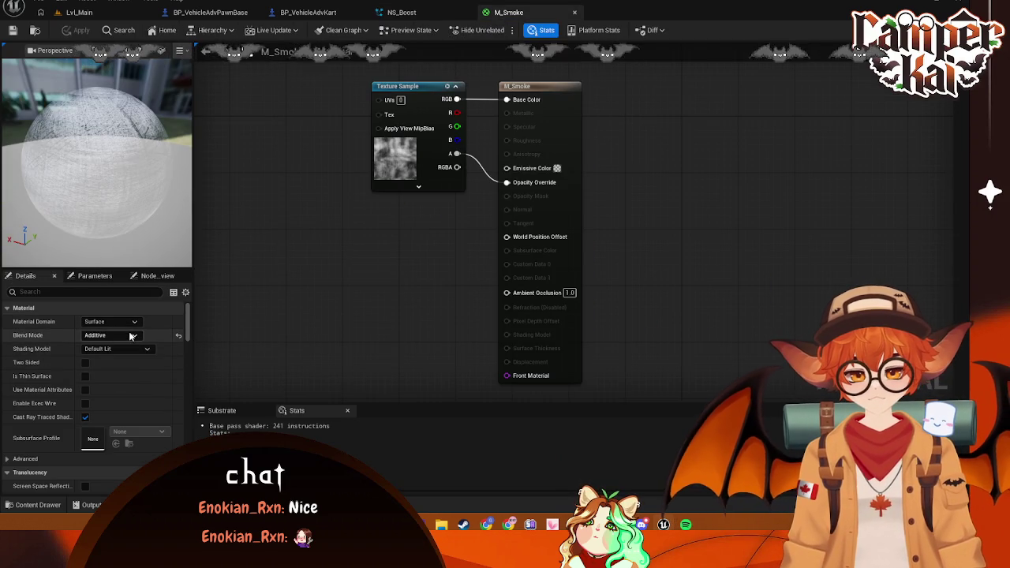
pyautogui.click(110, 335)
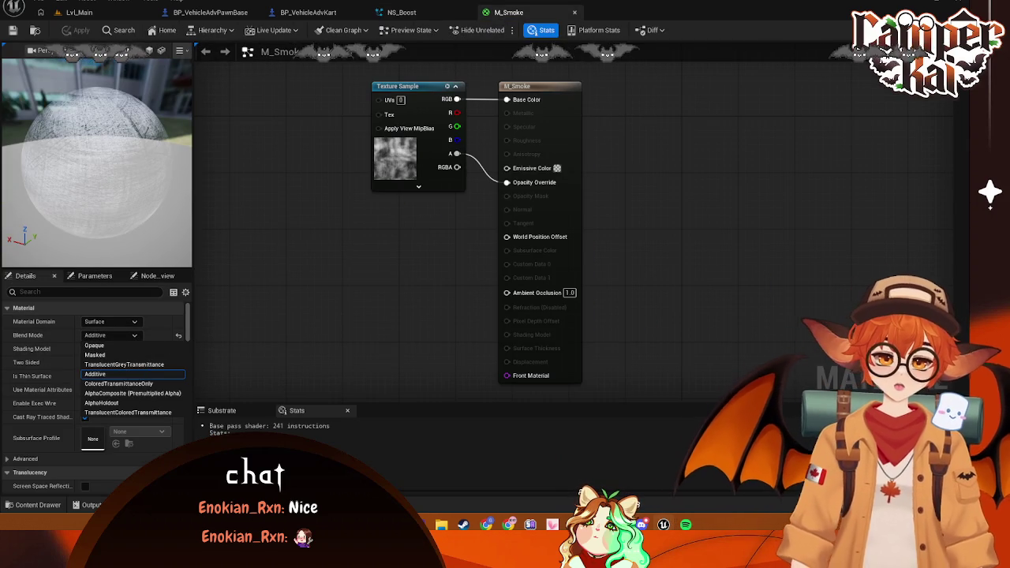
# Keep Additive blending and delete the Texture Sample node from M_Smoke's graph
pyautogui.click(98, 374)
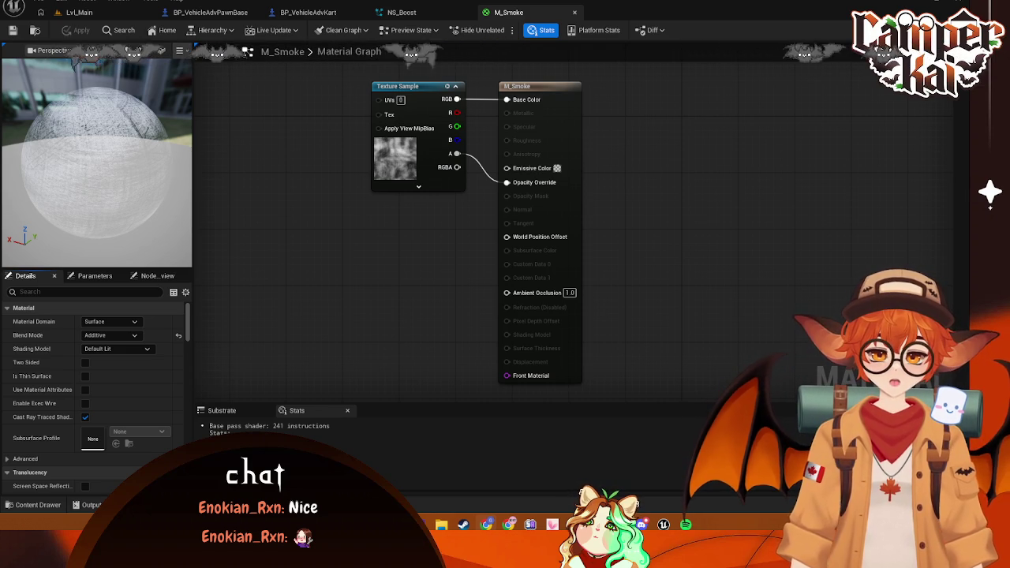
pyautogui.click(413, 139)
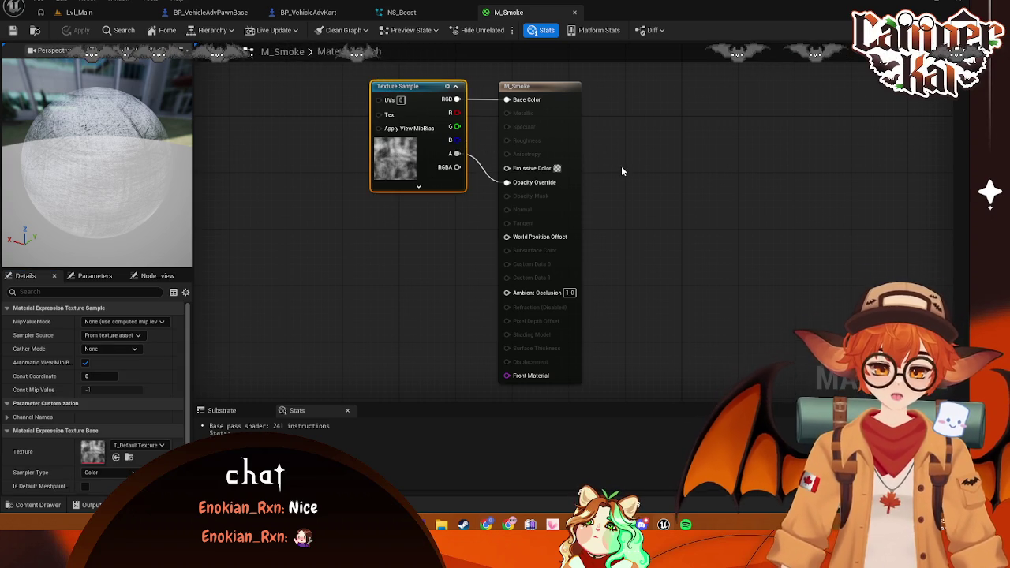
pyautogui.press('Delete')
pyautogui.click(536, 88)
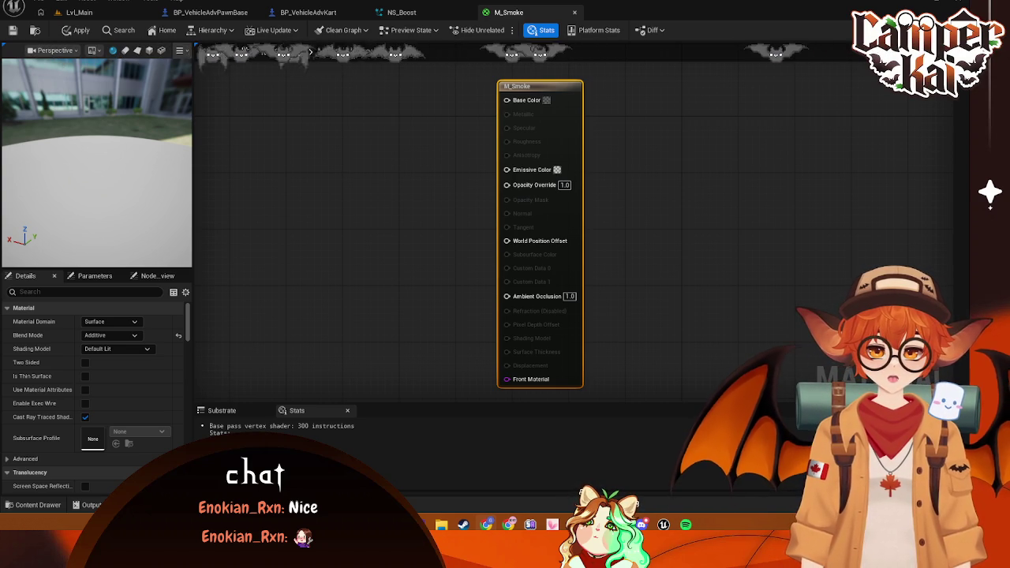
# Close M_Smoke applying its changes, then open the FX folder with the T_Default filter cleared
pyautogui.click(575, 12)
pyautogui.click(557, 281)
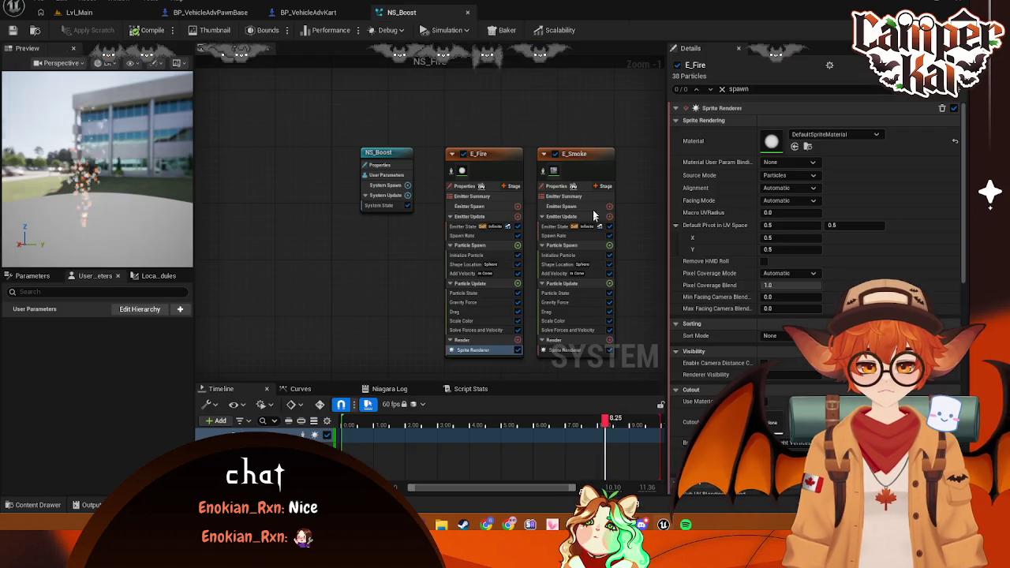
pyautogui.hotkey('ctrl', 'space')
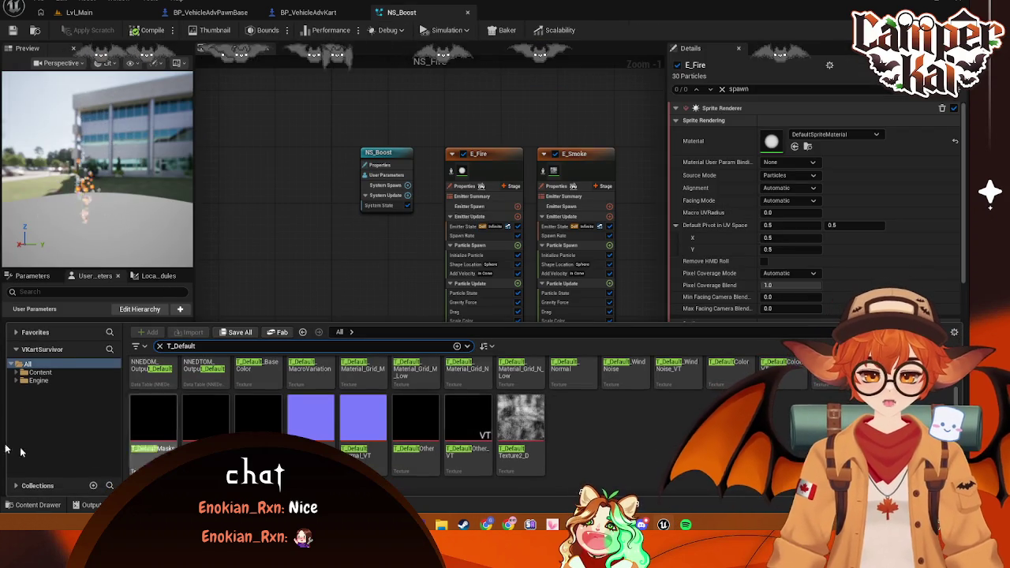
pyautogui.click(40, 372)
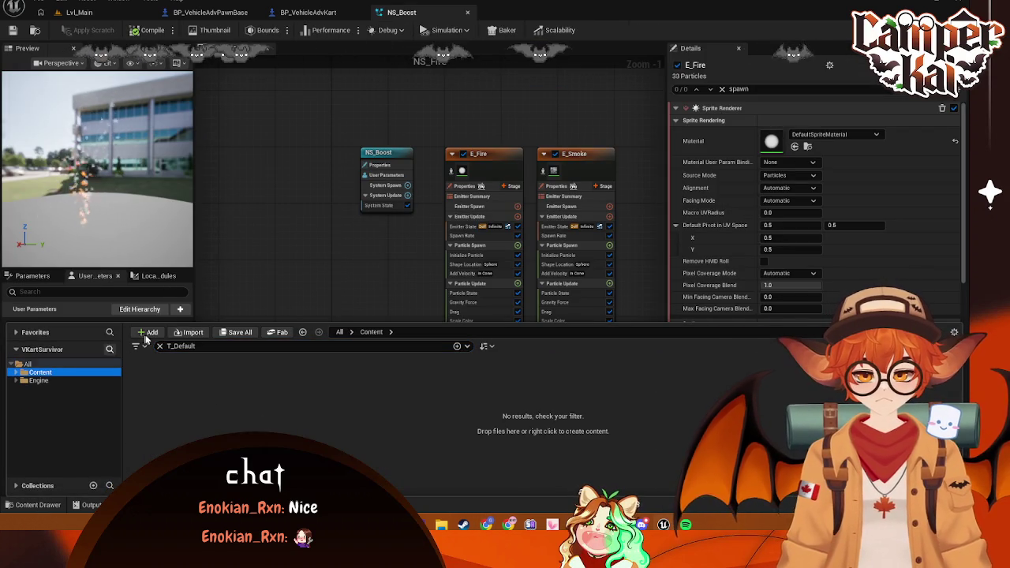
pyautogui.click(159, 345)
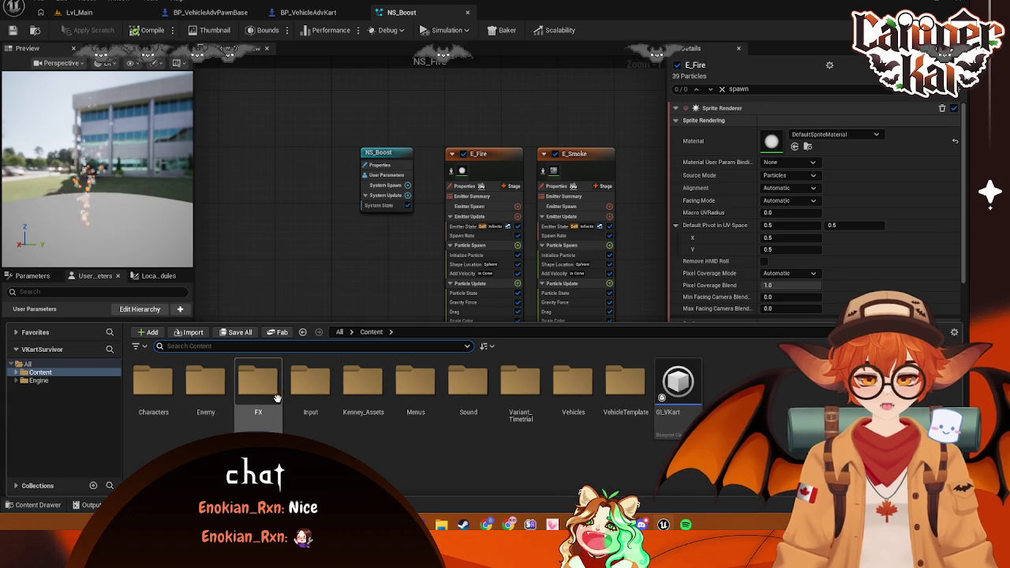
pyautogui.doubleClick(254, 404)
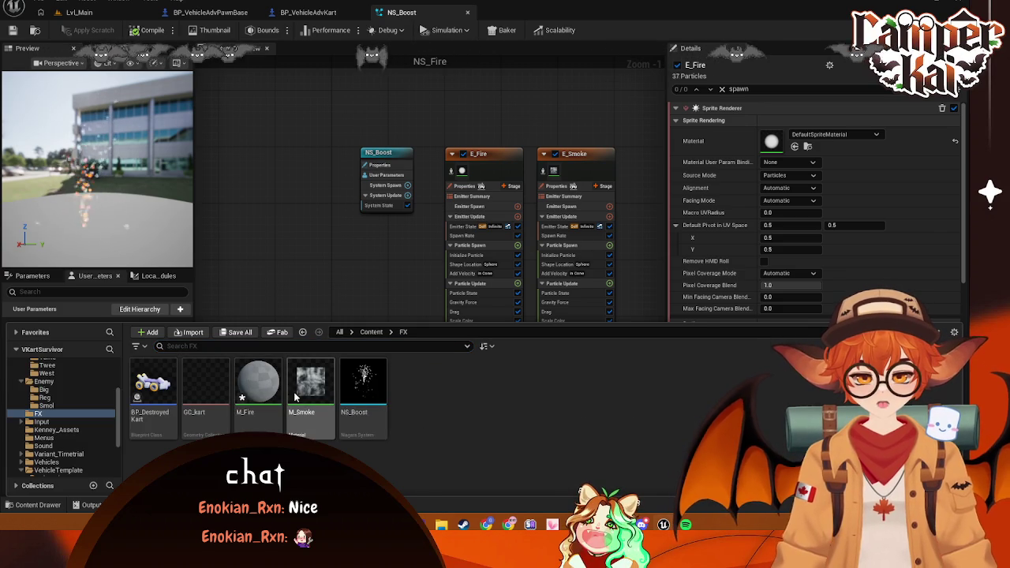
pyautogui.click(310, 386)
# Force delete the M_Smoke and M_Fire materials
pyautogui.keyDown('ctrl'); pyautogui.click(258, 386); pyautogui.keyUp('ctrl')
pyautogui.press('Delete')
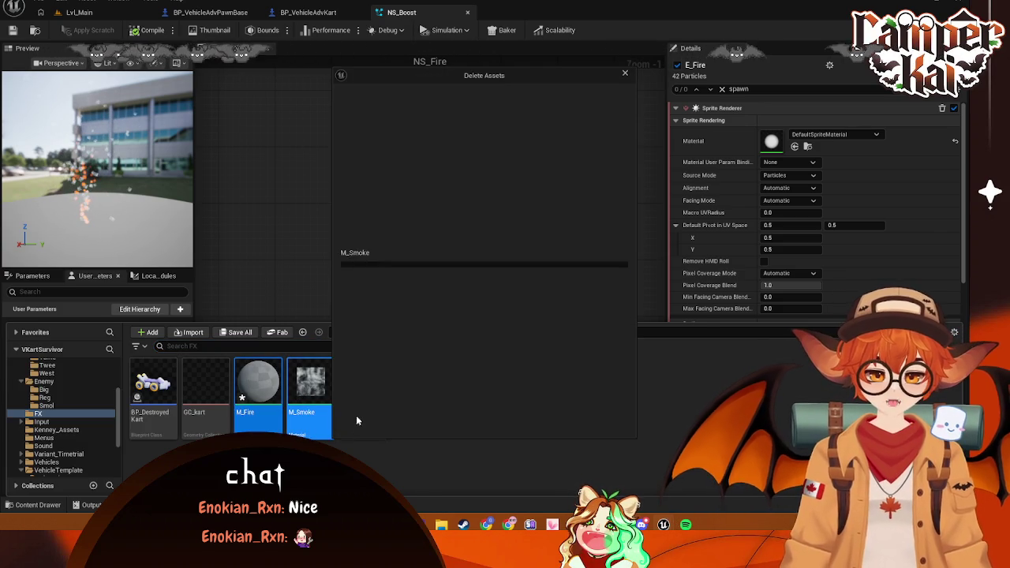
pyautogui.click(458, 421)
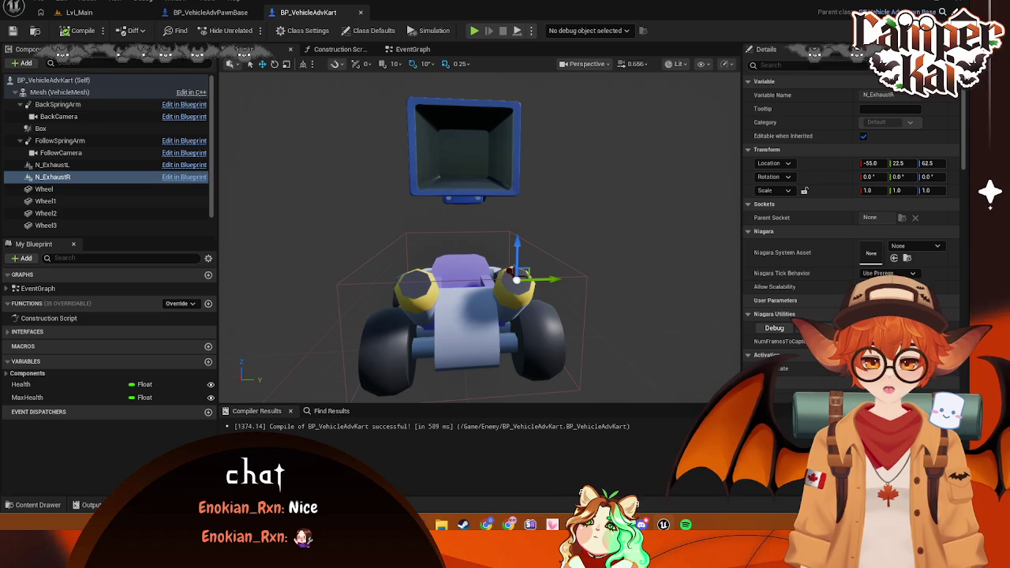
# Delete the NS_Boost system asset from the FX folder
pyautogui.click(26, 506)
pyautogui.click(258, 387)
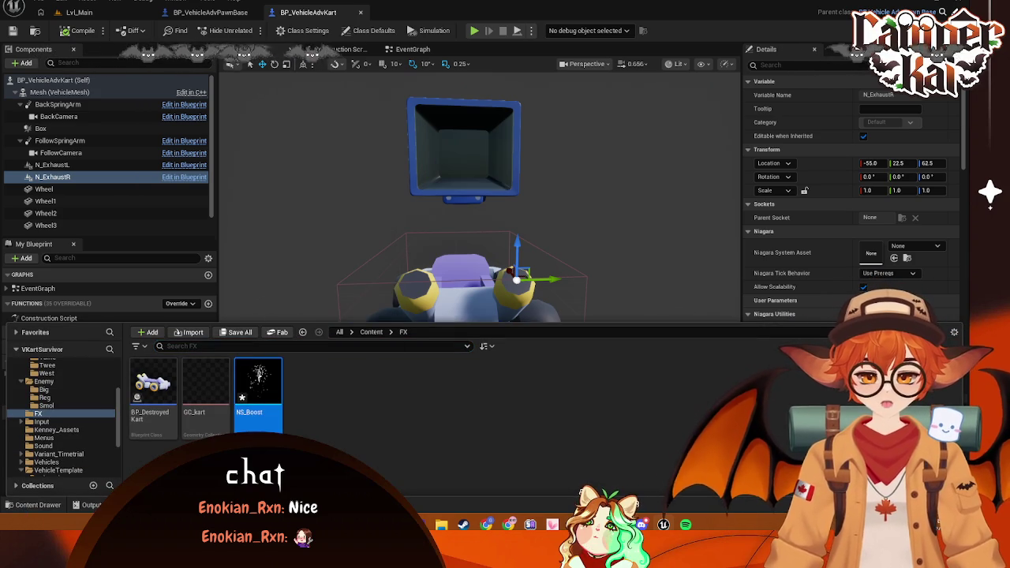
pyautogui.press('Delete')
pyautogui.click(414, 422)
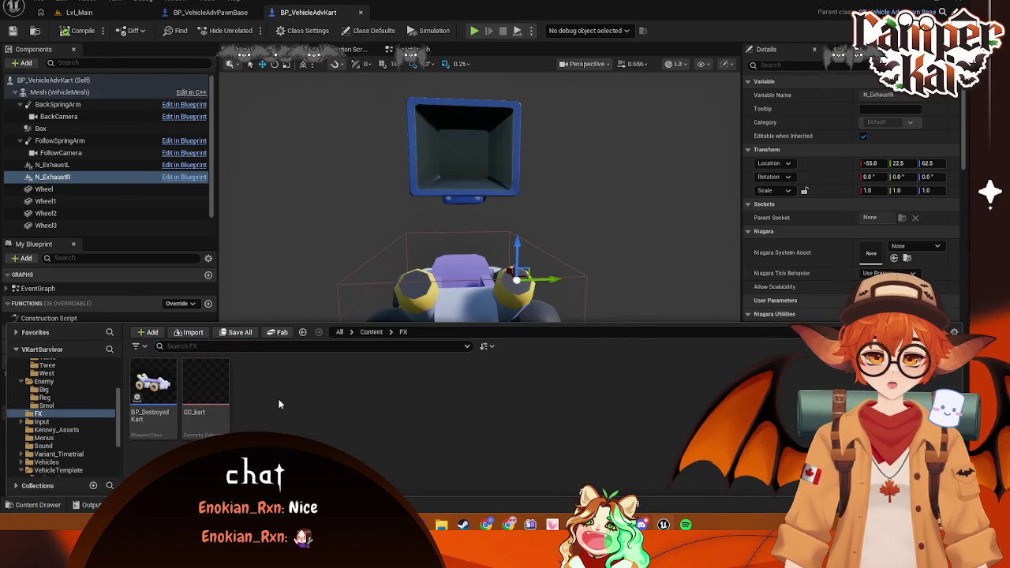
# Create a new Niagara system from the SimpleSpriteBurst emitter template
pyautogui.rightClick(278, 404)
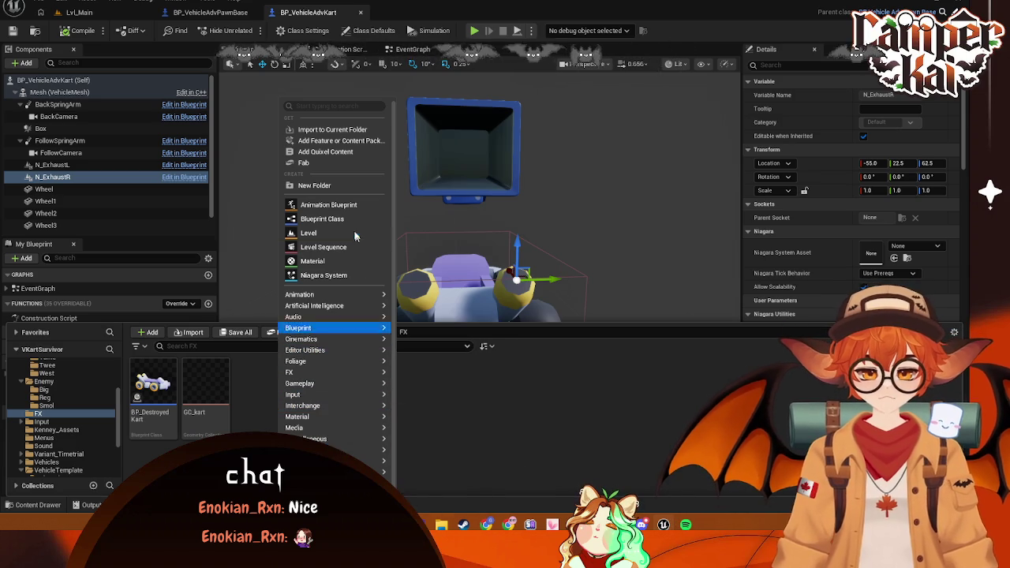
pyautogui.moveTo(354, 376)
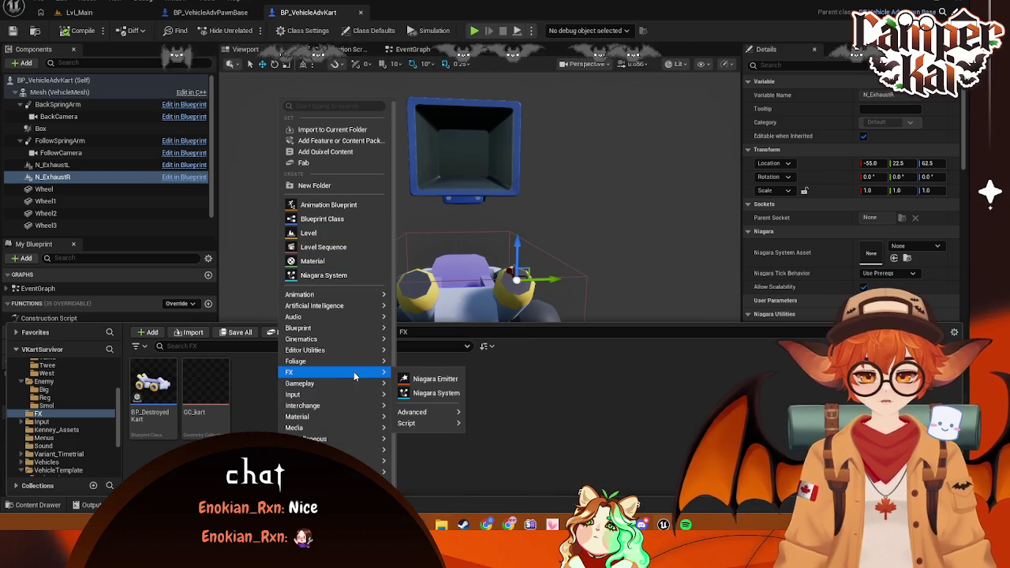
pyautogui.click(436, 393)
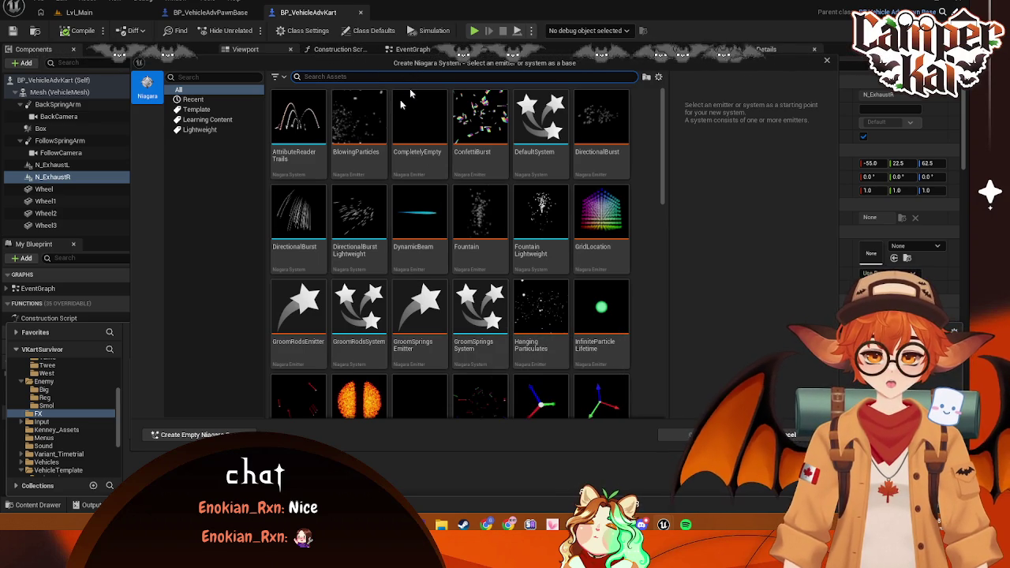
pyautogui.write('simple s')
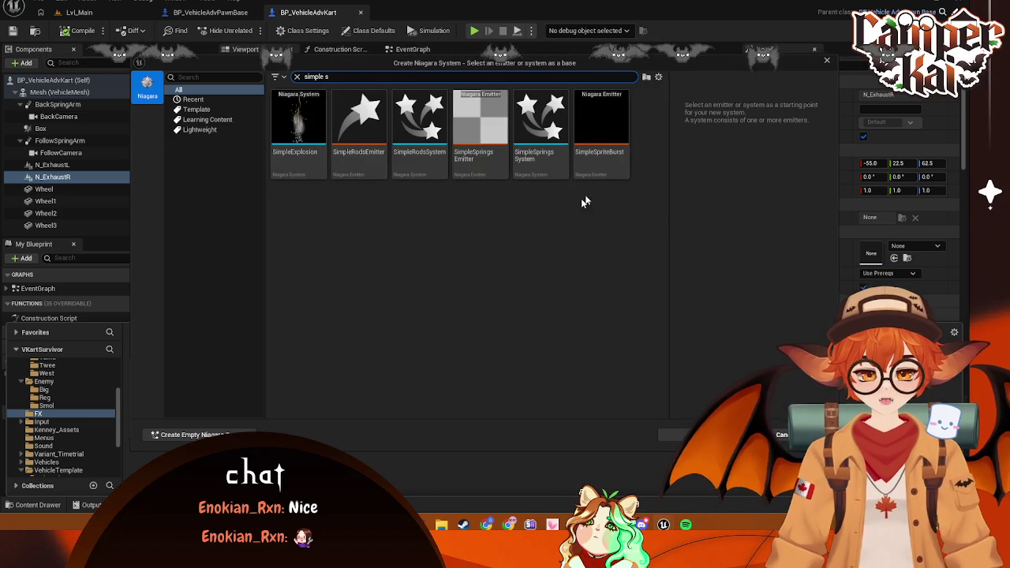
pyautogui.click(580, 158)
pyautogui.click(670, 434)
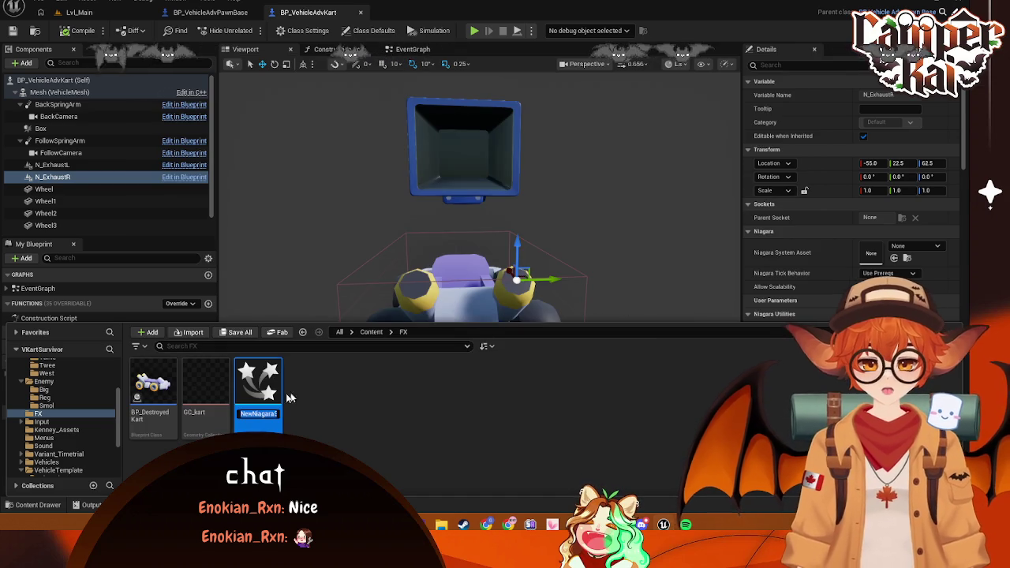
# Name it NS_Smoke, open it, and dock its editor as a tab
pyautogui.write('NS_')
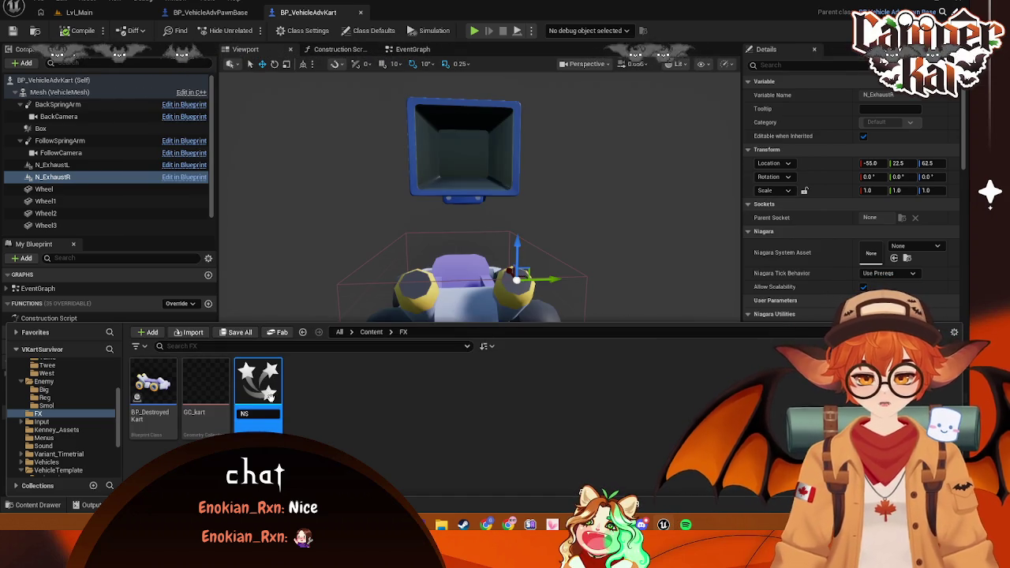
pyautogui.write('Smoke')
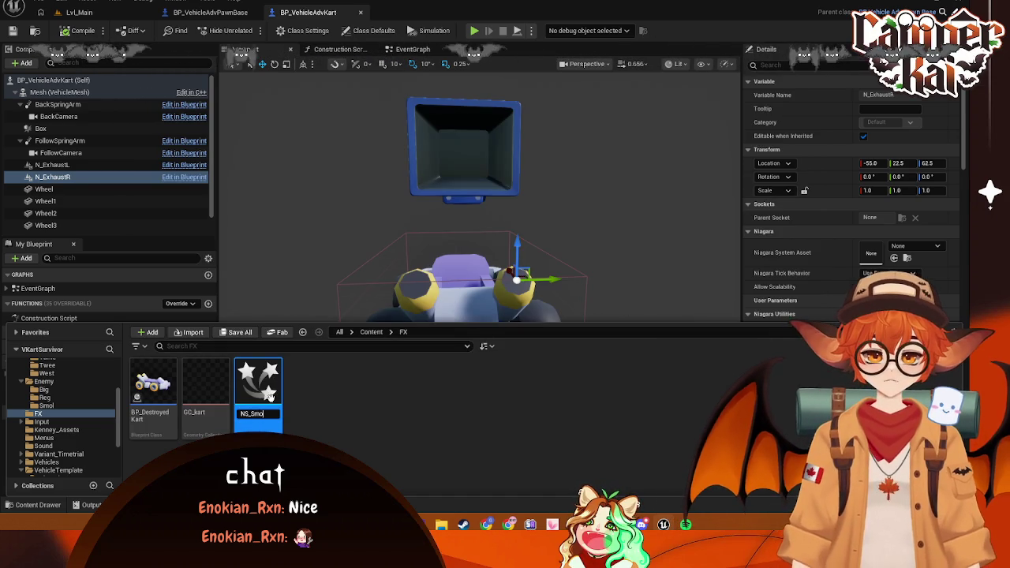
pyautogui.press('Return')
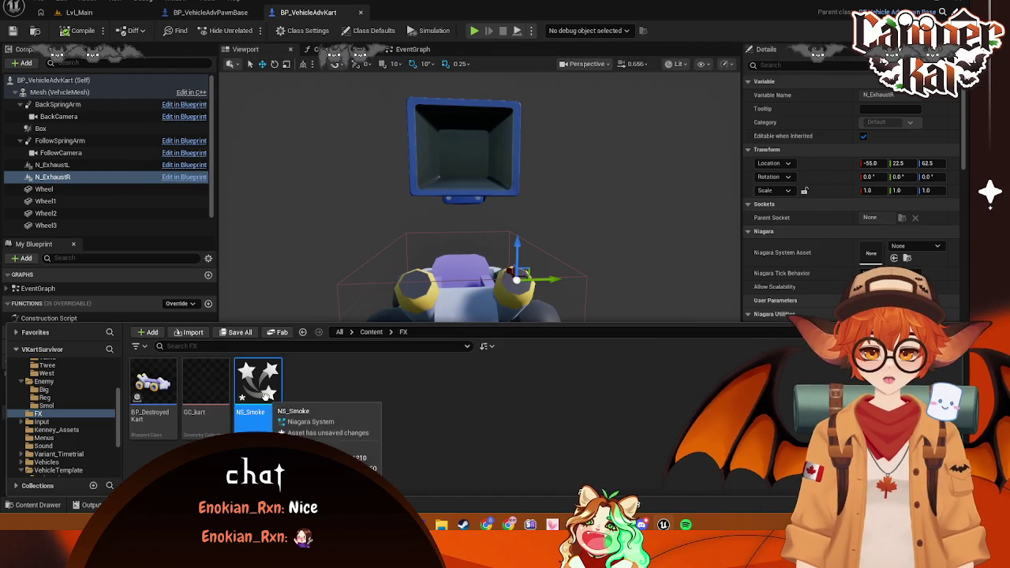
pyautogui.doubleClick(258, 386)
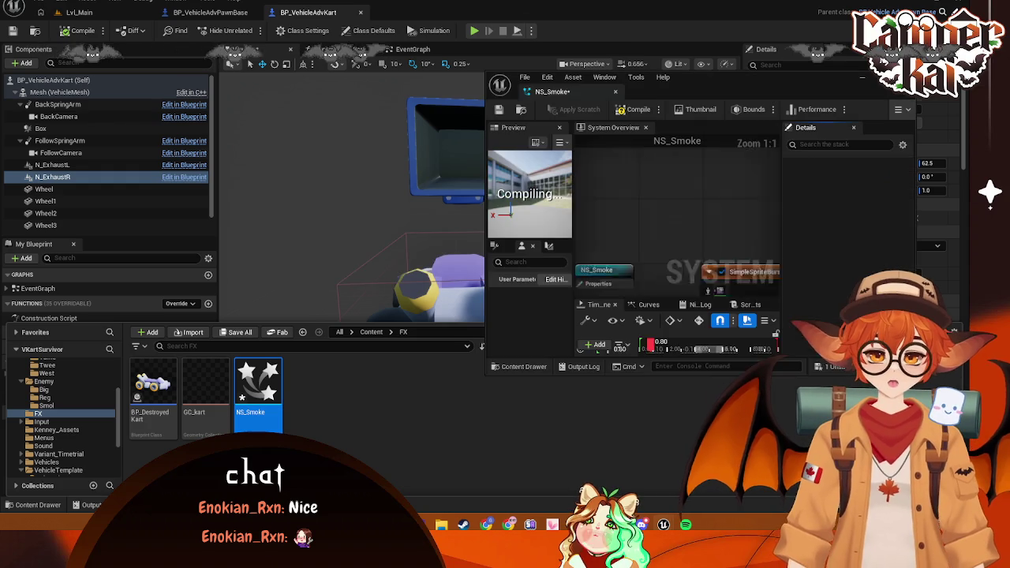
pyautogui.moveTo(552, 92)
pyautogui.mouseDown()
pyautogui.moveTo(404, 56)
pyautogui.moveTo(443, 56)
pyautogui.moveTo(464, 19)
pyautogui.mouseUp()
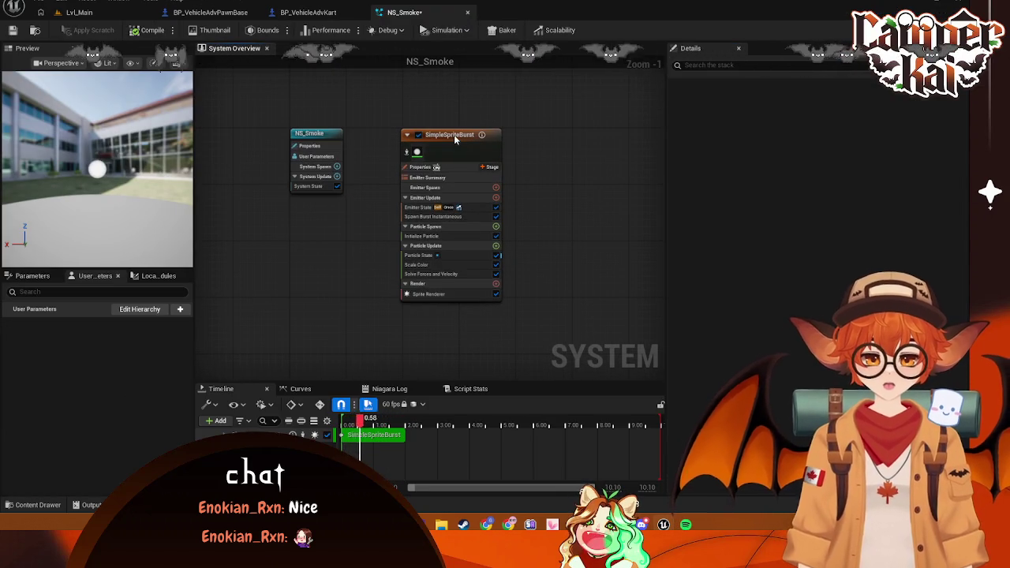
# Rename the SimpleSpriteBurst emitter to Smoke and switch back to BP_VehicleAdvKart
pyautogui.click(454, 134)
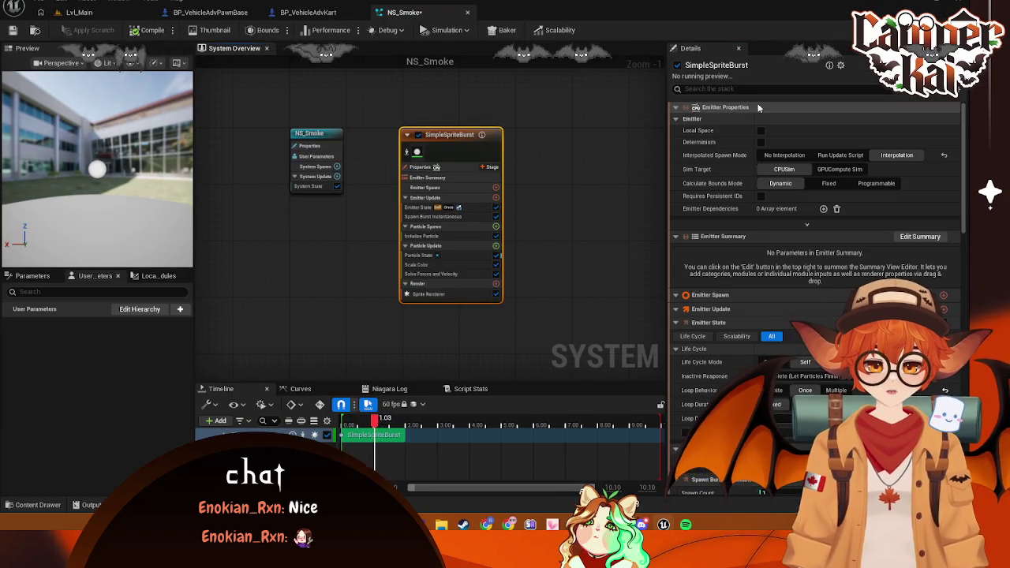
pyautogui.rightClick(462, 136)
pyautogui.click(501, 317)
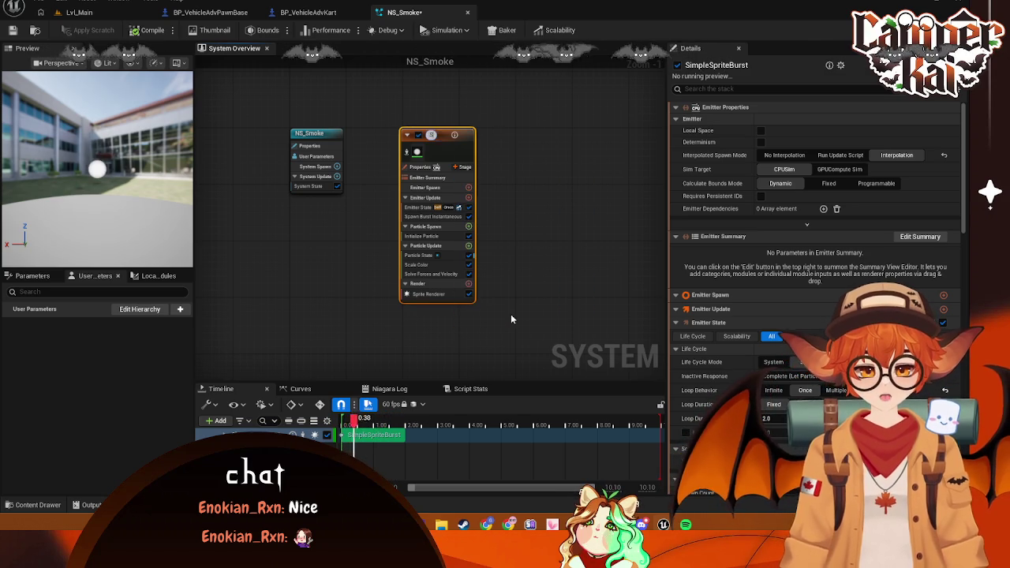
pyautogui.write('Smoke')
pyautogui.press('Return')
pyautogui.click(505, 326)
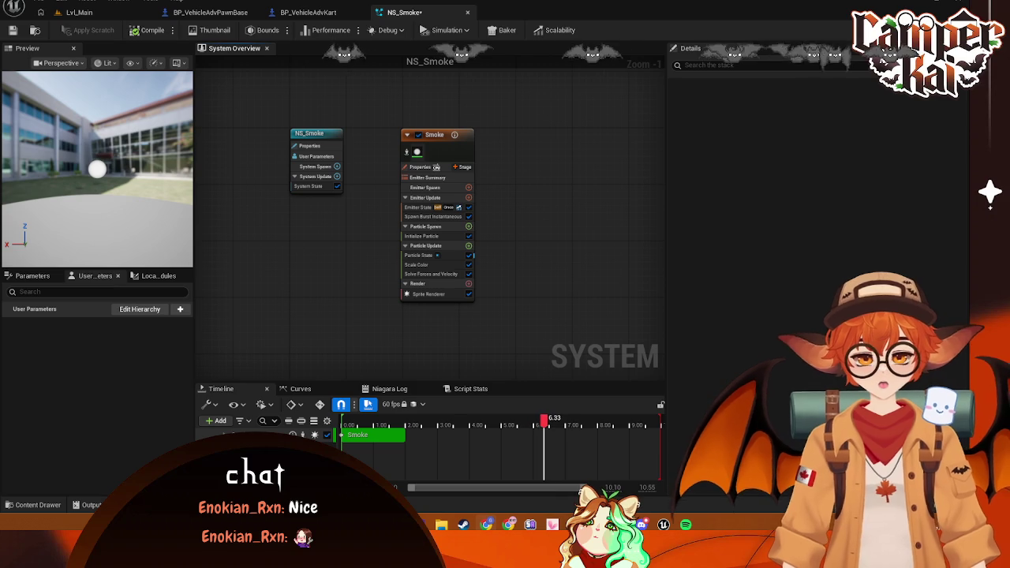
pyautogui.click(308, 18)
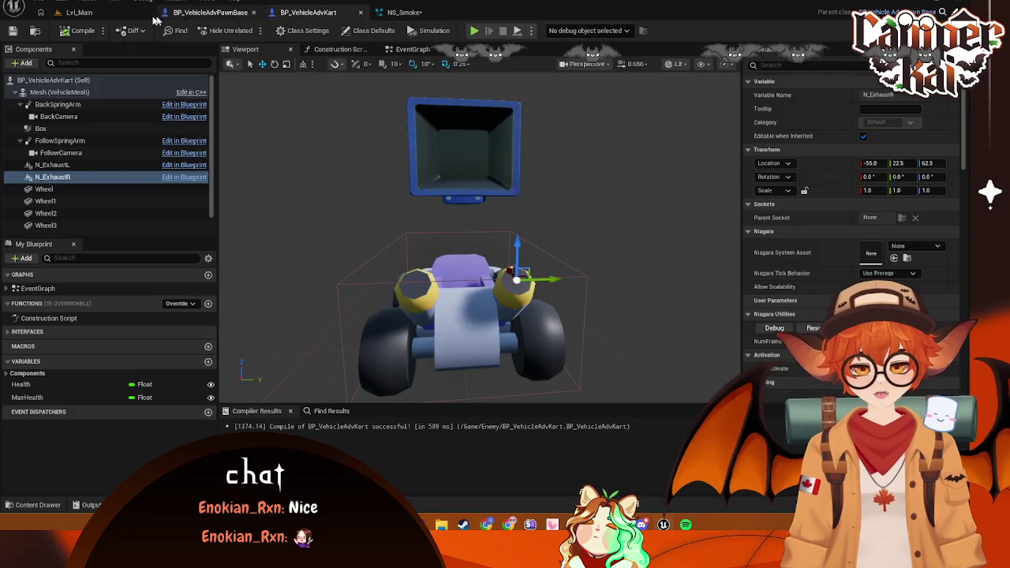
# Switch to the Lvl_Main level and preview the Content Browser's add-content options
pyautogui.click(127, 14)
pyautogui.rightClick(310, 431)
pyautogui.moveTo(355, 297)
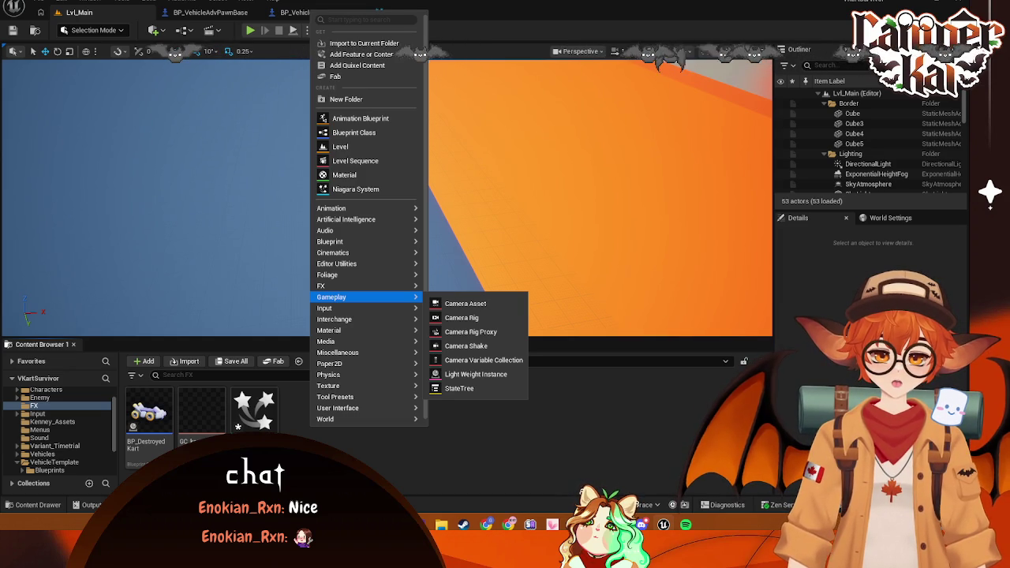
pyautogui.click(620, 74)
# Search the Feature or Content Pack browser for 'start', then close it without adding a pack
pyautogui.rightClick(319, 417)
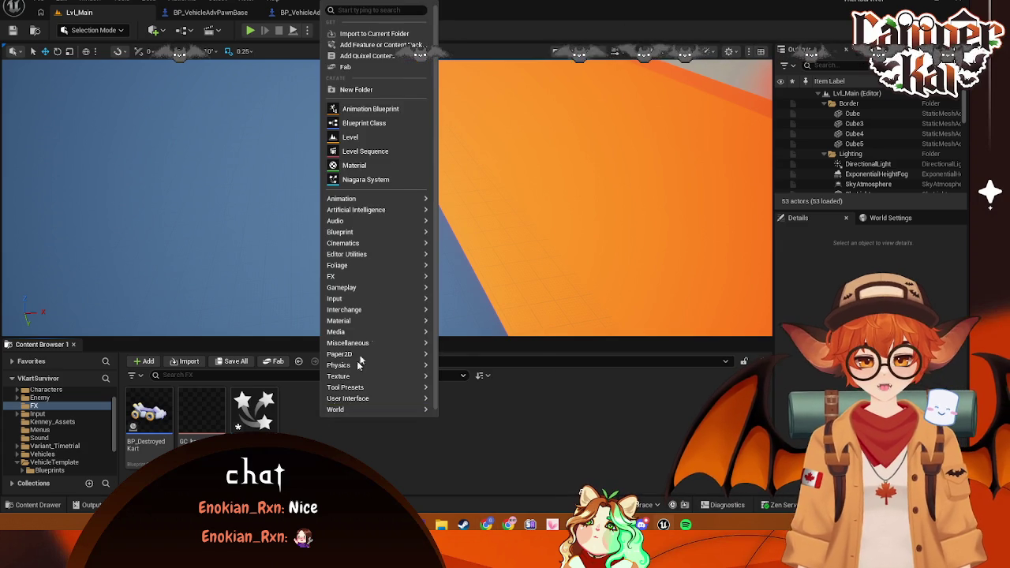
pyautogui.click(358, 45)
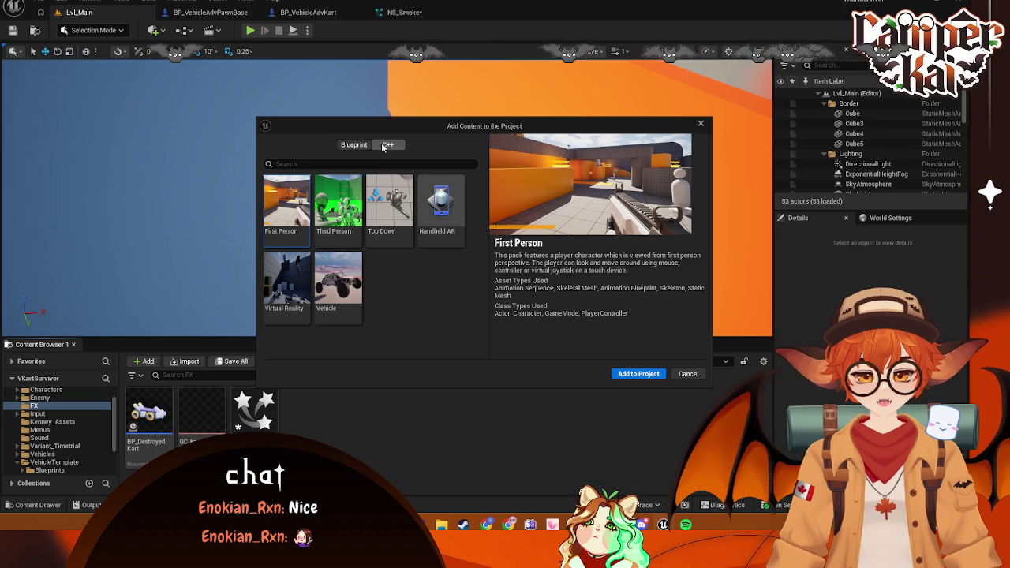
pyautogui.write('s')
pyautogui.click(339, 164)
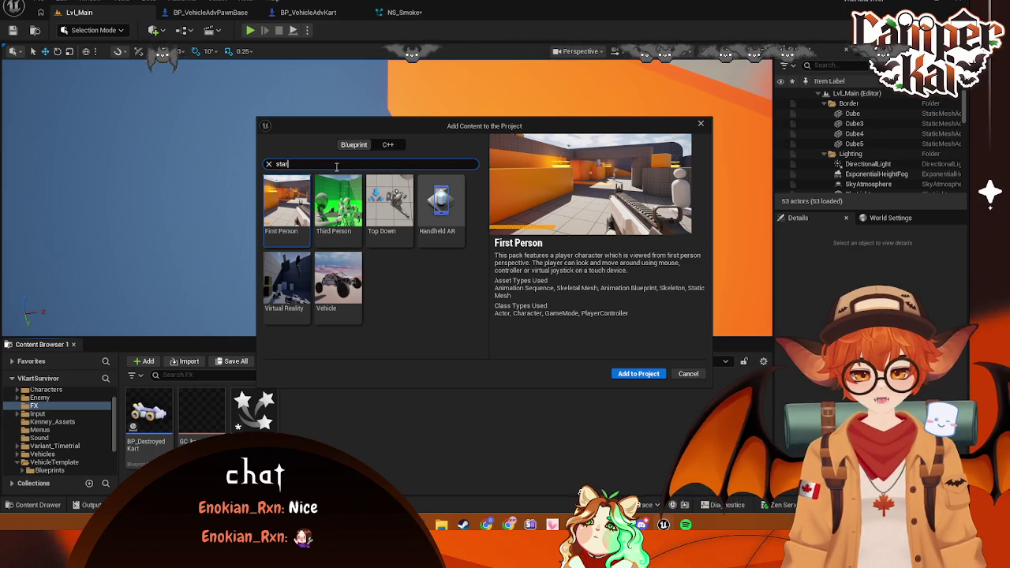
pyautogui.write('start')
pyautogui.click(700, 124)
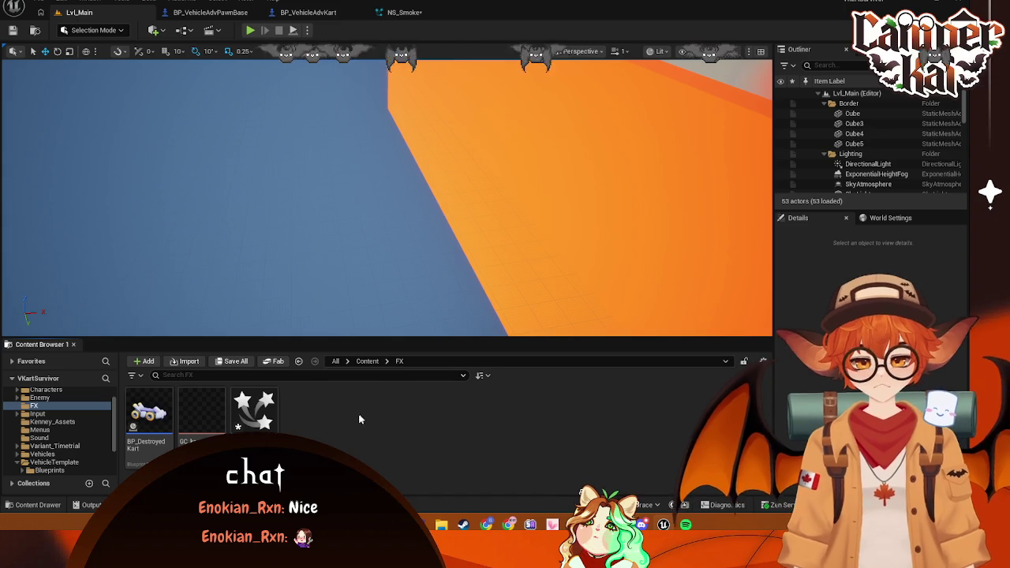
# In NS_Smoke, search the emitter list for 'e' and 'sub', add nothing, and close the system
pyautogui.click(395, 13)
pyautogui.rightClick(359, 280)
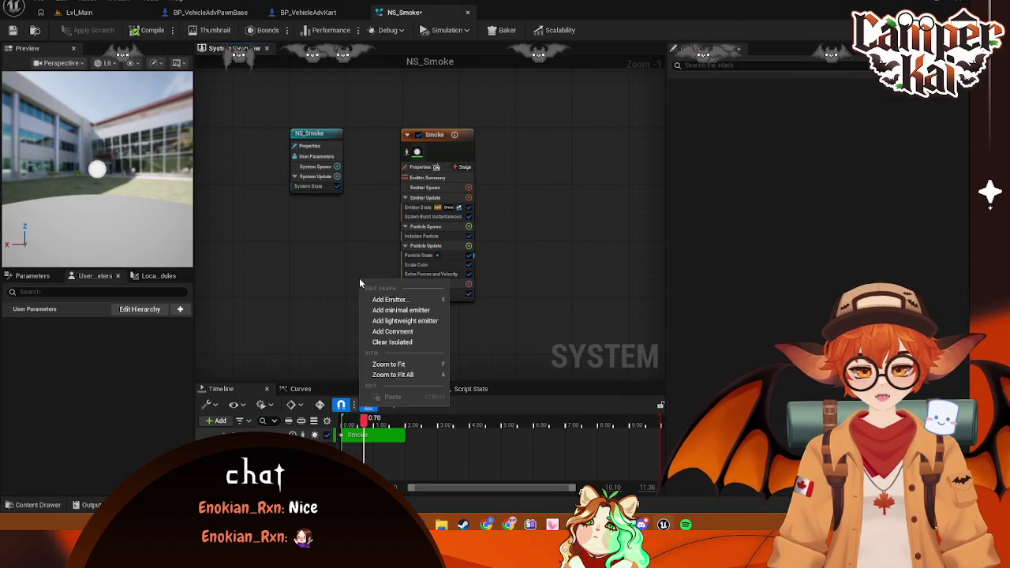
pyautogui.click(390, 300)
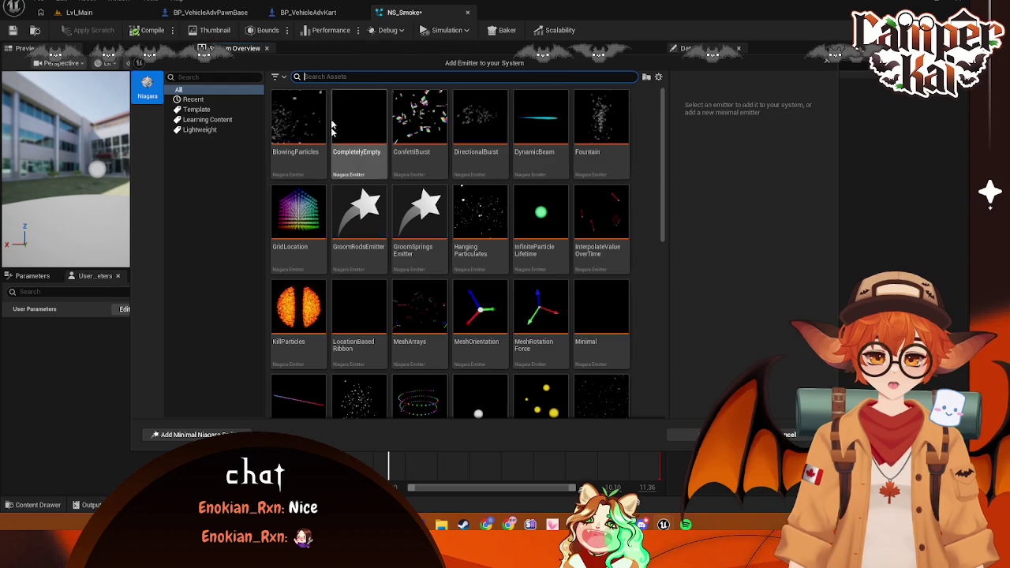
pyautogui.write('explosion')
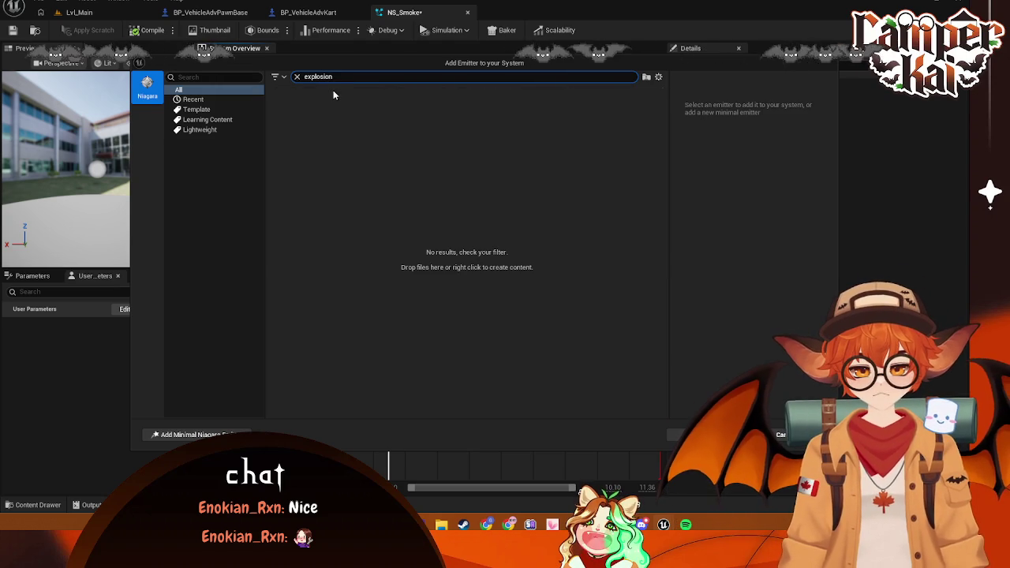
pyautogui.hotkey('ctrl', 'a')
pyautogui.write('sub')
pyautogui.press('BackSpace')
pyautogui.press('BackSpace')
pyautogui.press('BackSpace')
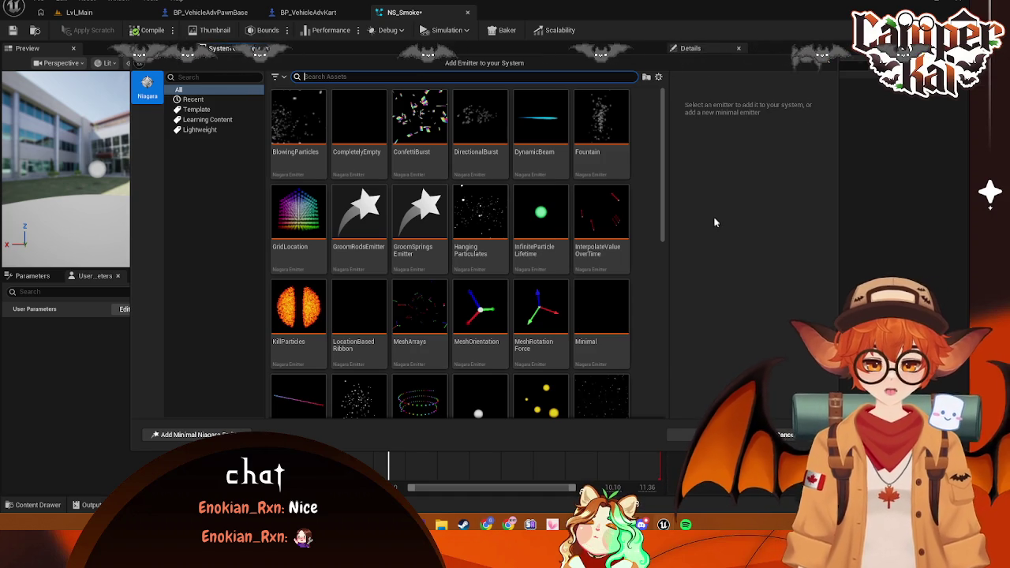
pyautogui.click(827, 63)
pyautogui.click(467, 12)
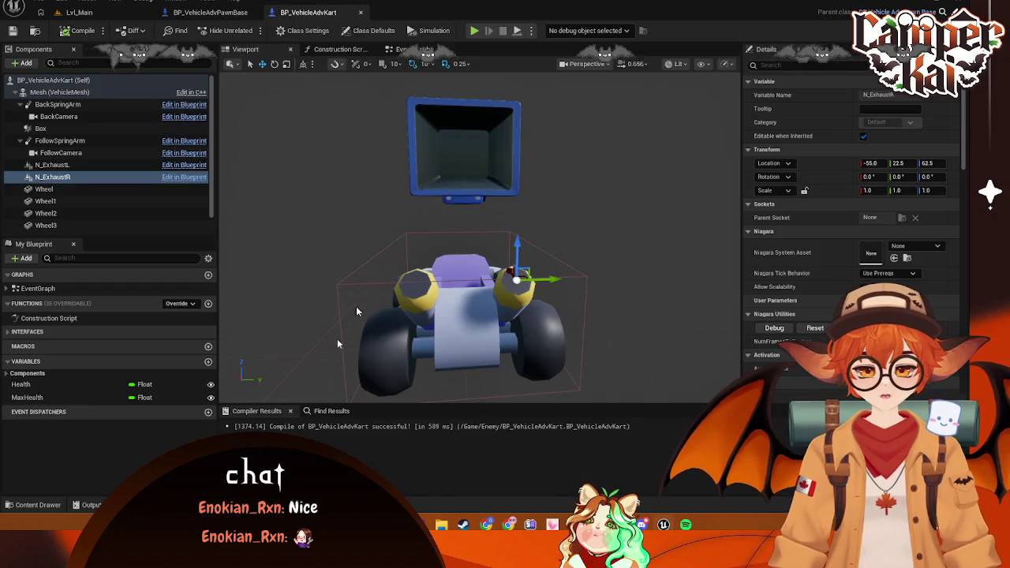
# Delete the NS_Smoke asset from the FX folder, then bring up Windows search
pyautogui.click(42, 505)
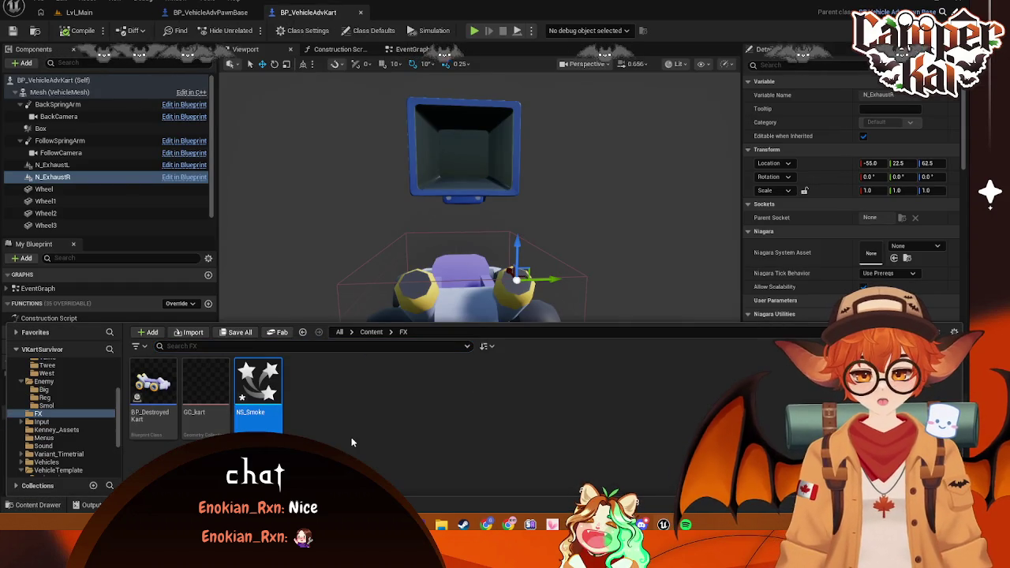
pyautogui.press('Delete')
pyautogui.click(413, 419)
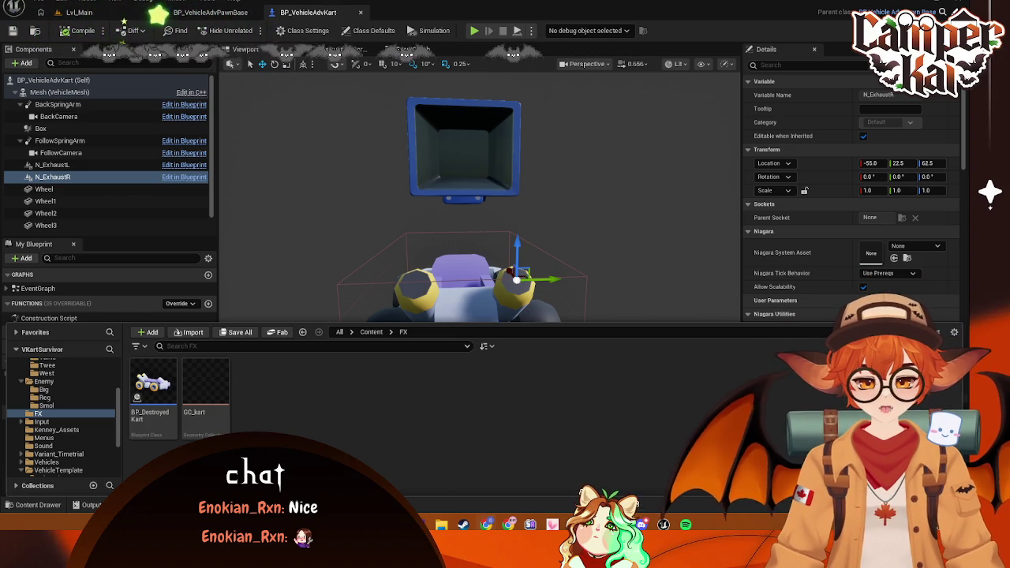
pyautogui.press('super')
# Find 'epic' to open the Epic Games Launcher, launch Unreal Engine 5.7.2, then close the launcher
pyautogui.write('epic')
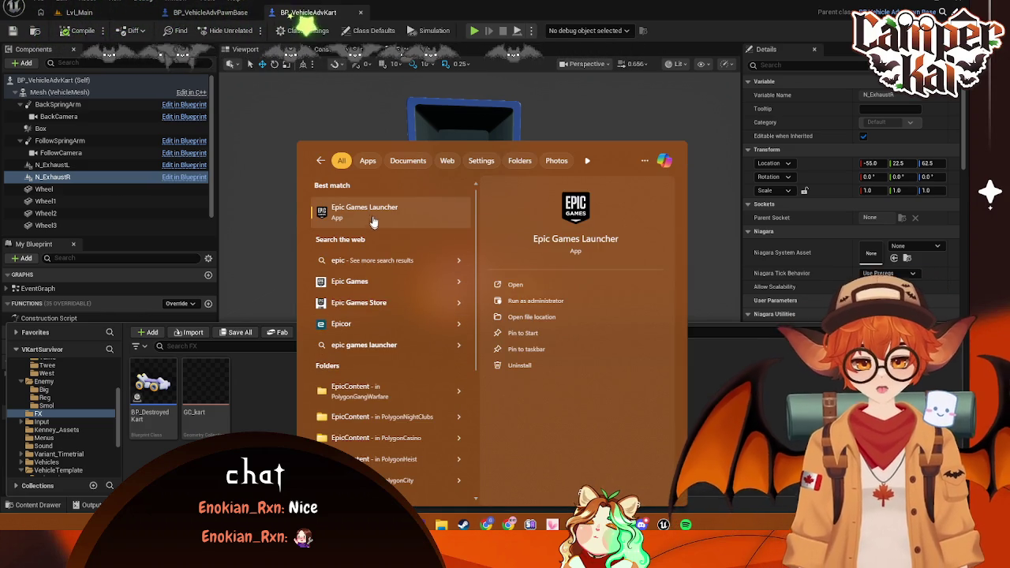
pyautogui.click(373, 226)
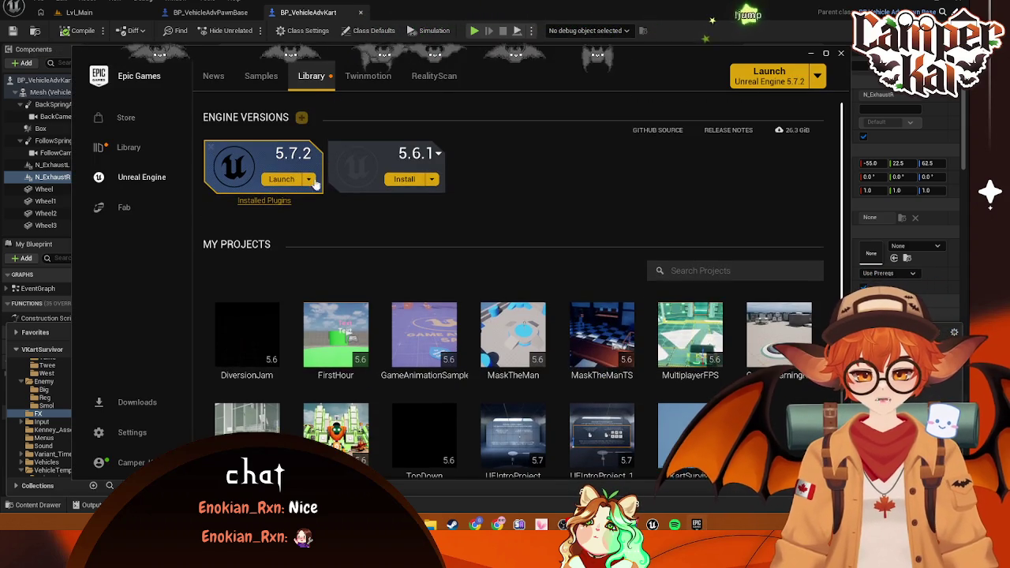
pyautogui.click(298, 180)
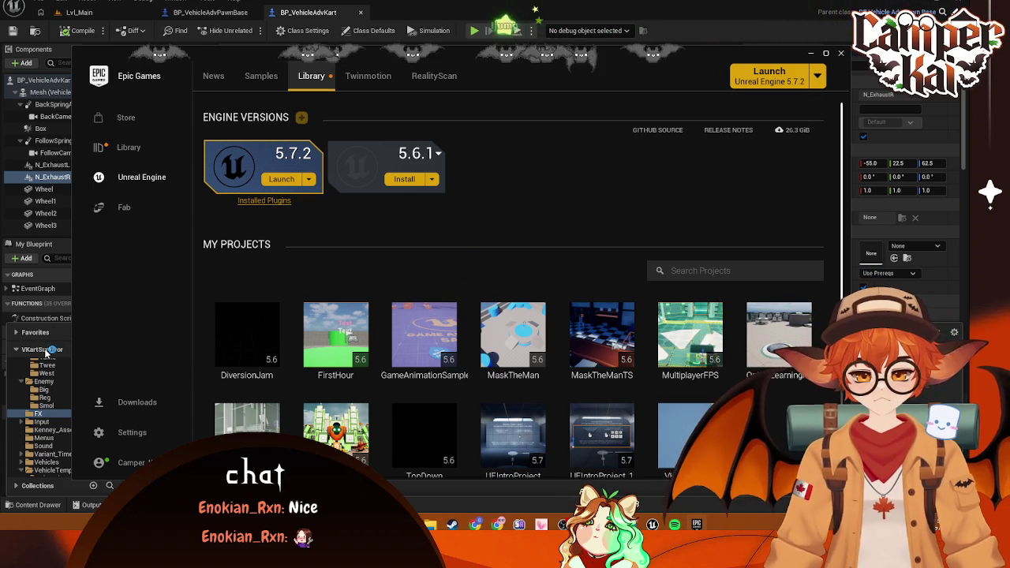
pyautogui.click(841, 55)
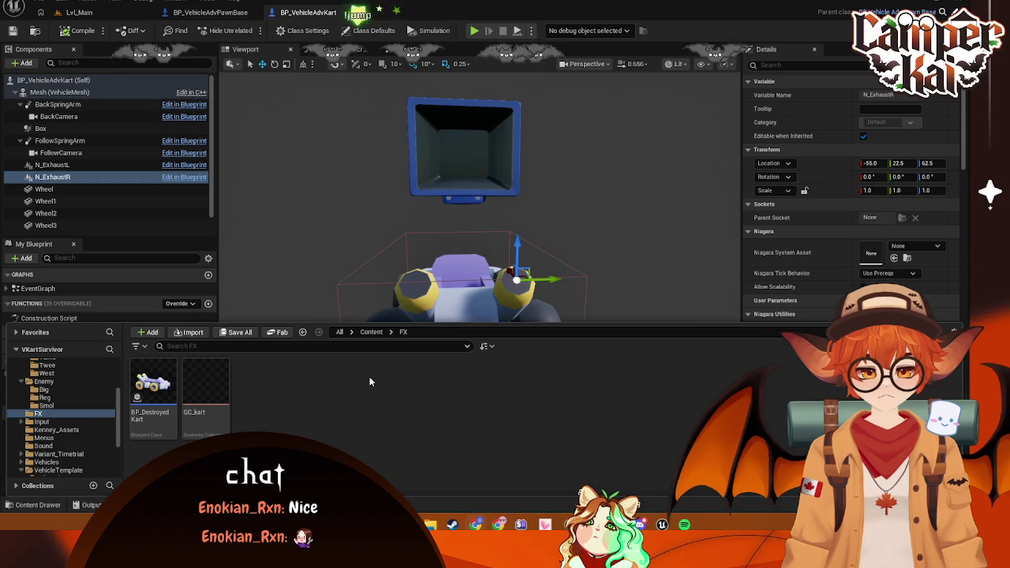
pyautogui.scroll(5, 14, 409)
# From the root content view, open the M_smoke_subUV_blackbody material, inspect its graph, and close it
pyautogui.click(39, 372)
pyautogui.click(27, 364)
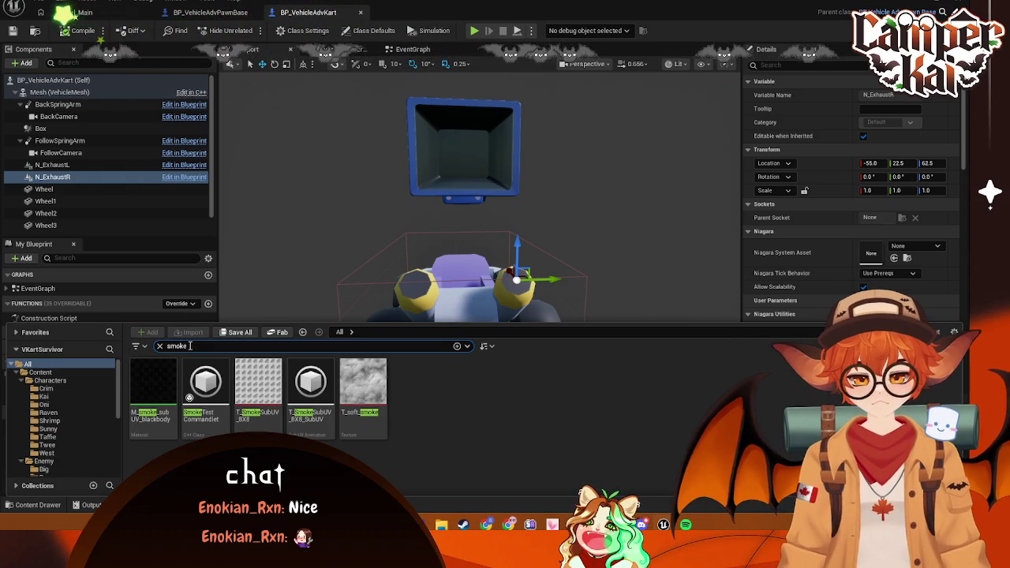
pyautogui.click(142, 377)
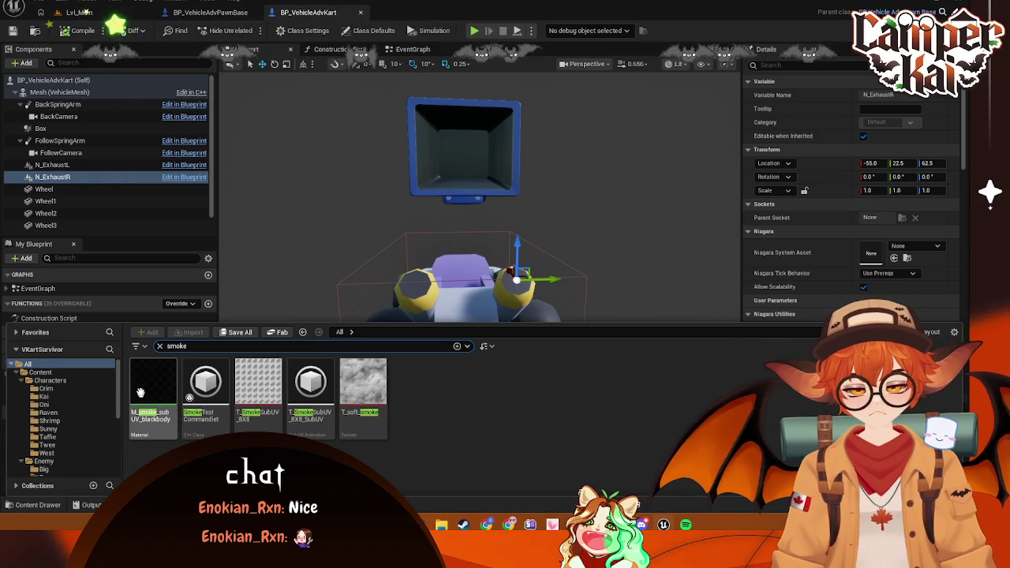
pyautogui.doubleClick(142, 377)
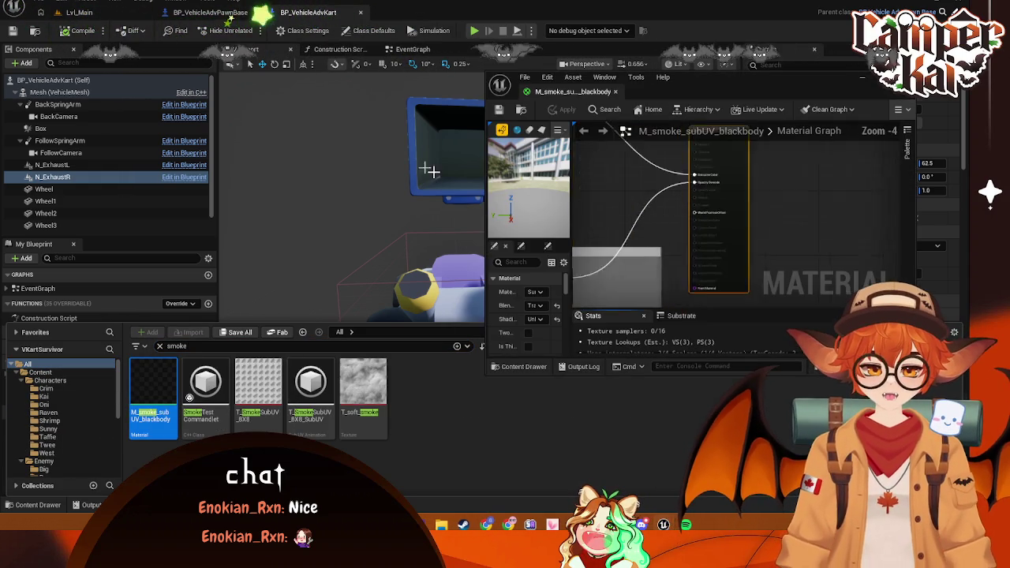
pyautogui.moveTo(653, 201); pyautogui.dragTo(839, 257)
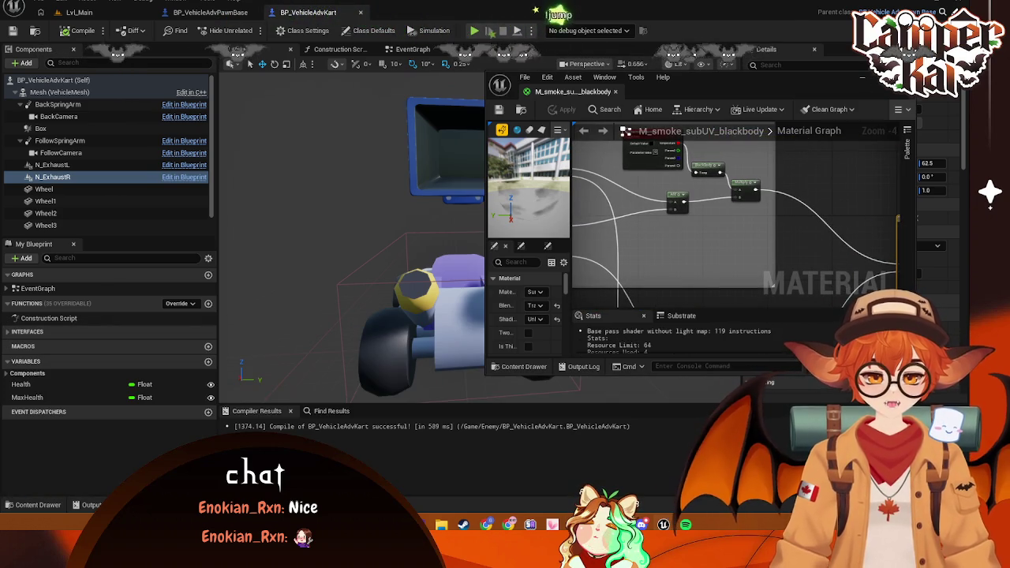
pyautogui.hotkey('ctrl', 'space')
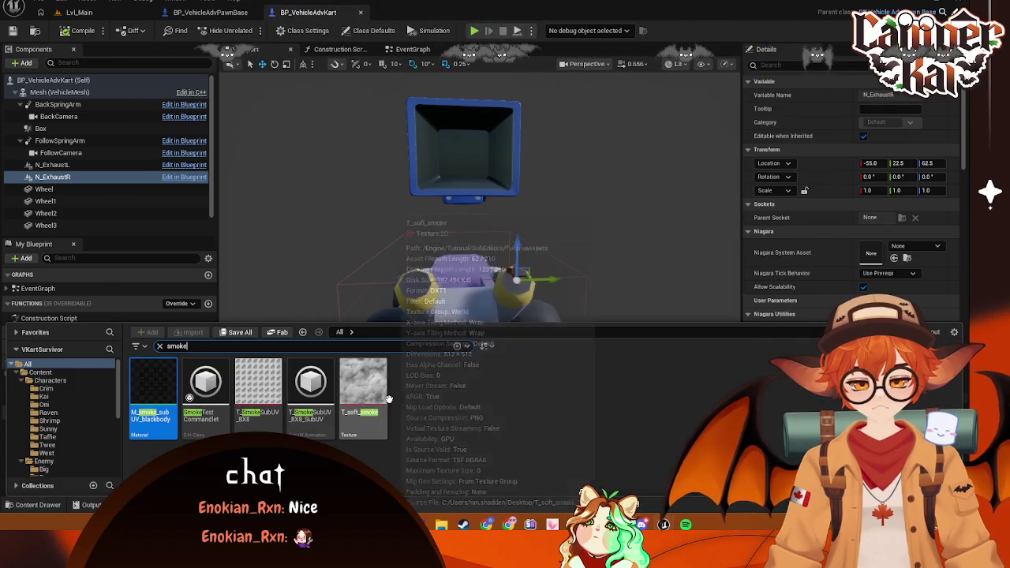
# Open and close the smoke SubUV asset, then clear the smoke search filter
pyautogui.click(322, 392)
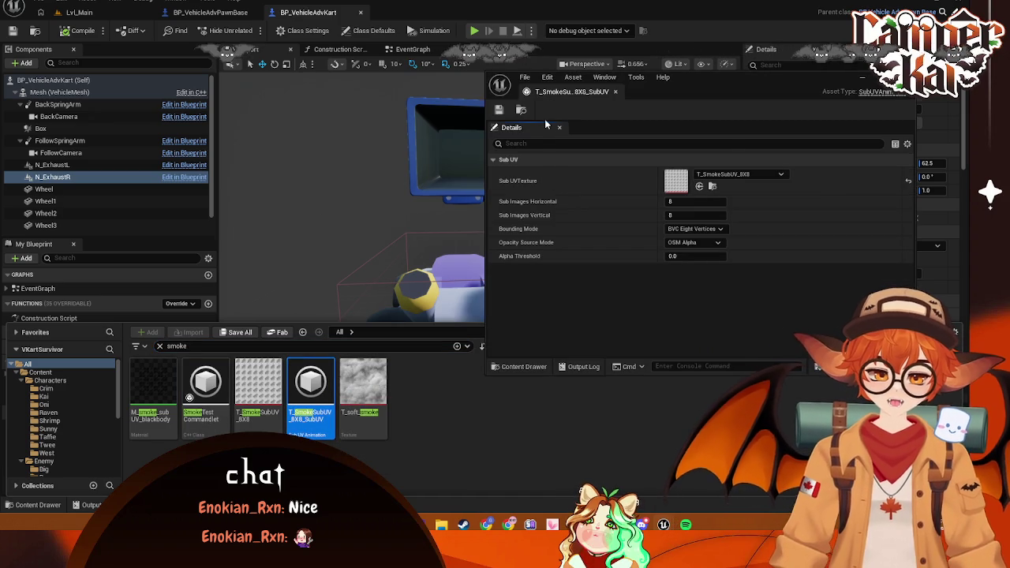
pyautogui.click(793, 116)
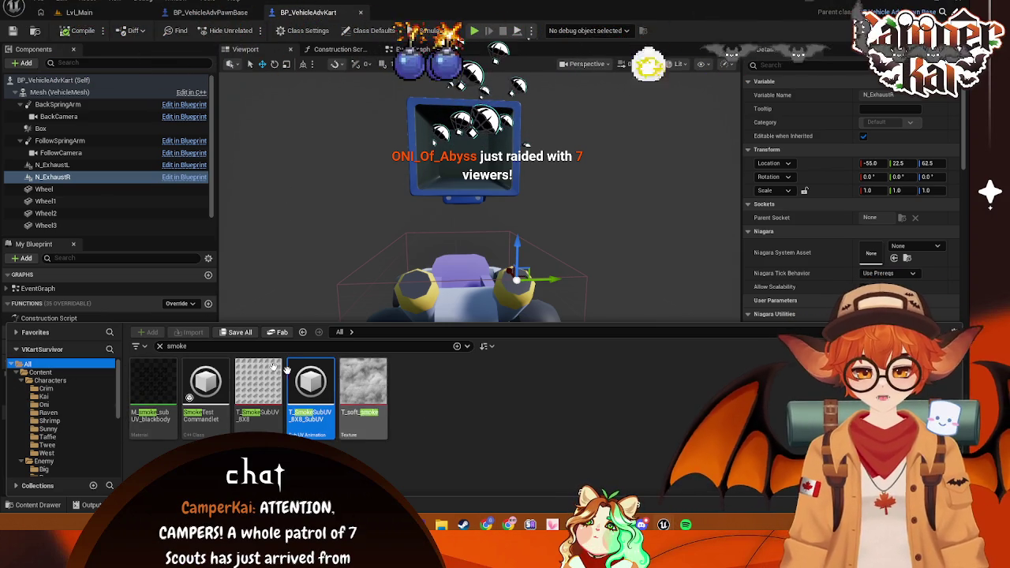
pyautogui.click(158, 347)
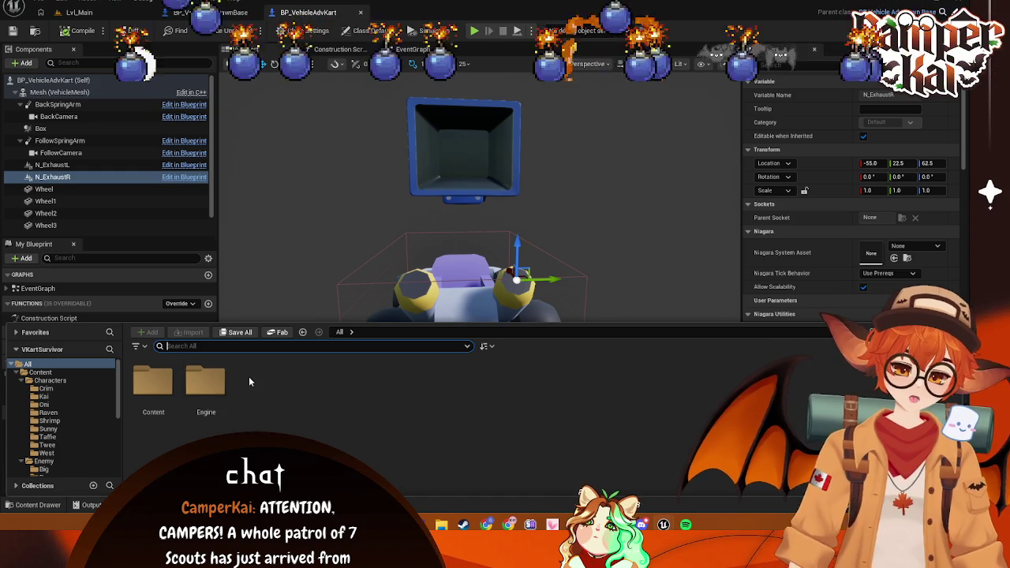
# In Content > FX, create a Fountain-template Niagara system, left as NewNiagaraSystem after the NS_Smoke clash
pyautogui.doubleClick(153, 385)
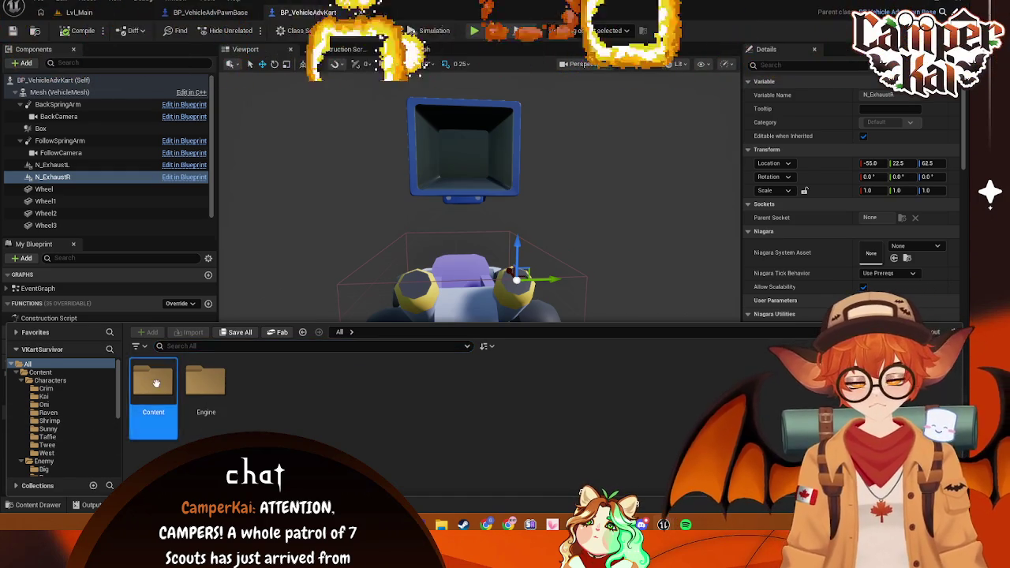
pyautogui.doubleClick(277, 392)
pyautogui.rightClick(287, 422)
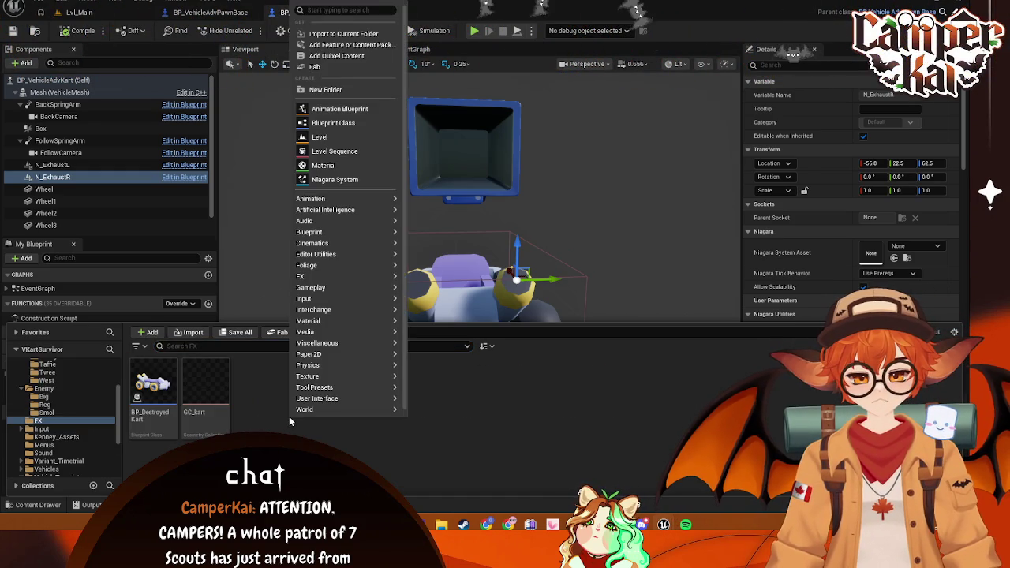
pyautogui.moveTo(344, 332)
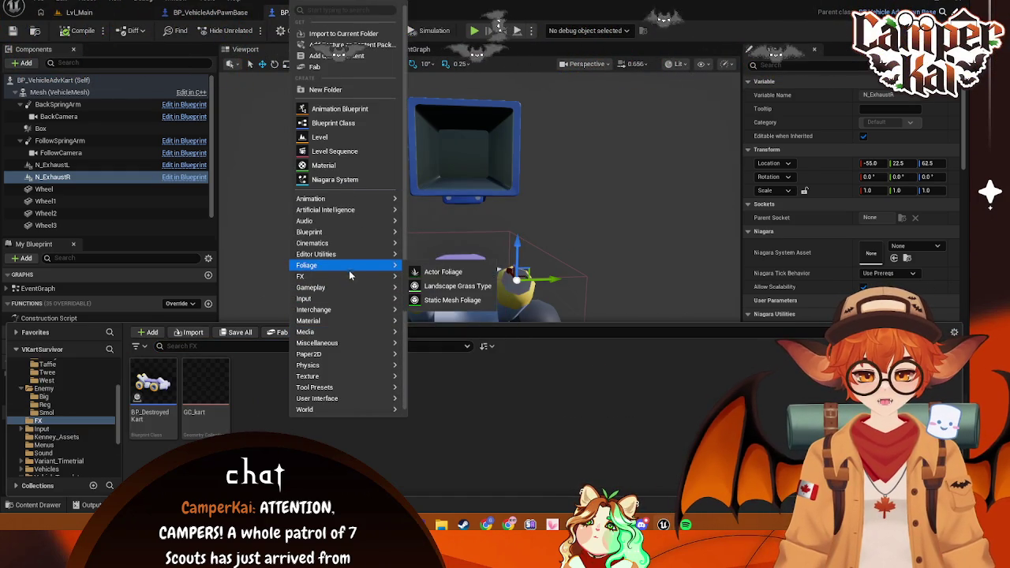
pyautogui.moveTo(395, 279)
pyautogui.click(456, 298)
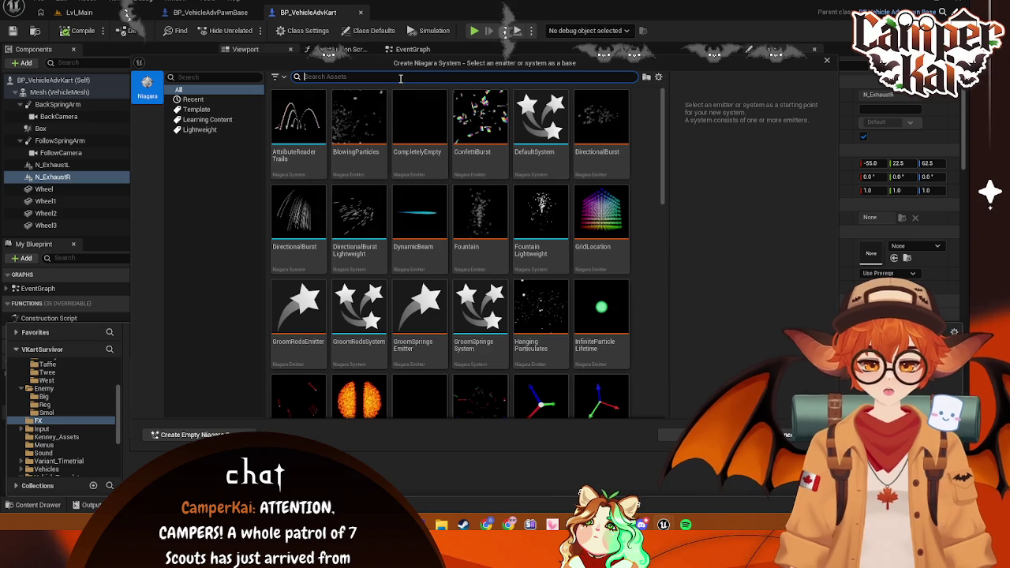
pyautogui.write('fountain')
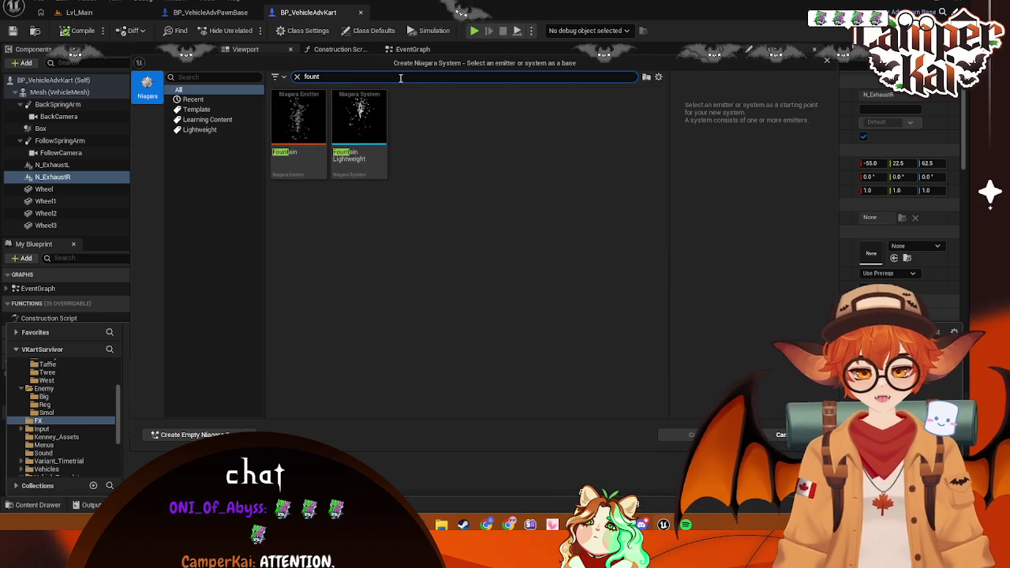
pyautogui.doubleClick(368, 155)
pyautogui.write('NS_Smoke')
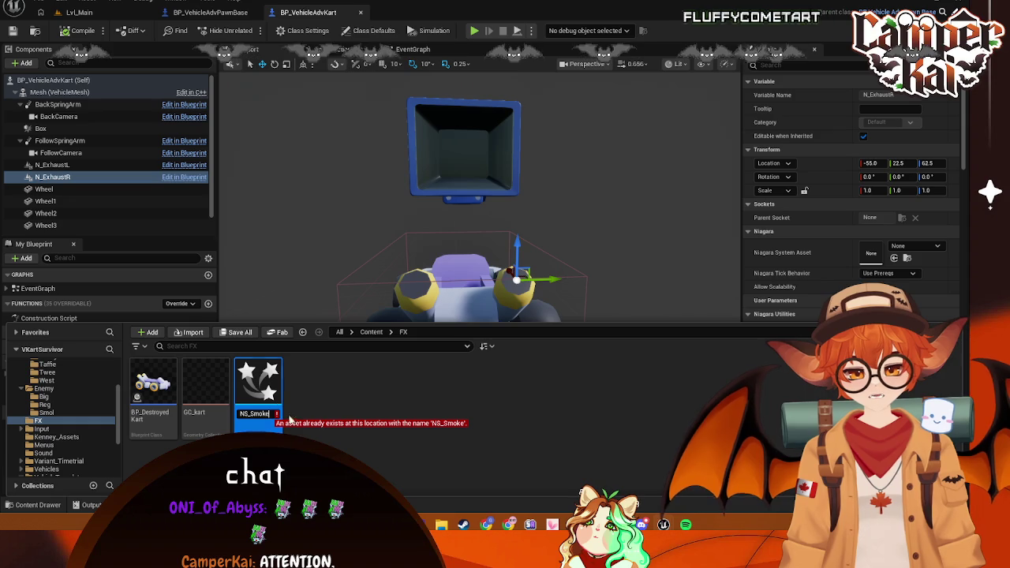
pyautogui.press('Escape')
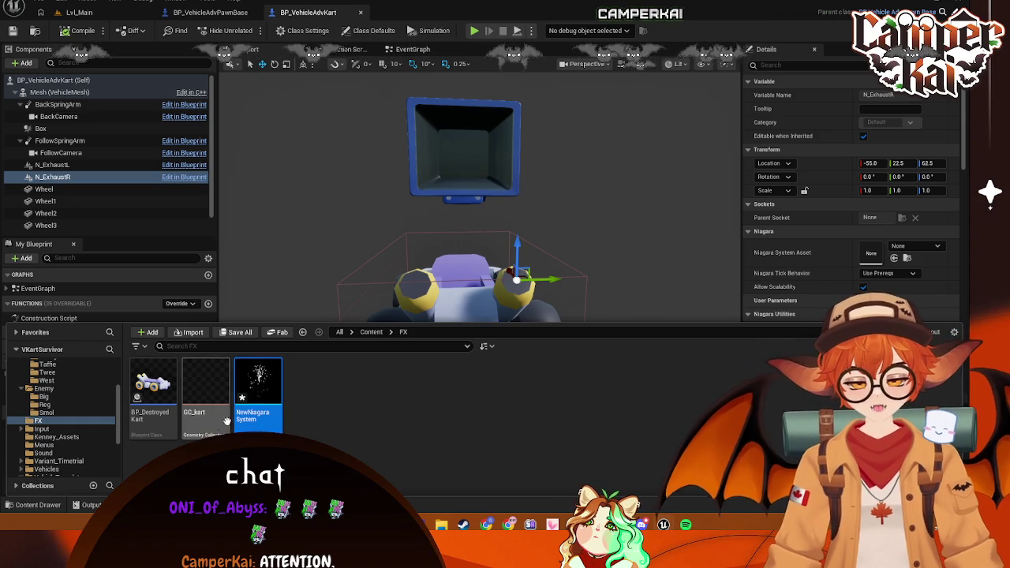
pyautogui.scroll(2, 52, 430)
pyautogui.click(40, 371)
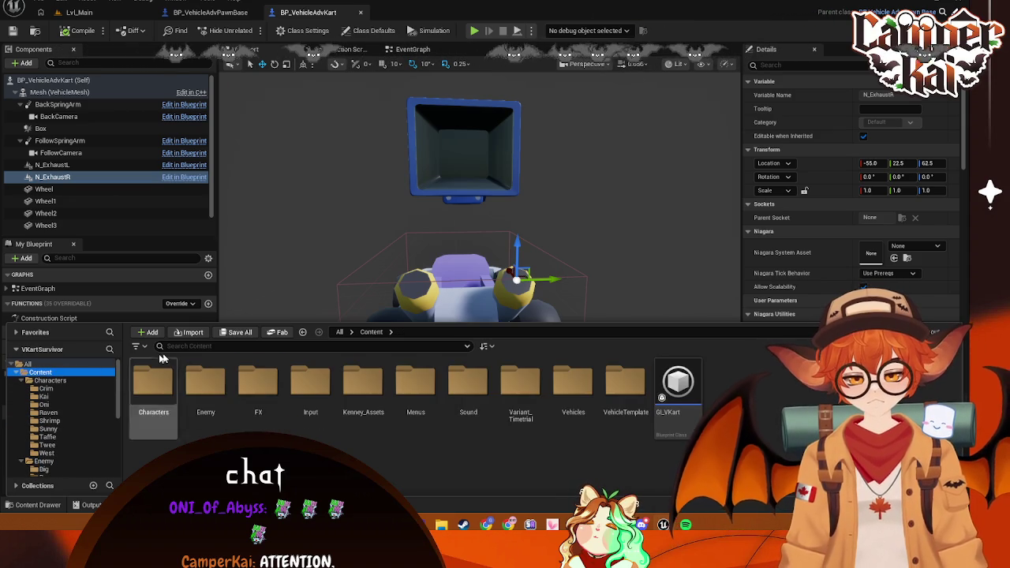
# Clear the asset search filter and open the FX folder
pyautogui.write('NS_')
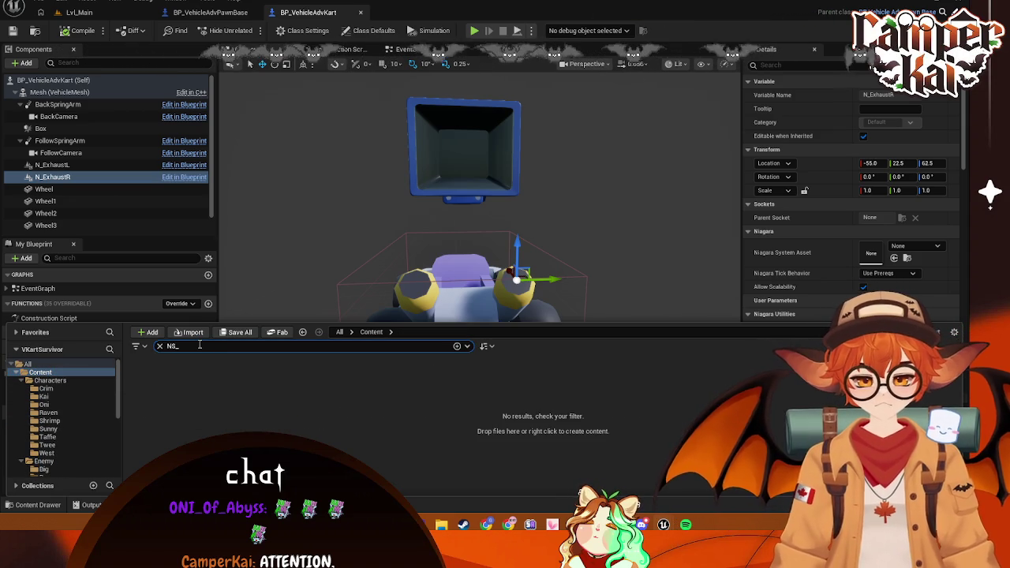
pyautogui.press('BackSpace')
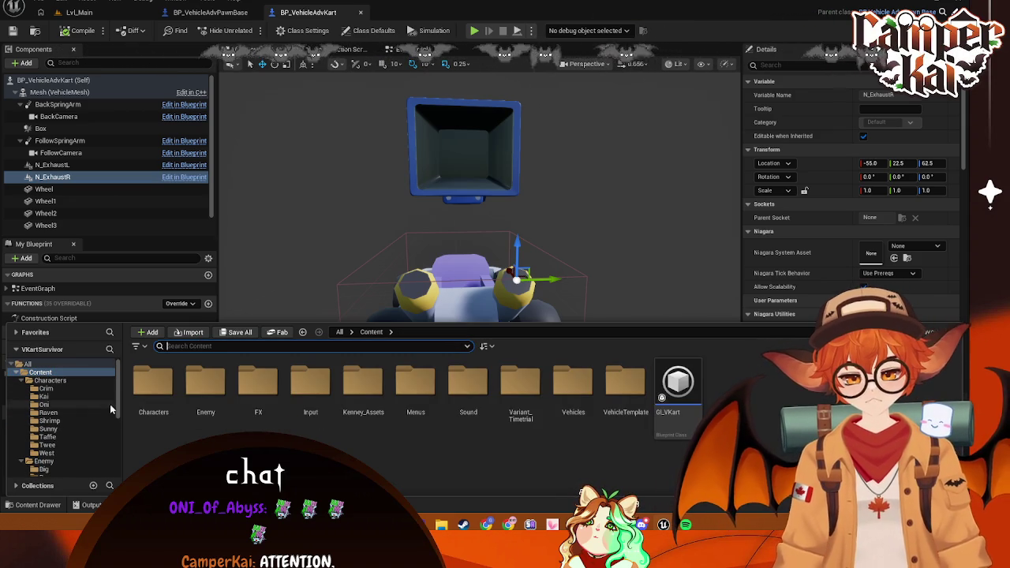
pyautogui.scroll(-2, 110, 404)
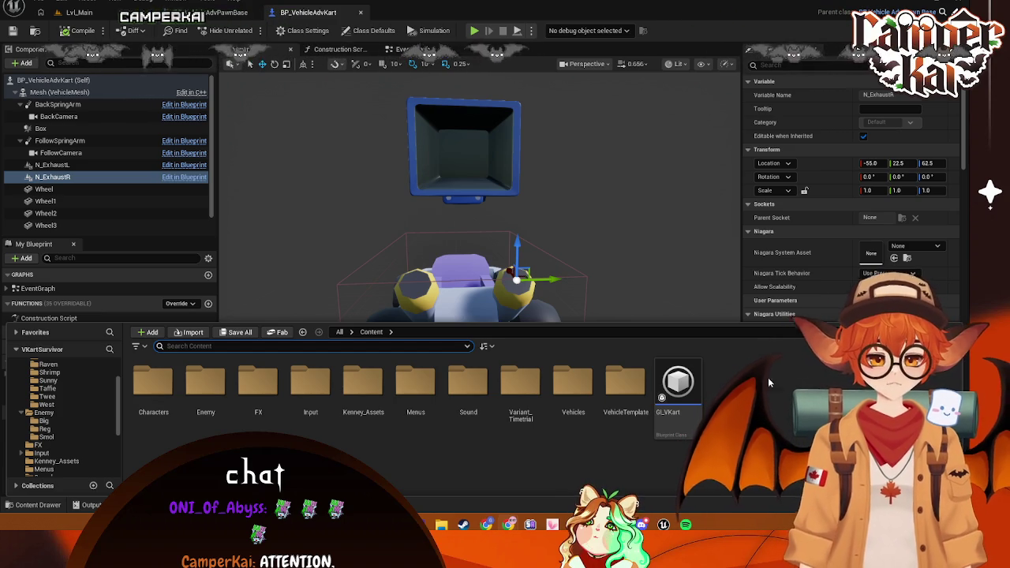
pyautogui.moveTo(680, 385)
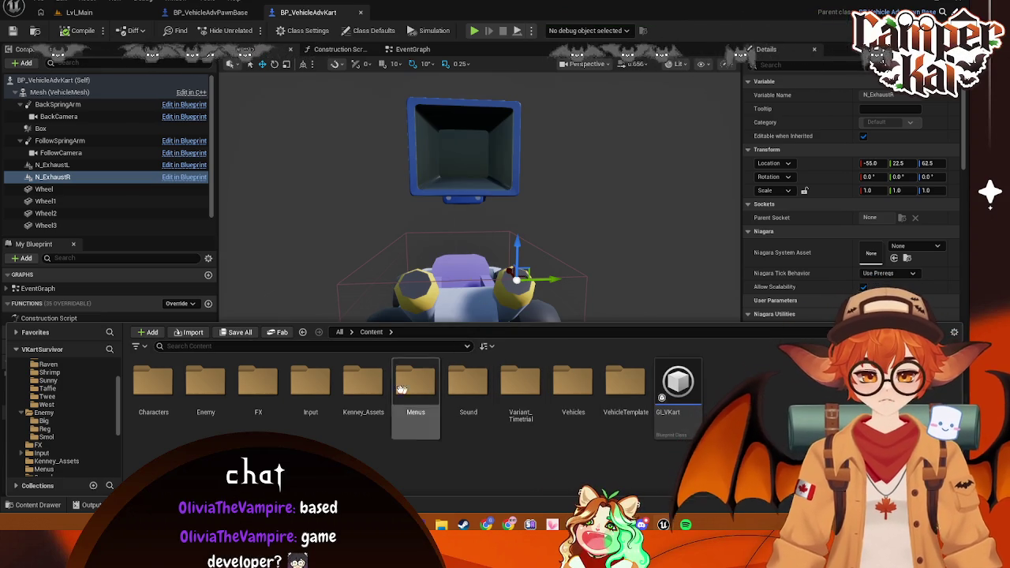
pyautogui.click(260, 388)
pyautogui.doubleClick(264, 391)
# Rename NewNiagaraSystem to NS_Smokey
pyautogui.rightClick(254, 389)
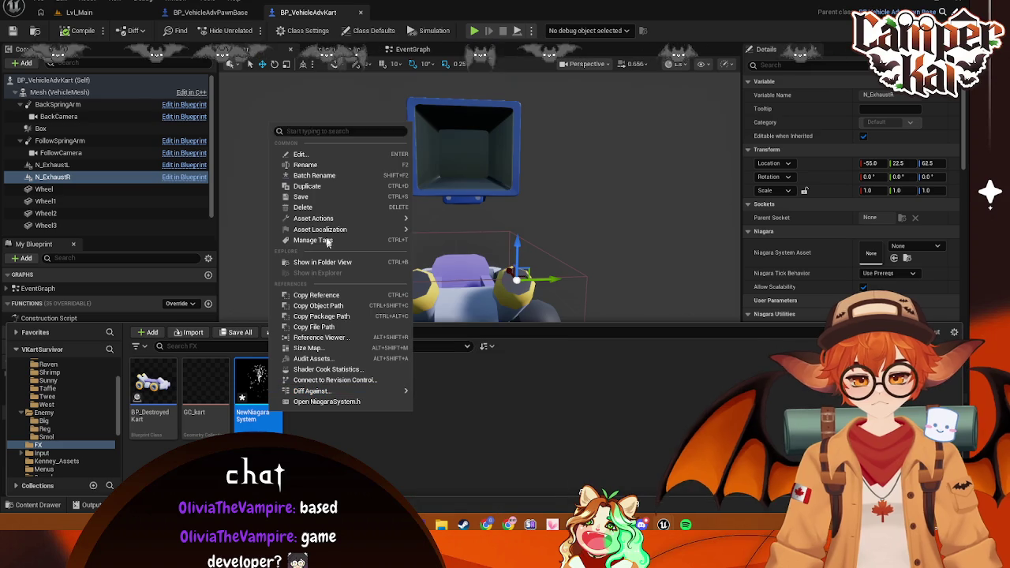
pyautogui.click(305, 166)
pyautogui.write('S_Smoke')
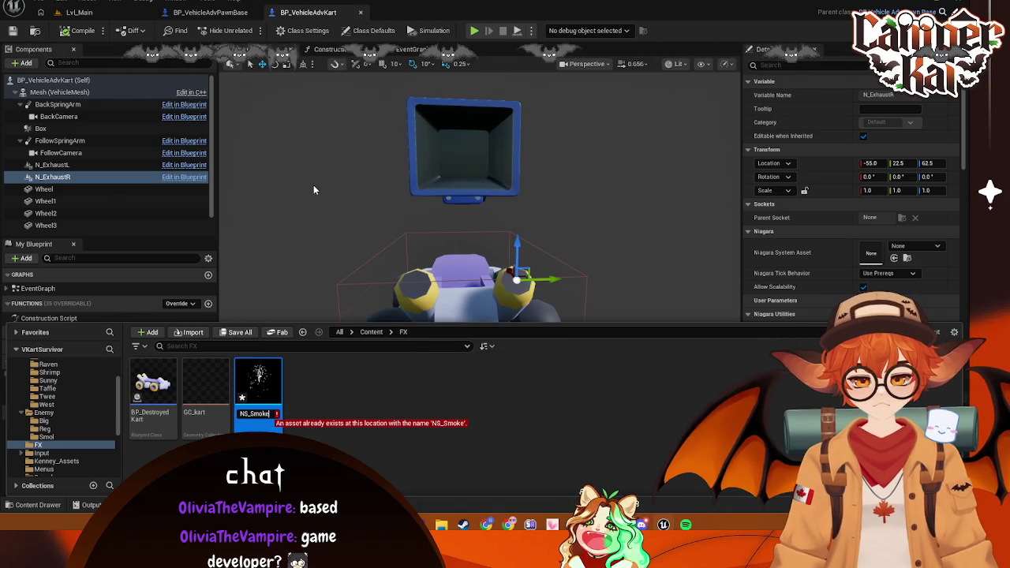
pyautogui.press('Return')
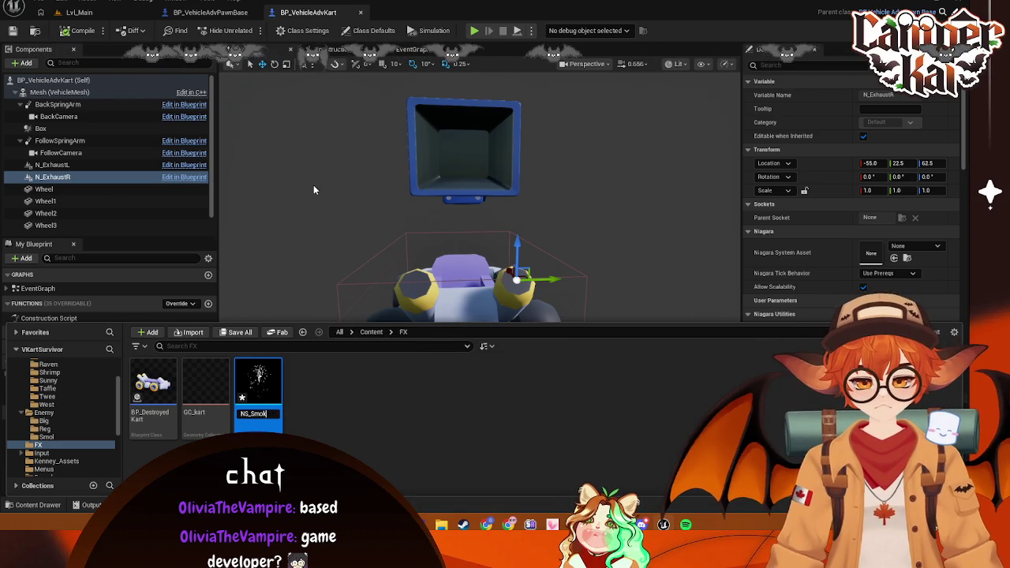
pyautogui.press('F2')
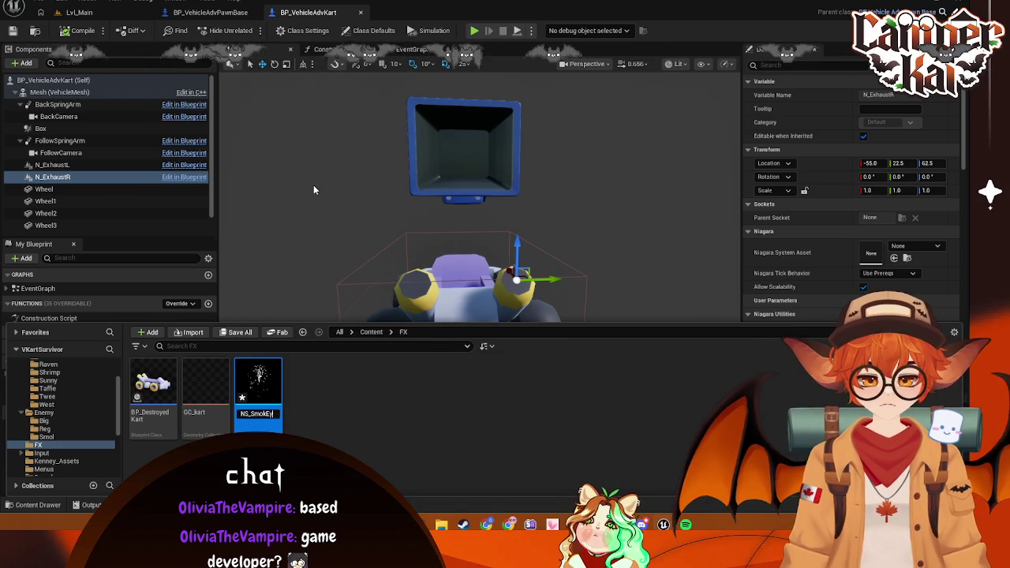
pyautogui.write('ey')
pyautogui.press('Return')
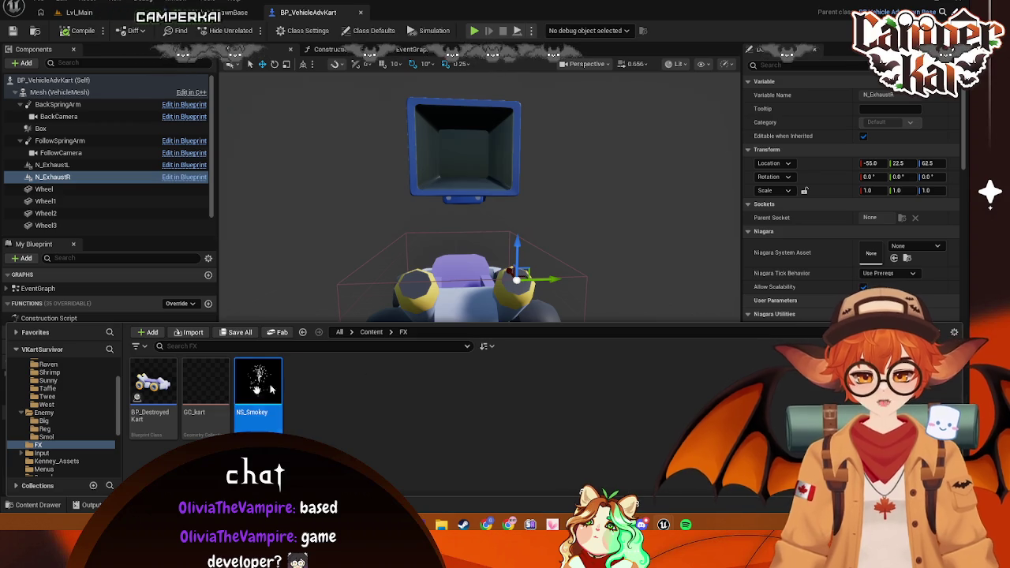
# Open and dock NS_Smokey, setting the Fountain sprite renderer's material to M_smoke_subUV_blackbody
pyautogui.press('Return')
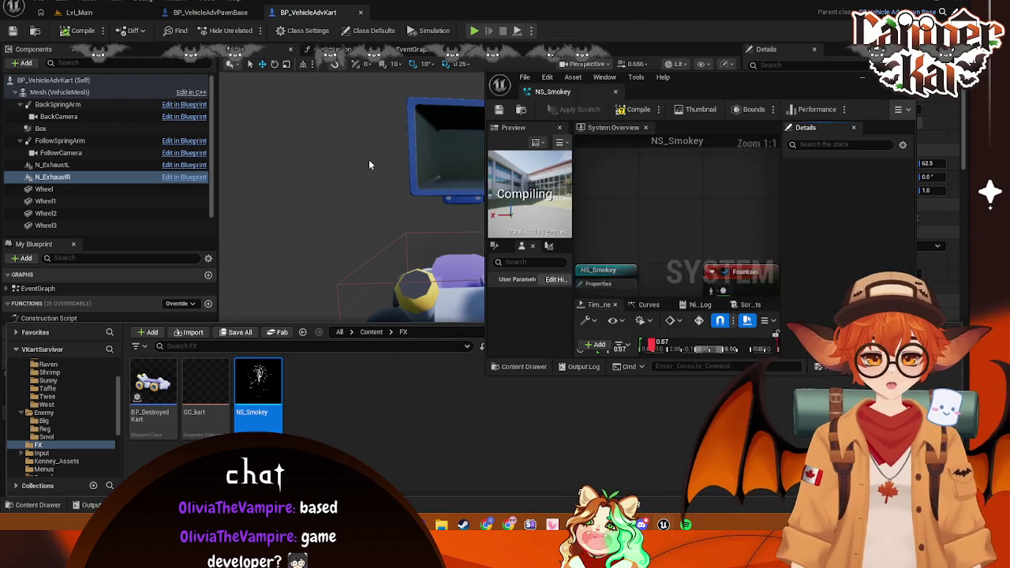
pyautogui.moveTo(530, 78); pyautogui.dragTo(424, 17)
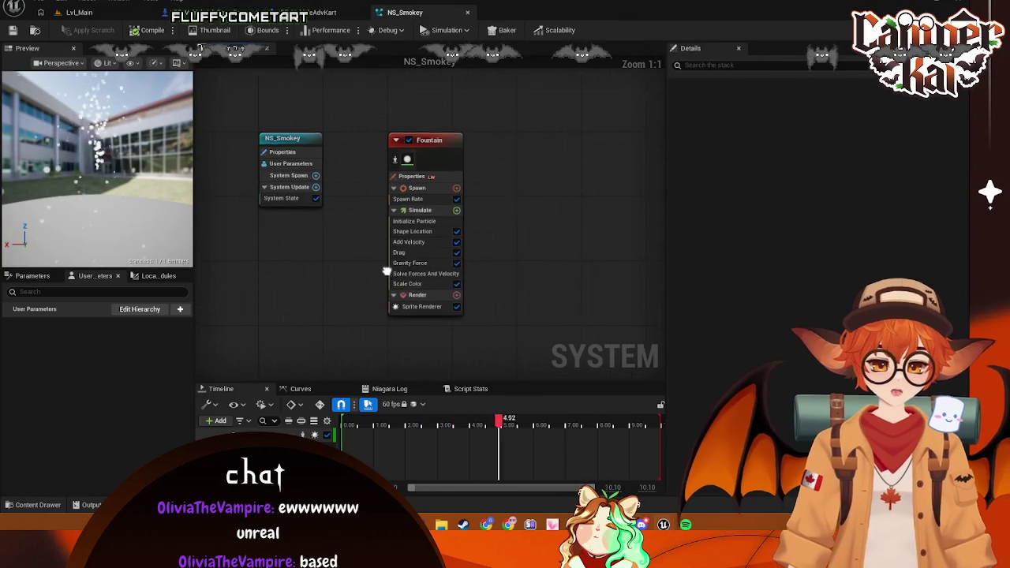
pyautogui.moveTo(381, 272); pyautogui.dragTo(427, 267)
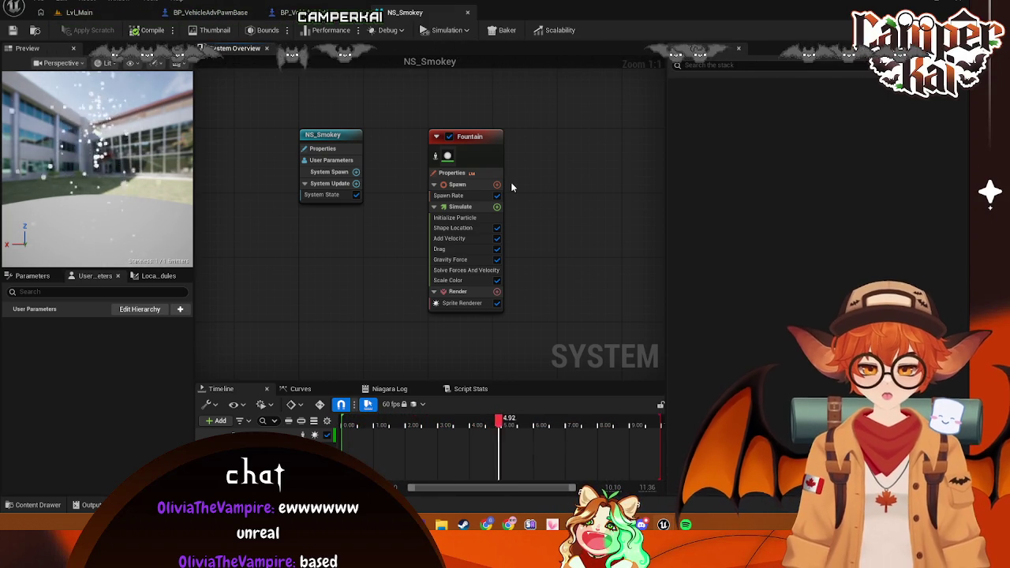
pyautogui.click(498, 155)
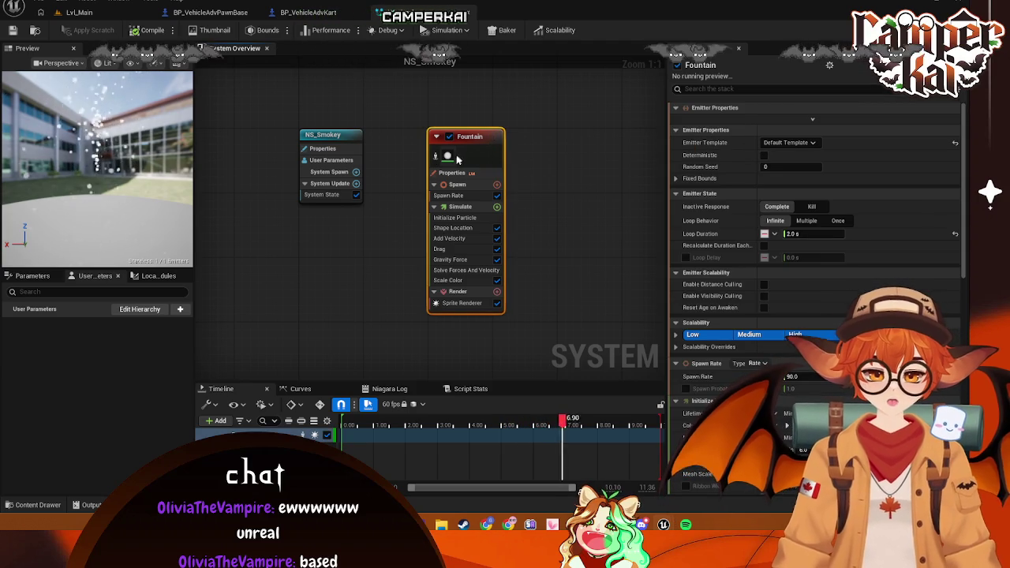
pyautogui.click(462, 304)
pyautogui.click(829, 136)
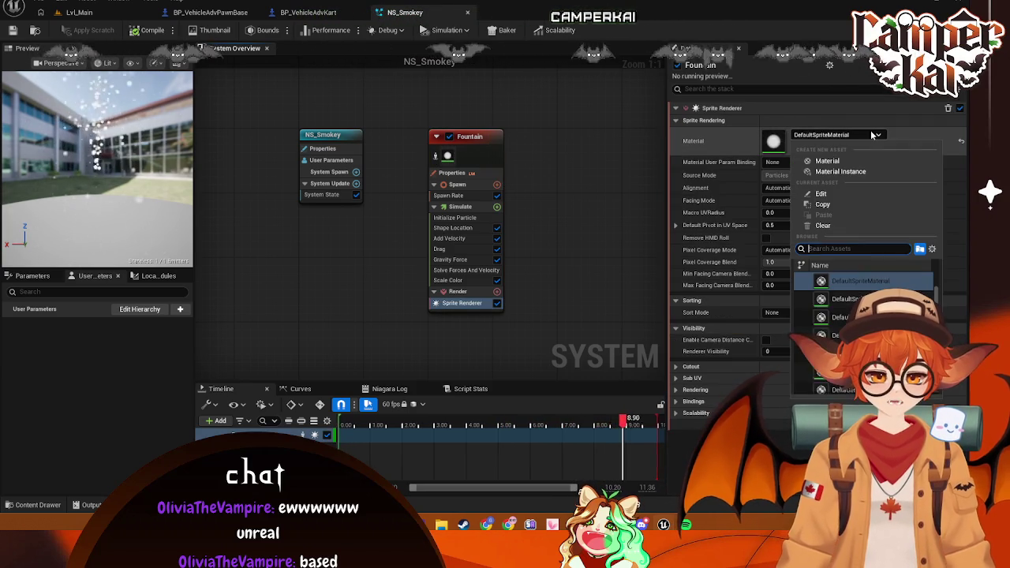
pyautogui.write('Smoke')
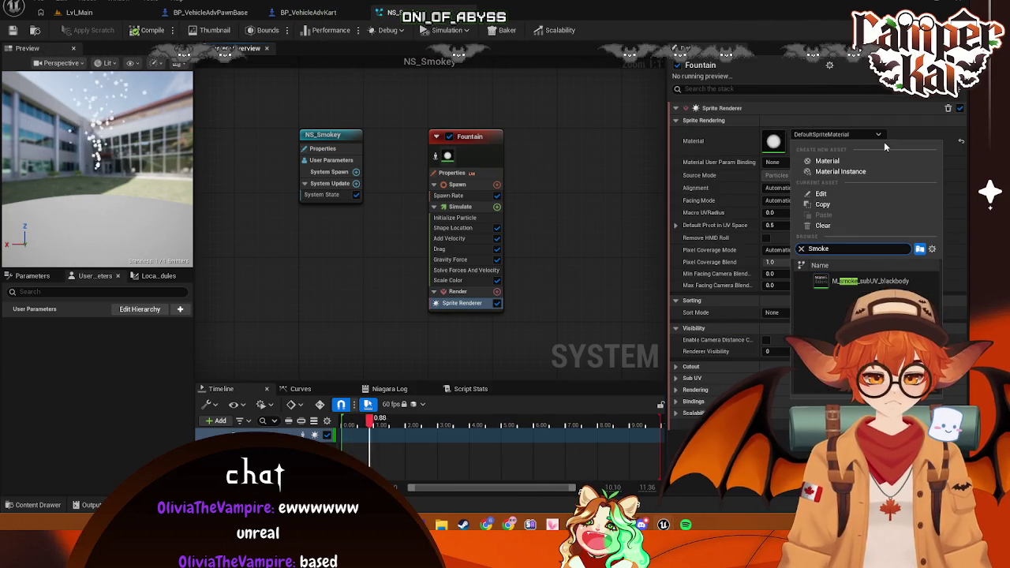
pyautogui.click(869, 280)
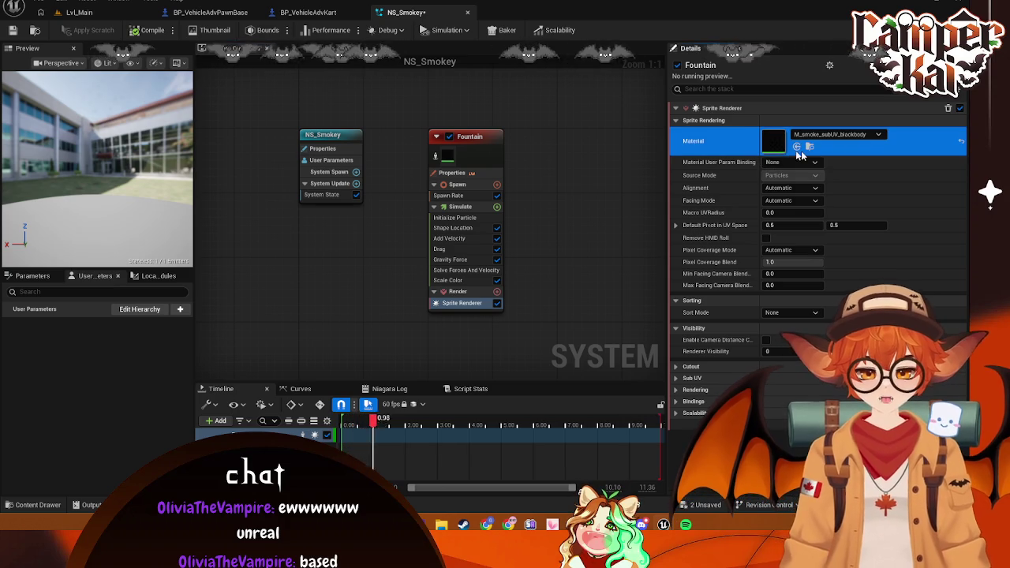
# Clear the sprite renderer's material to None, then return to BP_VehicleAdvKart's FX folder
pyautogui.click(869, 136)
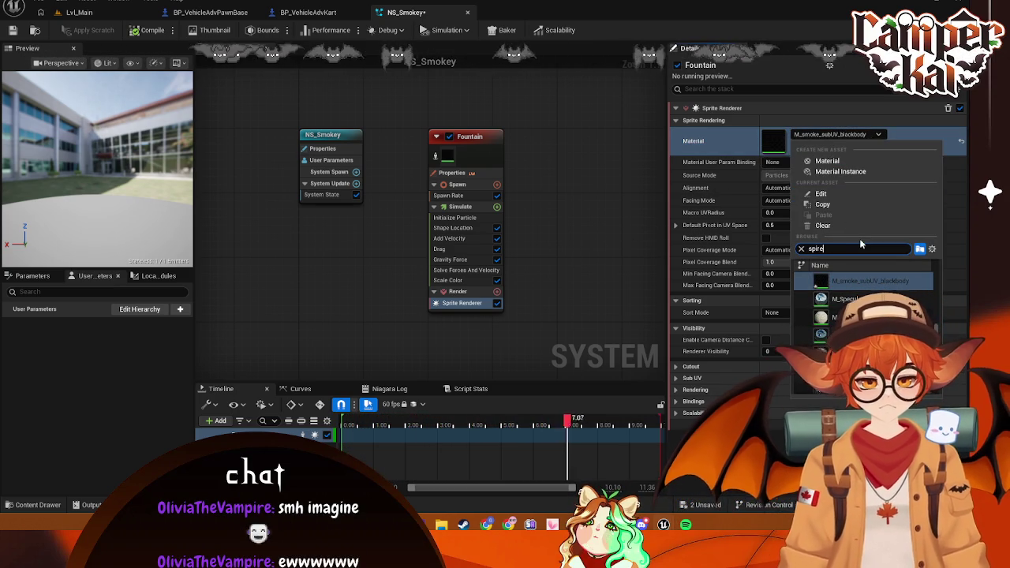
pyautogui.write('spit')
pyautogui.press('BackSpace')
pyautogui.press('BackSpace')
pyautogui.press('BackSpace')
pyautogui.write('defa')
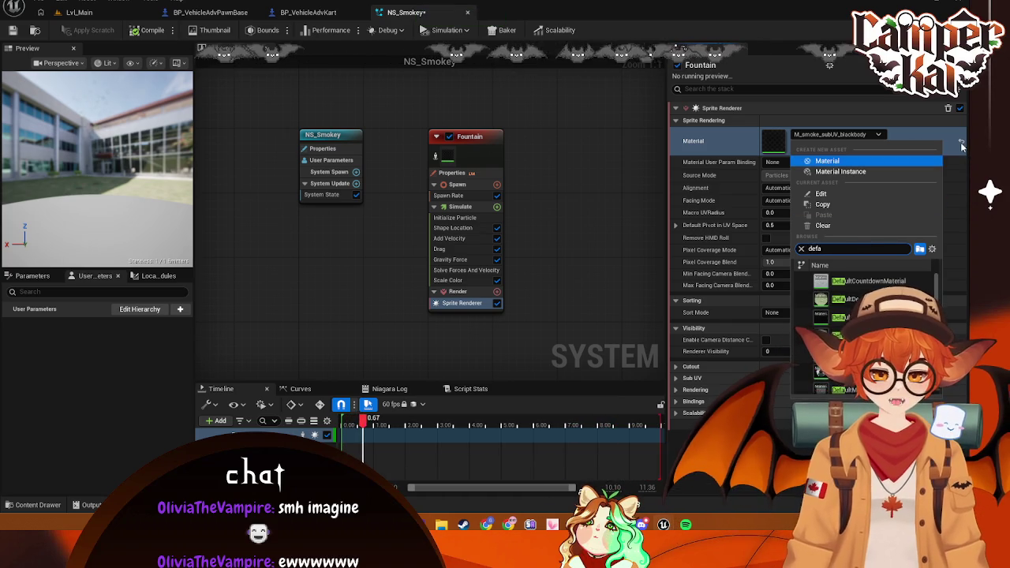
pyautogui.click(823, 225)
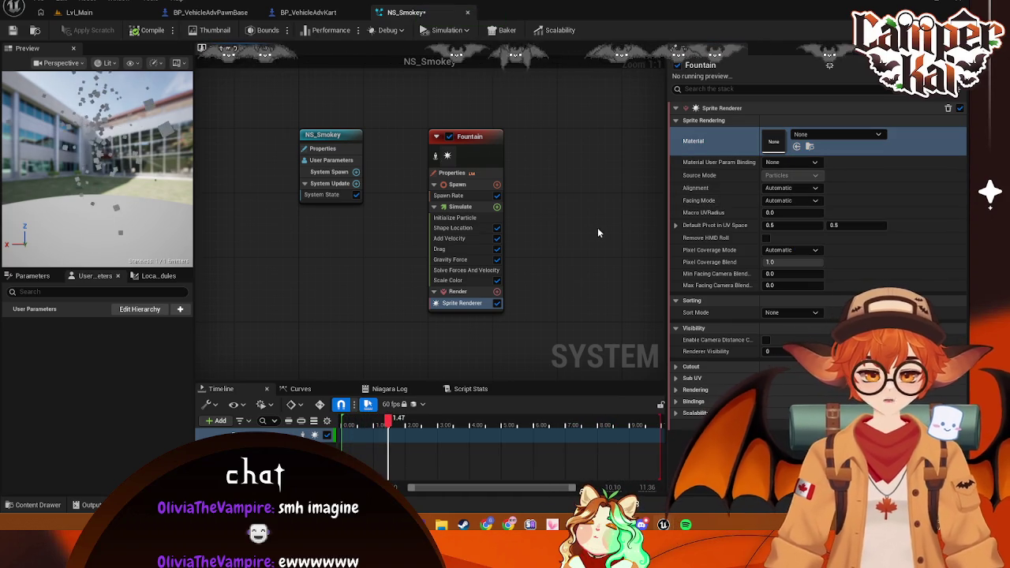
pyautogui.click(843, 139)
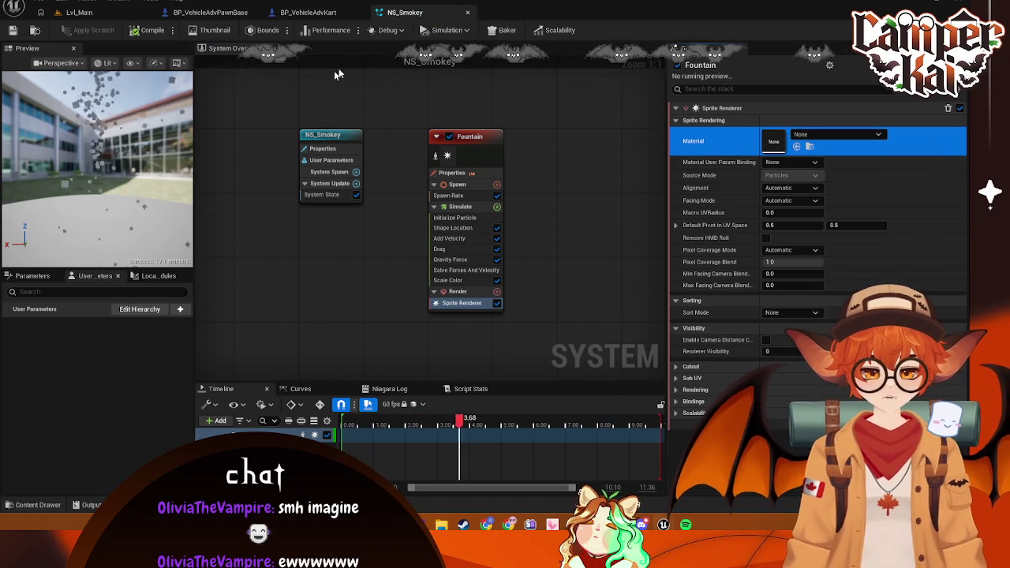
pyautogui.click(473, 144)
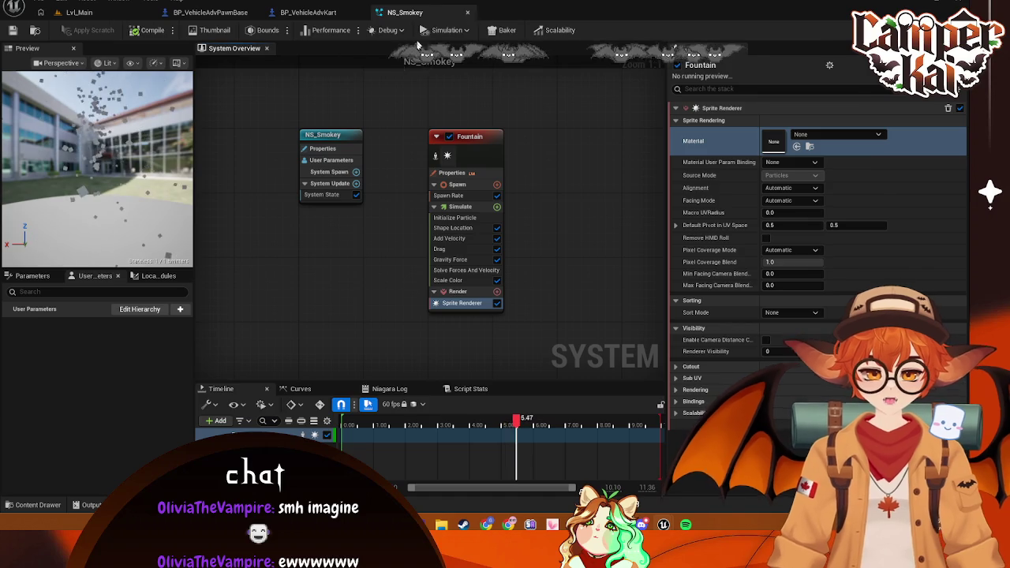
pyautogui.click(307, 12)
pyautogui.click(38, 505)
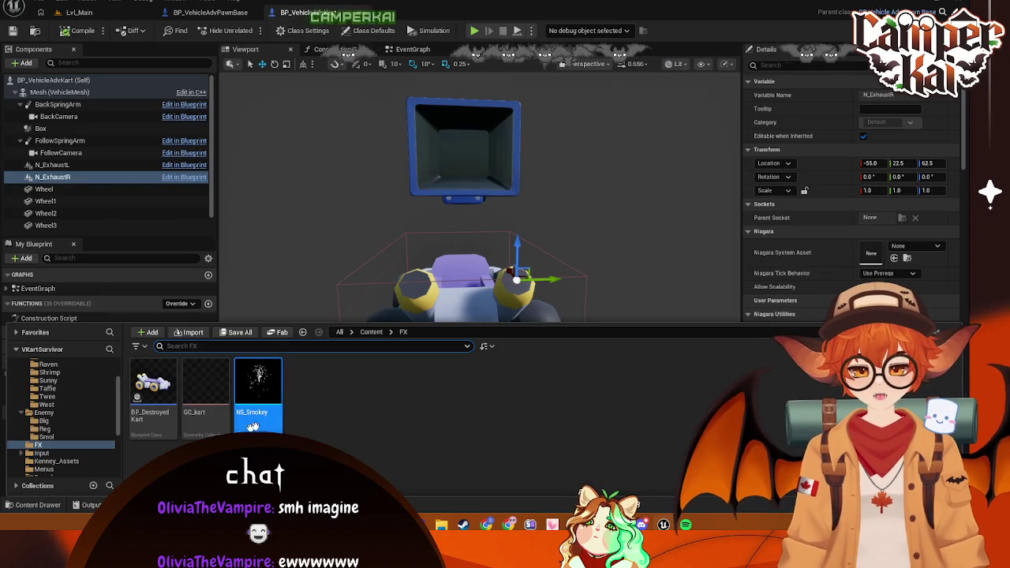
# Delete NS_Smokey and start a new Niagara system in the FX folder
pyautogui.press('Delete')
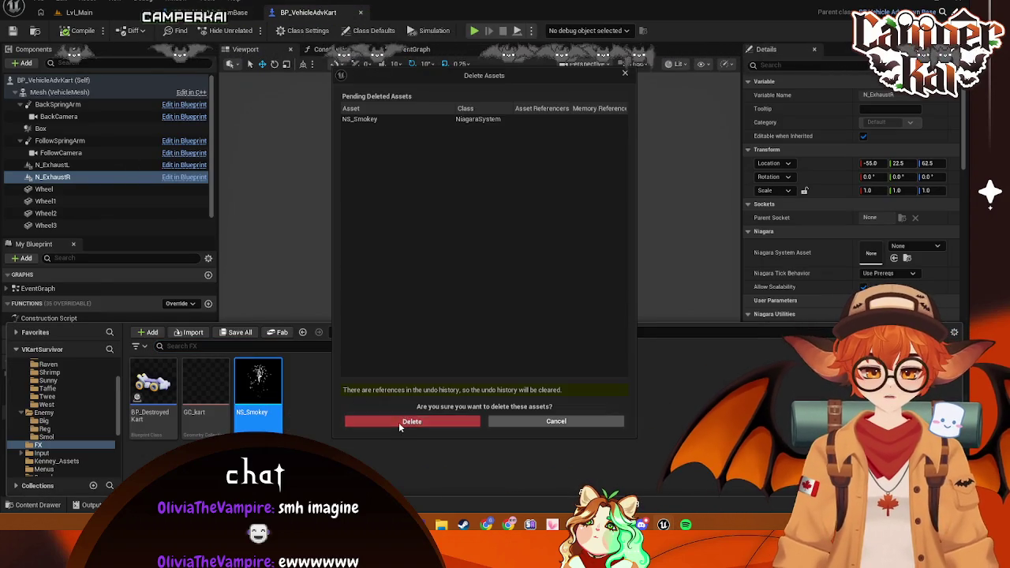
pyautogui.click(399, 423)
pyautogui.rightClick(317, 402)
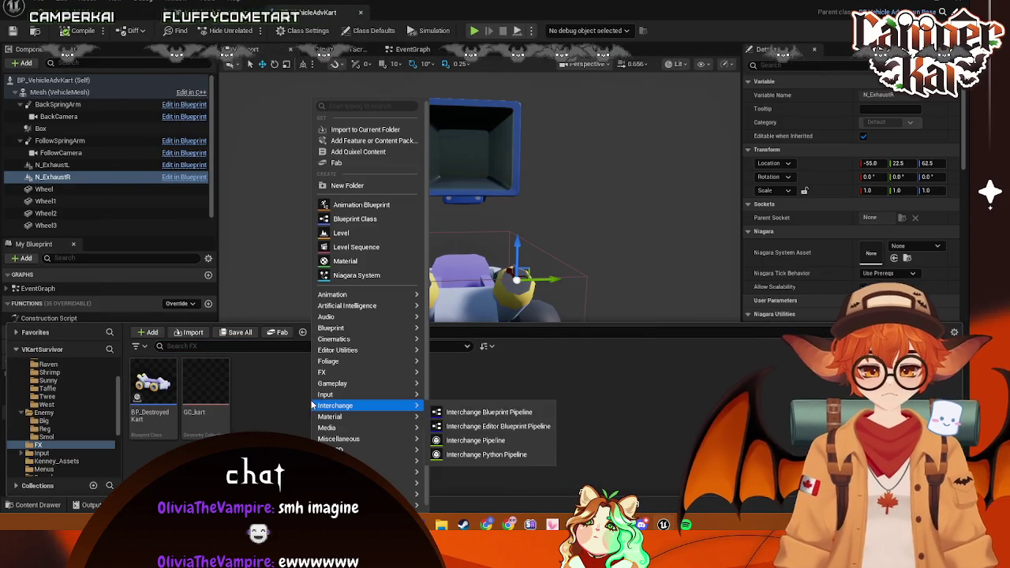
pyautogui.moveTo(364, 407)
pyautogui.moveTo(371, 371)
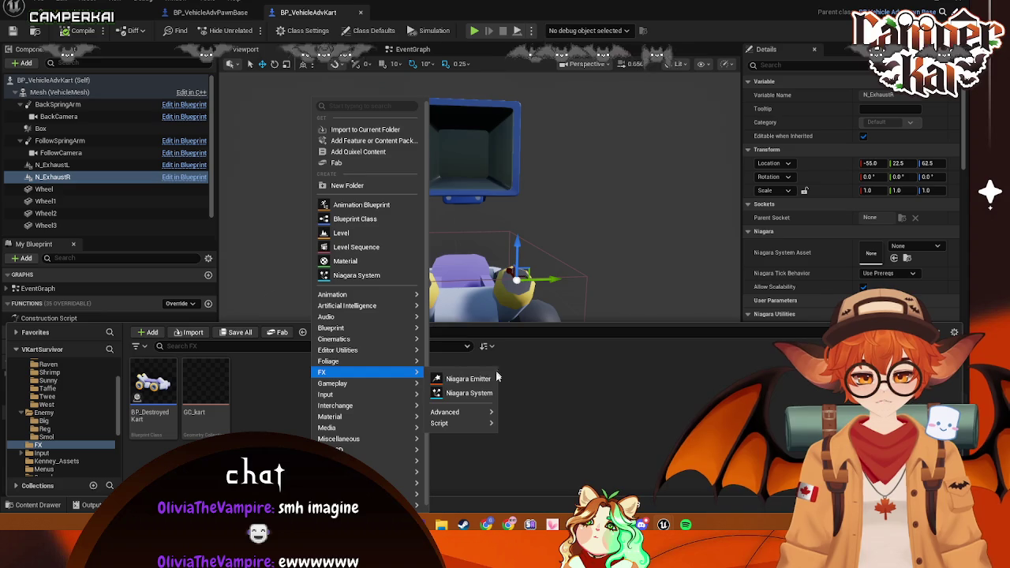
pyautogui.click(469, 394)
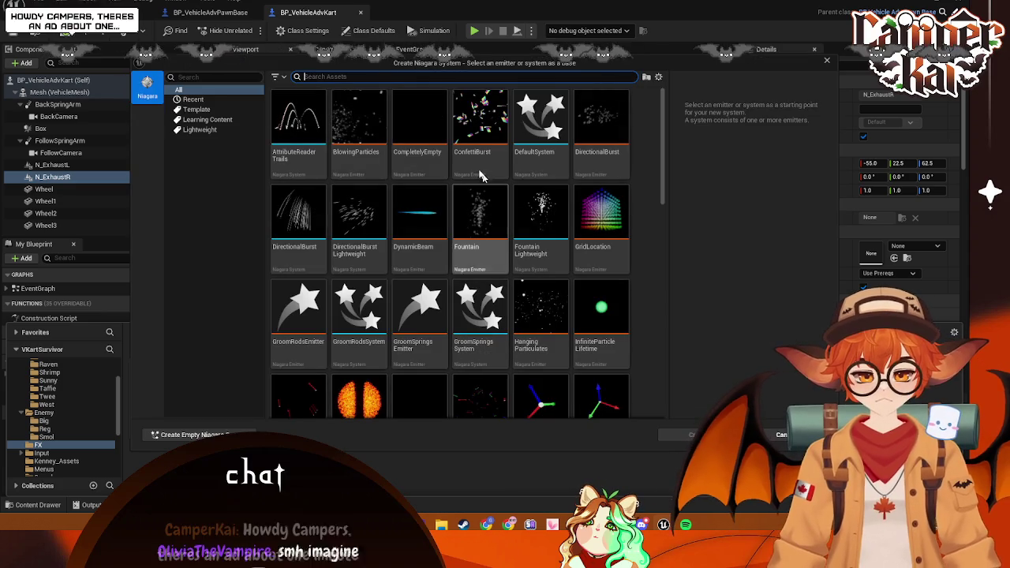
pyautogui.write('d')
pyautogui.press('BackSpace')
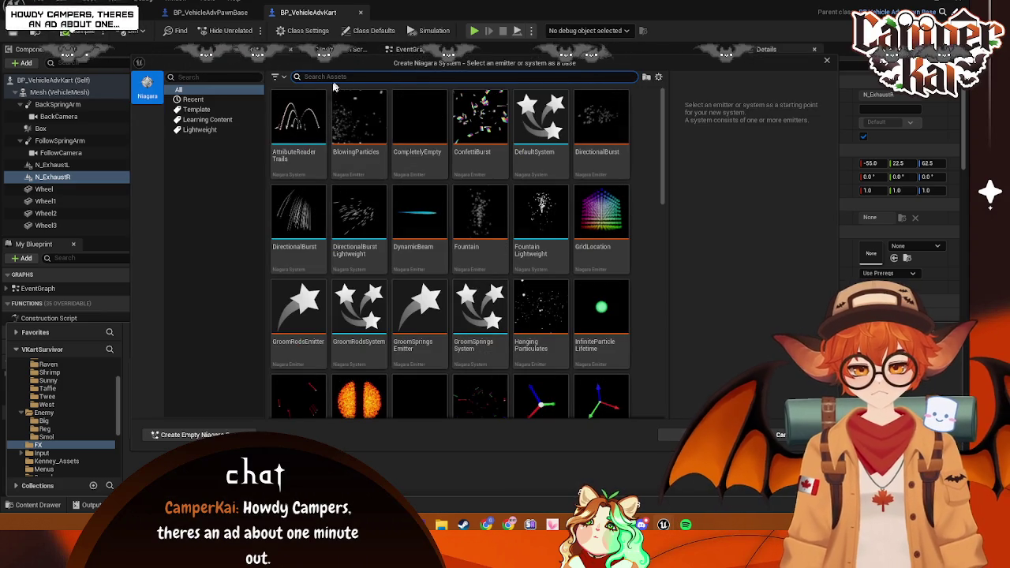
# Browse the Template, Learning Content and Lightweight categories, then create from Fountain Lightweight
pyautogui.click(191, 109)
pyautogui.click(197, 120)
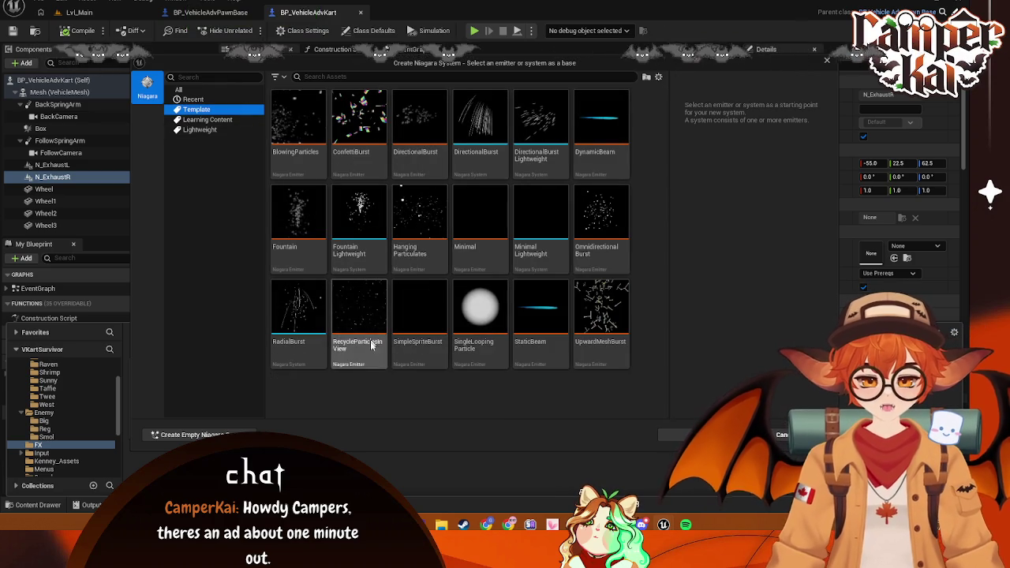
pyautogui.click(207, 119)
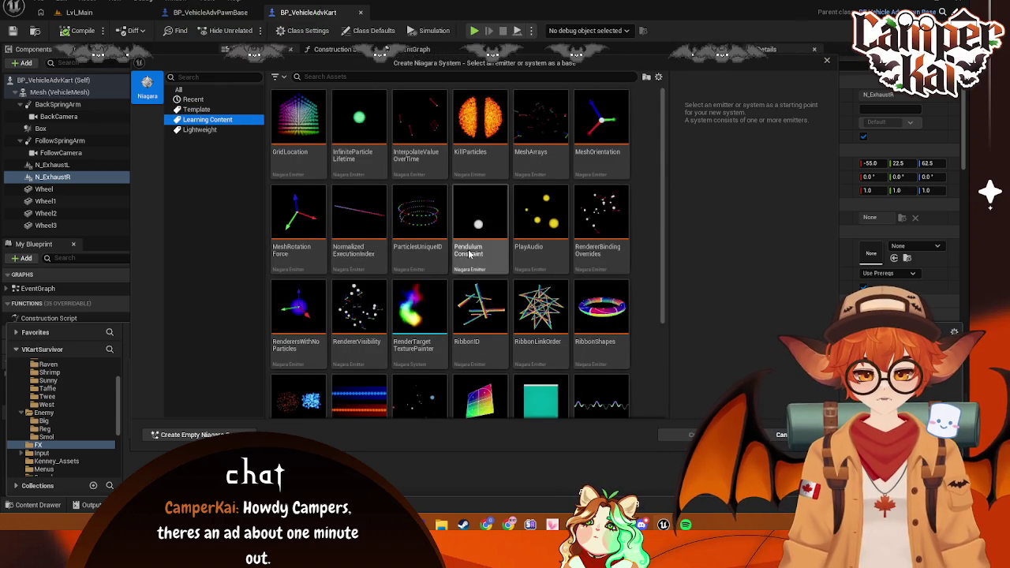
pyautogui.scroll(-5, 477, 256)
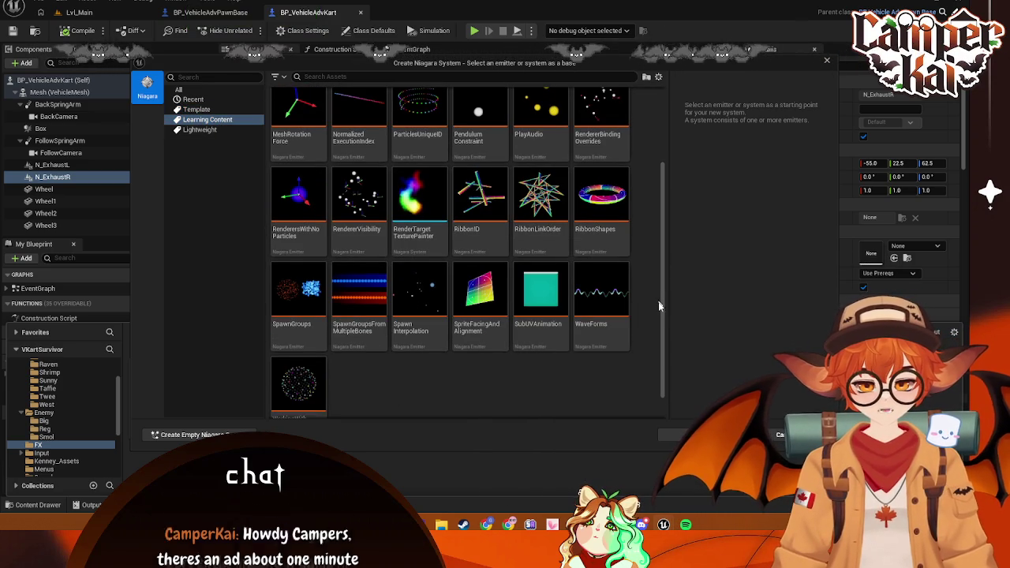
pyautogui.scroll(3, 662, 269)
pyautogui.scroll(2, 670, 204)
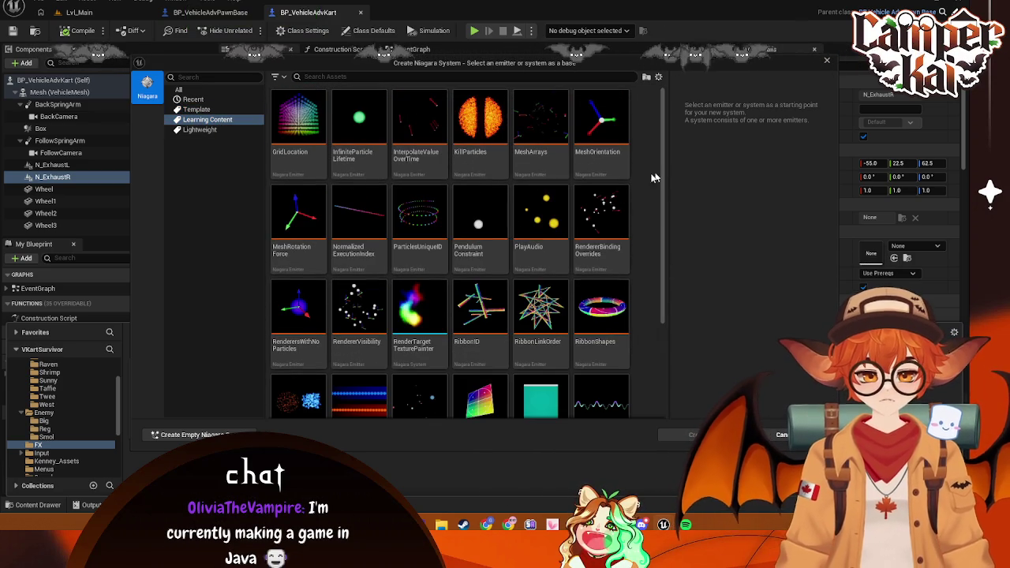
pyautogui.click(201, 131)
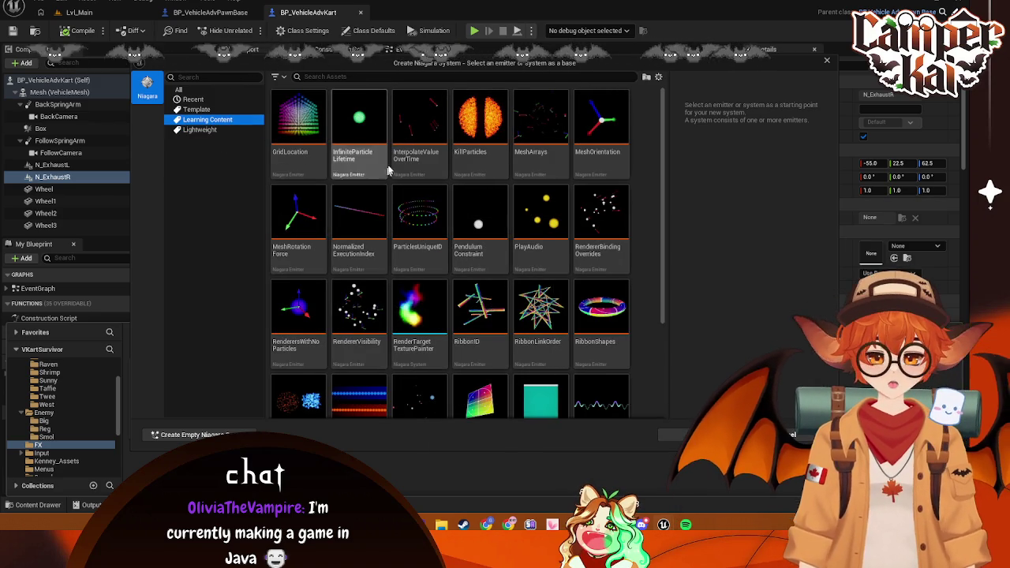
pyautogui.scroll(-1, 564, 259)
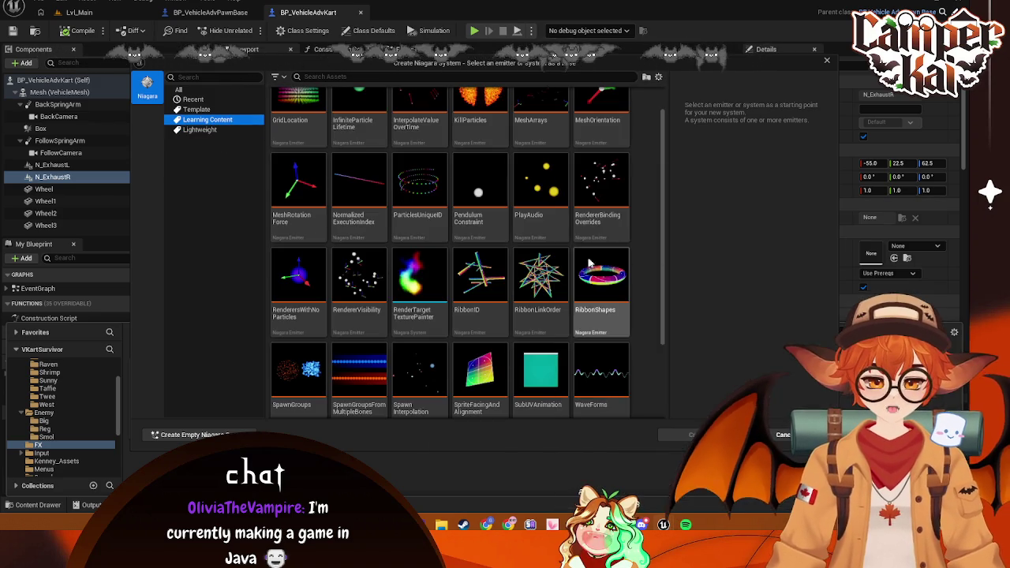
pyautogui.moveTo(663, 236)
pyautogui.mouseDown()
pyautogui.moveTo(673, 288)
pyautogui.moveTo(620, 83)
pyautogui.mouseUp()
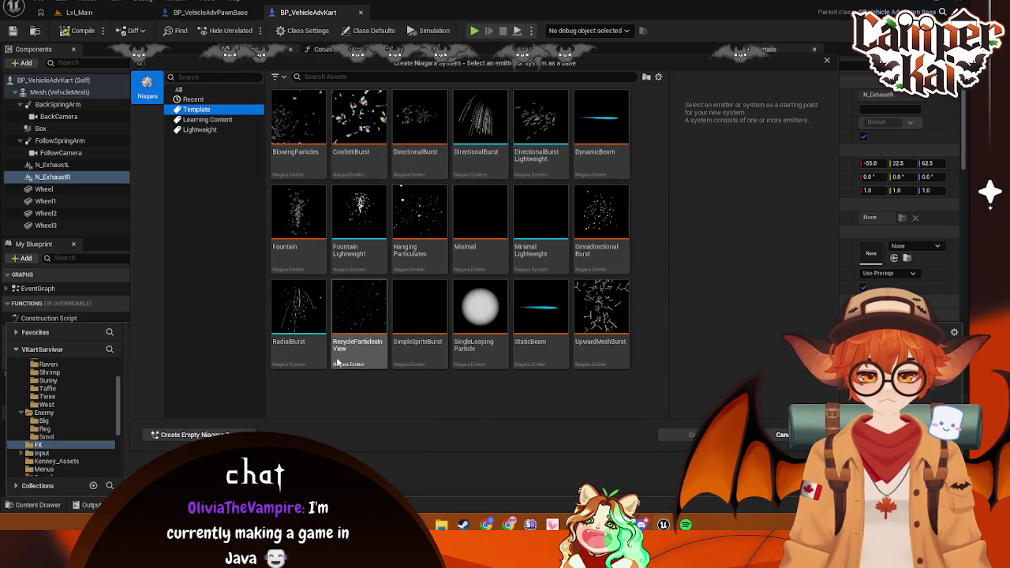
pyautogui.click(200, 130)
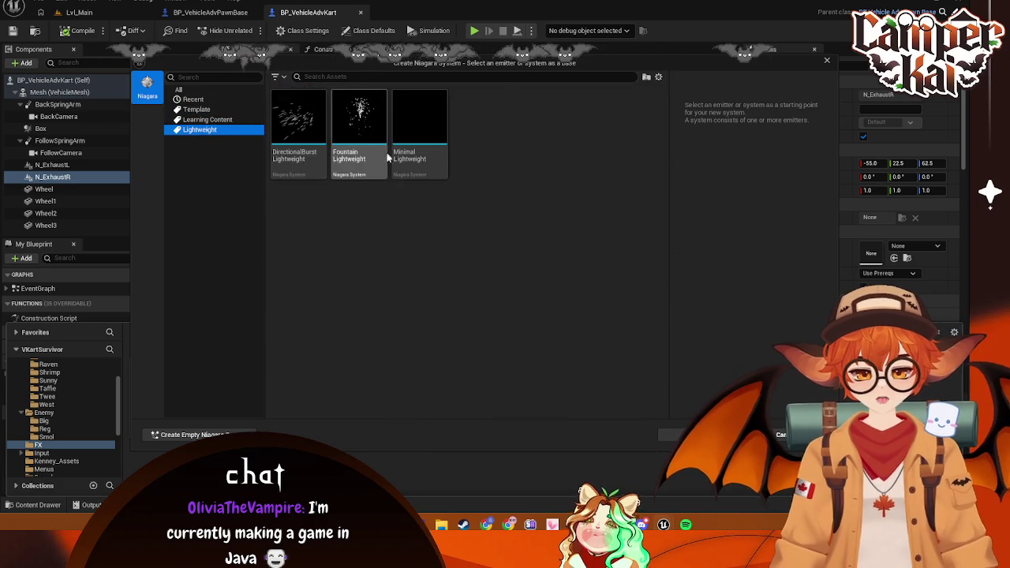
pyautogui.doubleClick(359, 159)
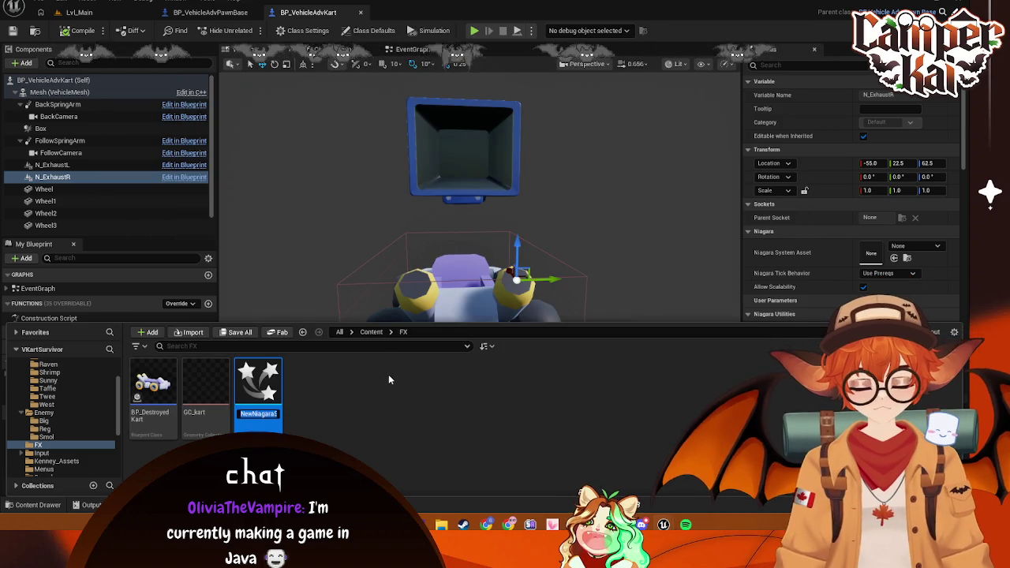
# Name the new system NS_Smokey, then switch to Lvl_Main and show the Content subfolders
pyautogui.write('NS_Smokey')
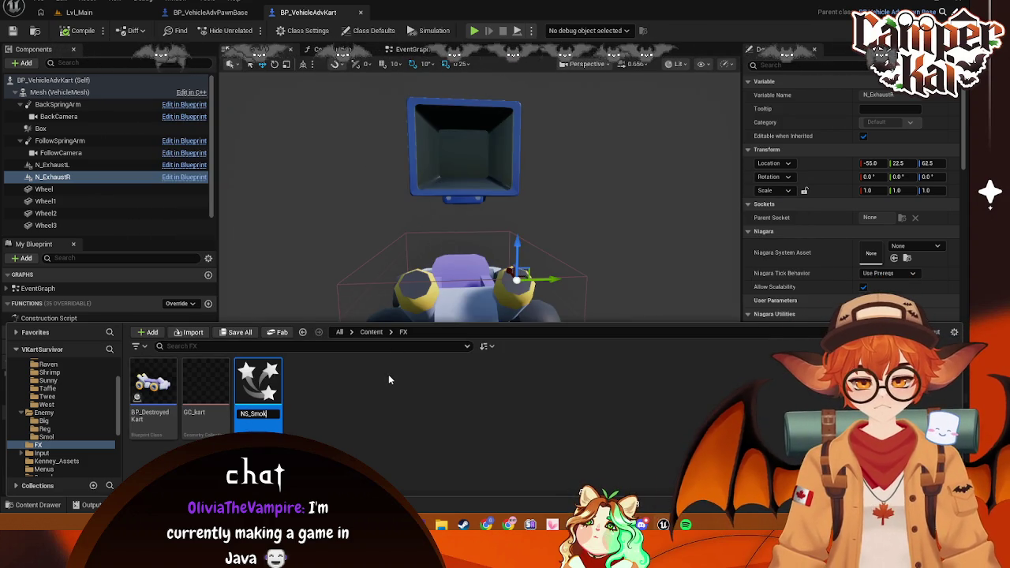
pyautogui.press('Return')
pyautogui.press('Return')
pyautogui.click(315, 404)
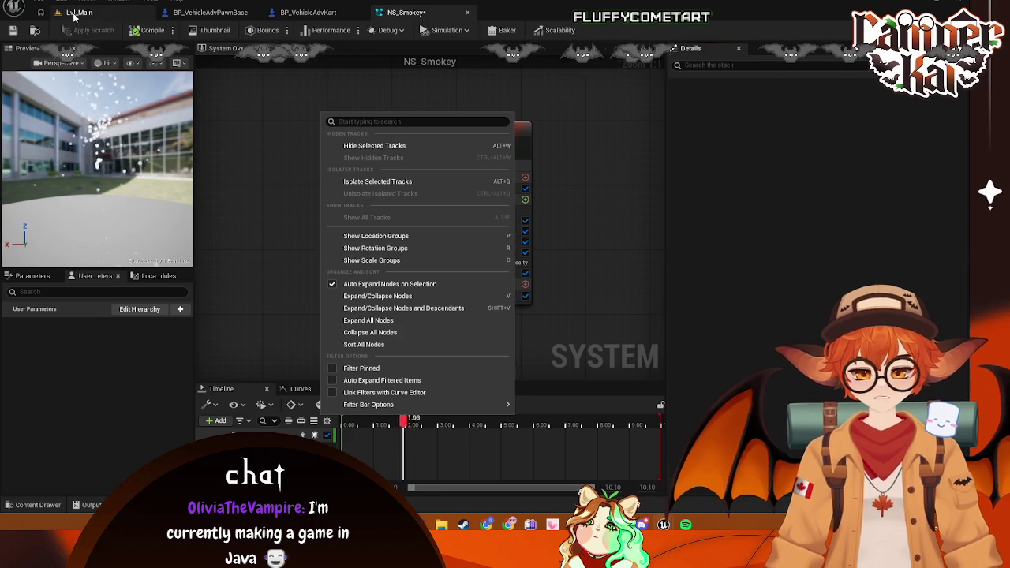
pyautogui.click(79, 12)
pyautogui.click(41, 401)
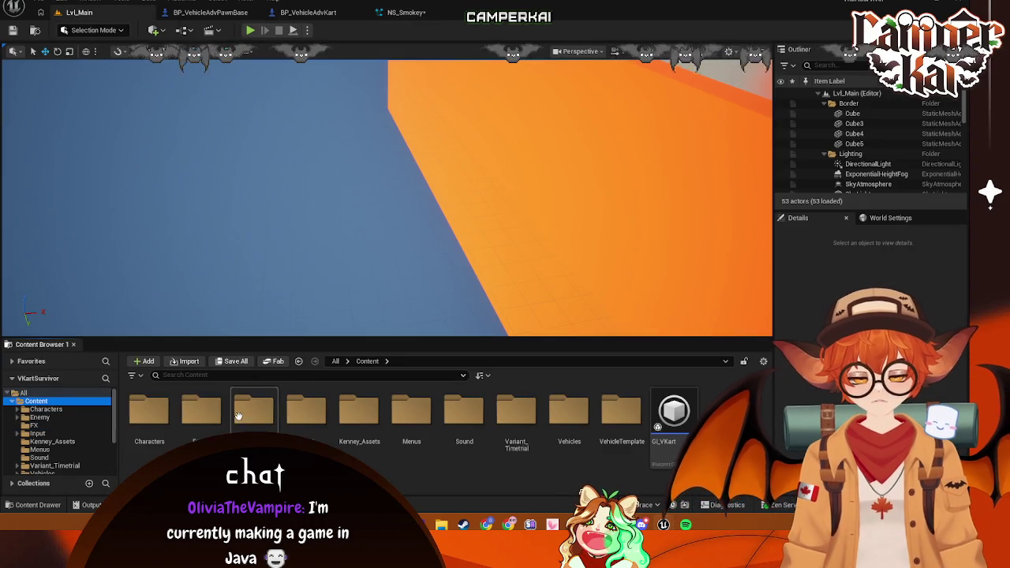
# Find NS_Smokey by searching '_Smoke', open it, and nudge the Fountain emitter node up-left
pyautogui.click(23, 393)
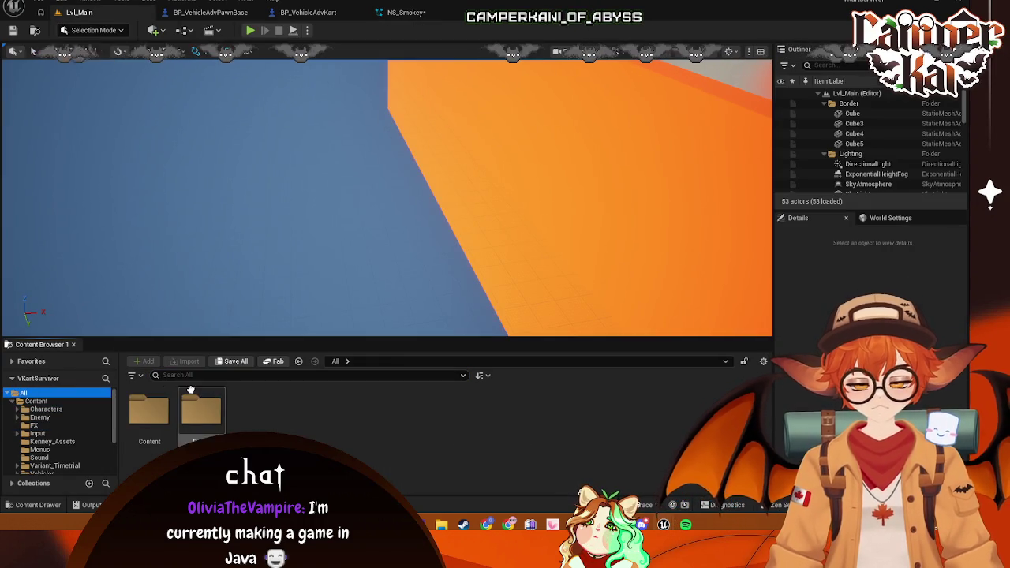
pyautogui.write('NS_Smoke')
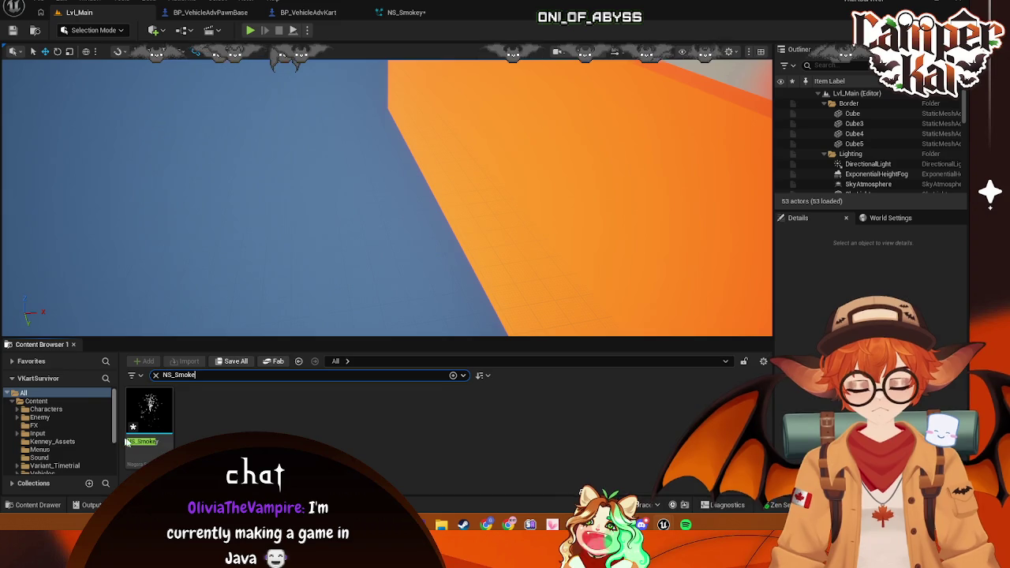
pyautogui.doubleClick(149, 412)
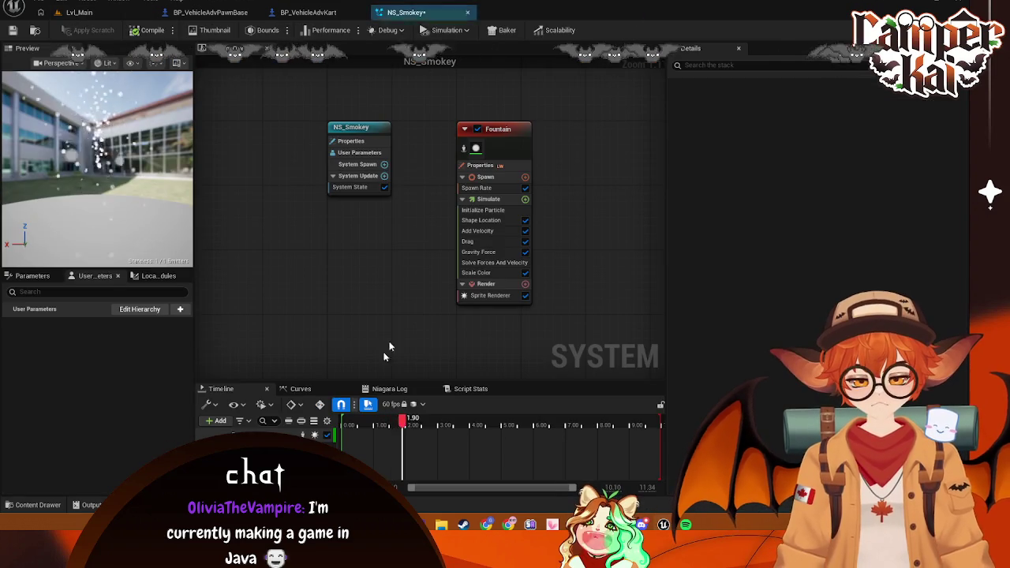
pyautogui.moveTo(497, 134); pyautogui.dragTo(460, 129)
pyautogui.rightClick(498, 142)
# Add another Fountain emitter, found by searching 'foun', to NS_Smokey as Fountain001
pyautogui.click(562, 157)
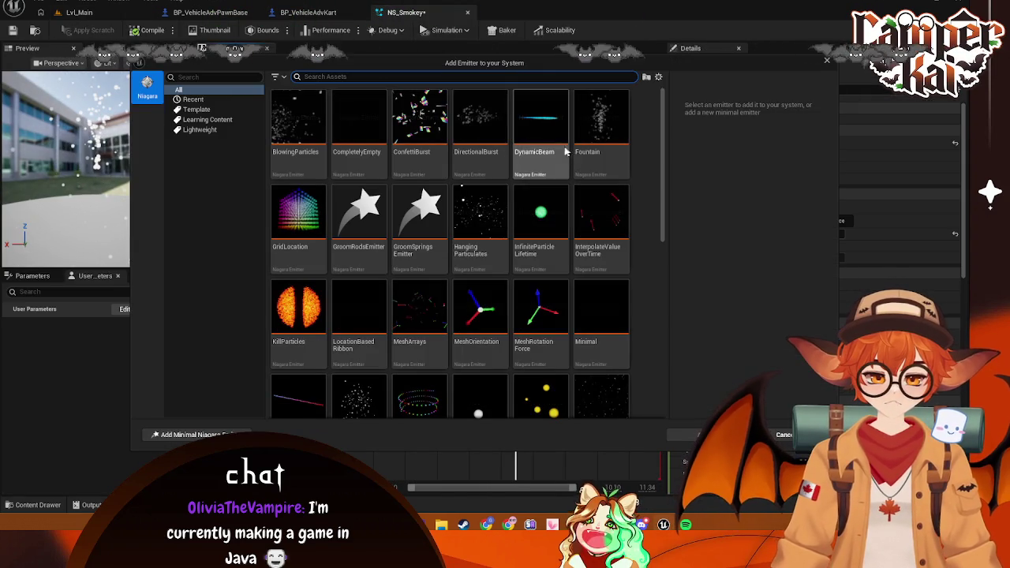
pyautogui.write('foun')
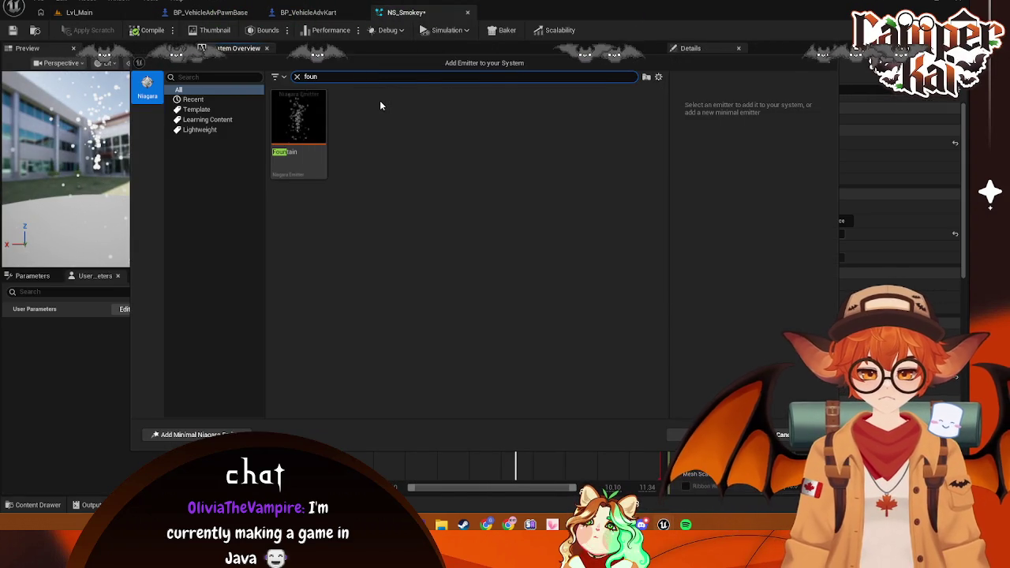
pyautogui.click(200, 129)
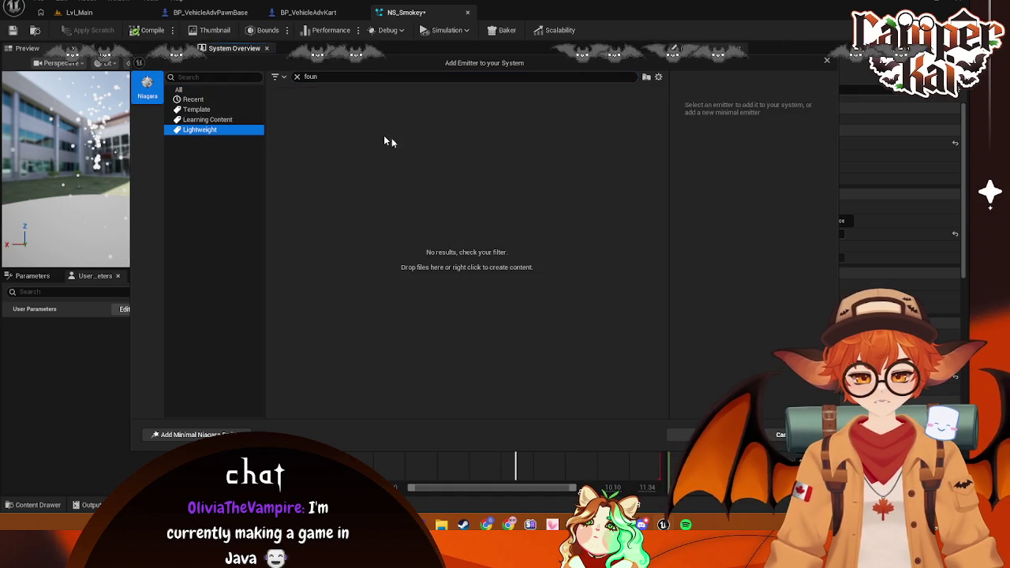
pyautogui.click(199, 95)
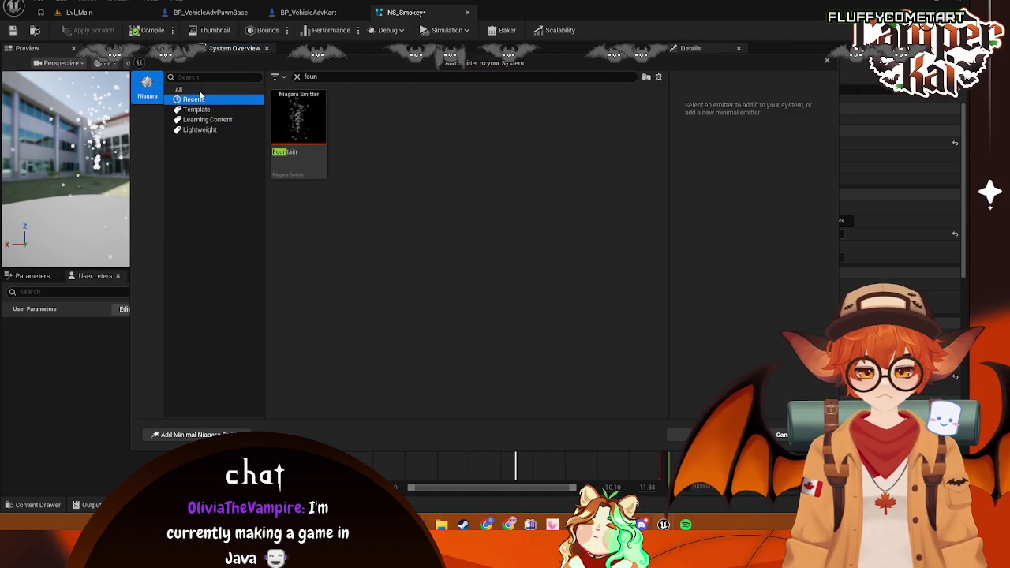
pyautogui.click(298, 118)
pyautogui.press('Return')
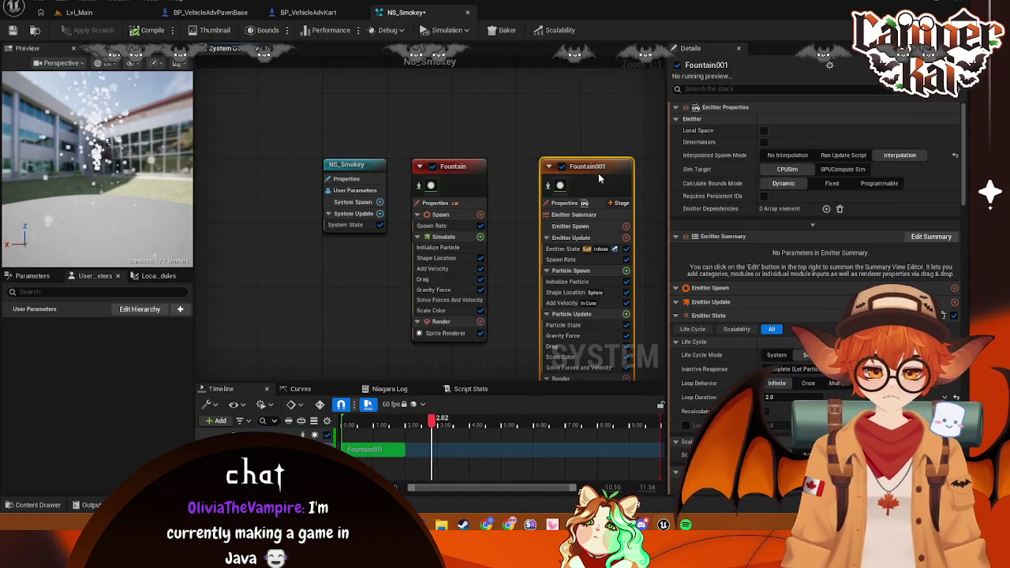
# Set the Fountain emitter's minimum particle lifetime to 0.25 s
pyautogui.click(584, 131)
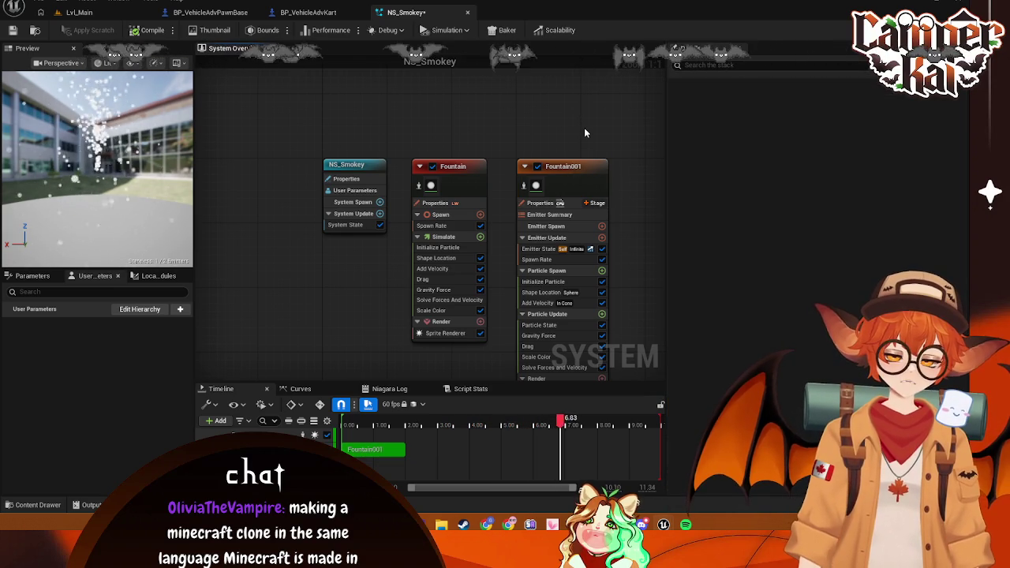
pyautogui.click(468, 190)
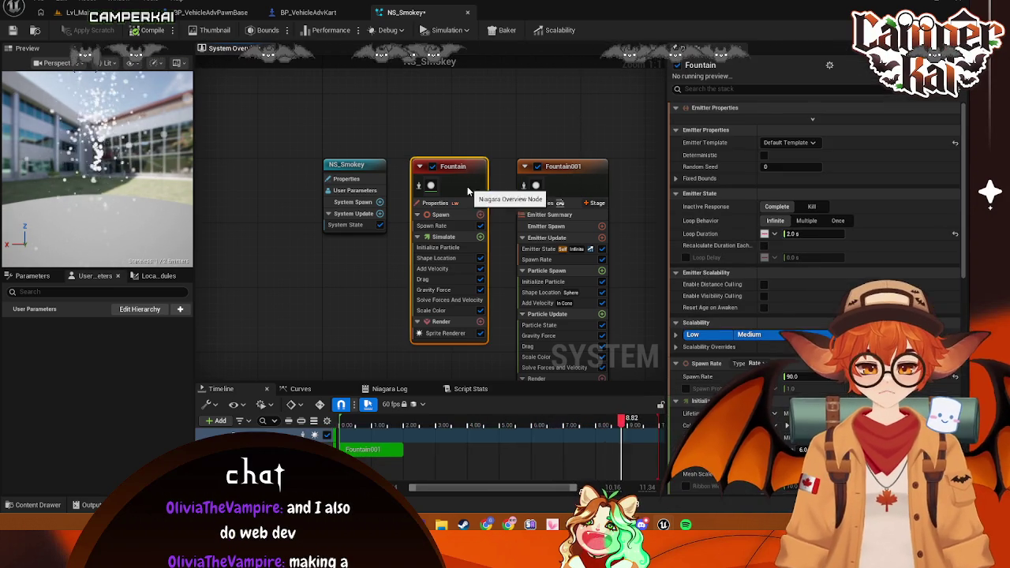
pyautogui.scroll(-10, 801, 330)
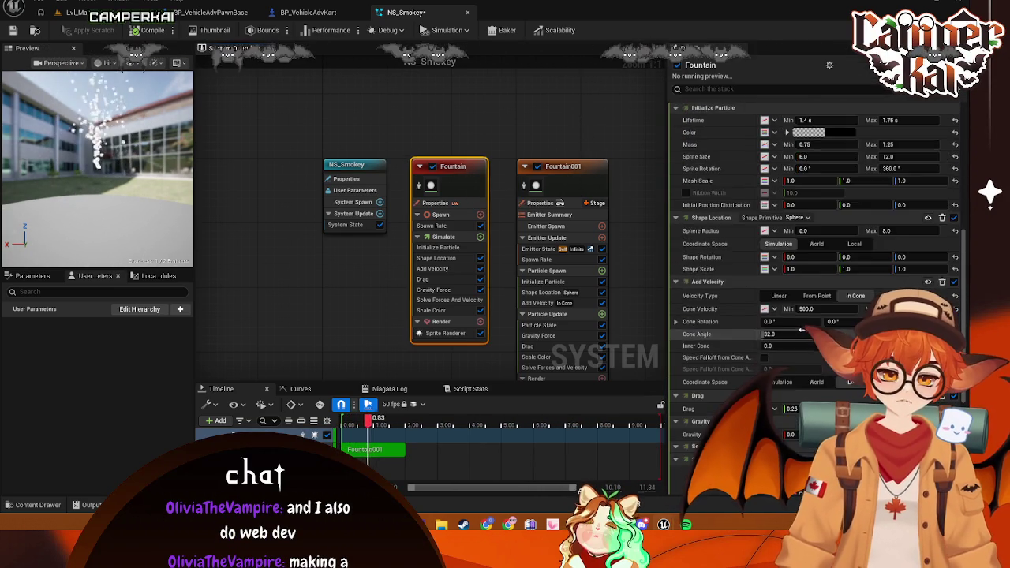
pyautogui.scroll(3, 801, 330)
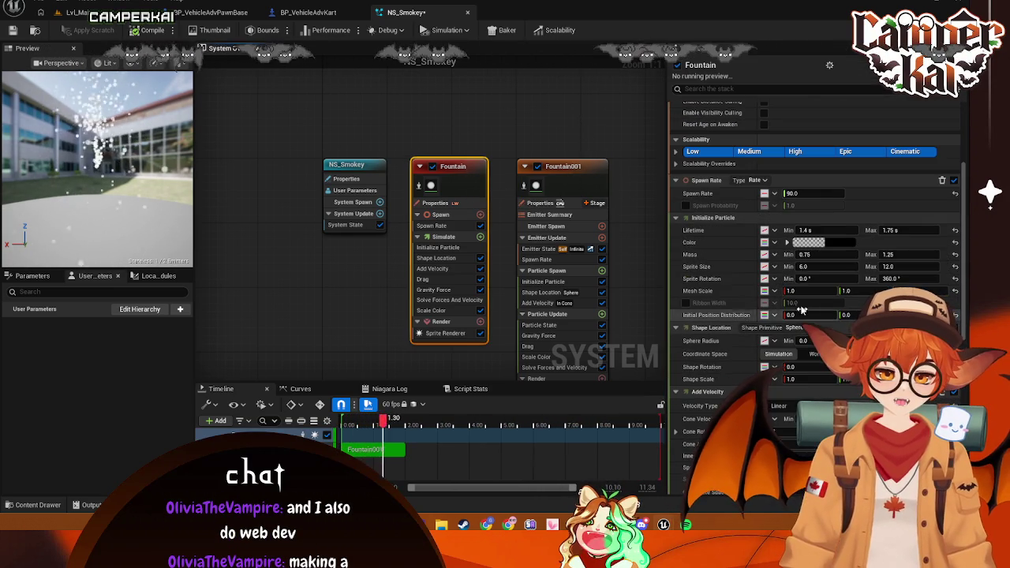
pyautogui.click(819, 230)
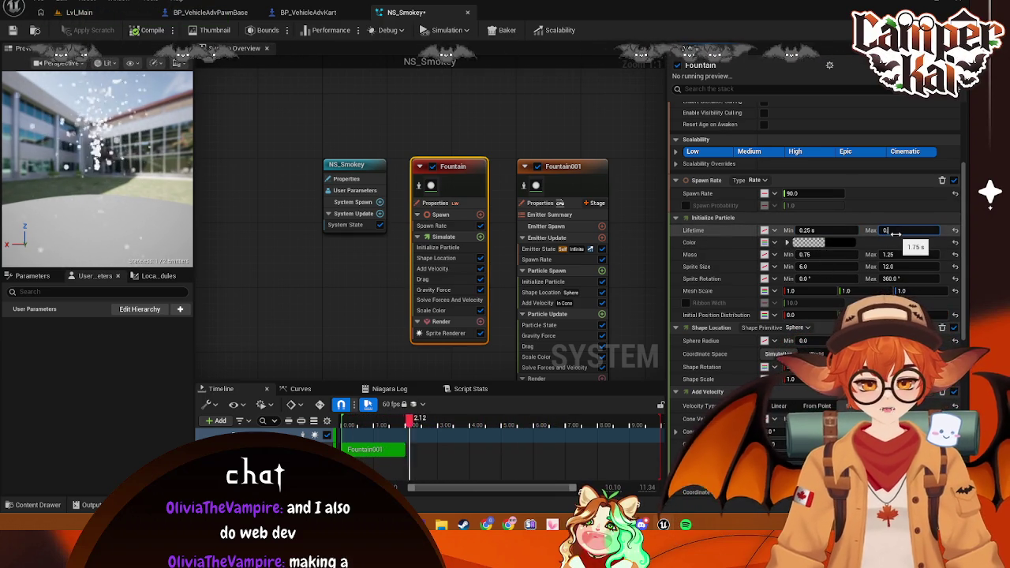
# Filter Fountain001's settings for 'life' and edit its Lifetime Max
pyautogui.click(562, 166)
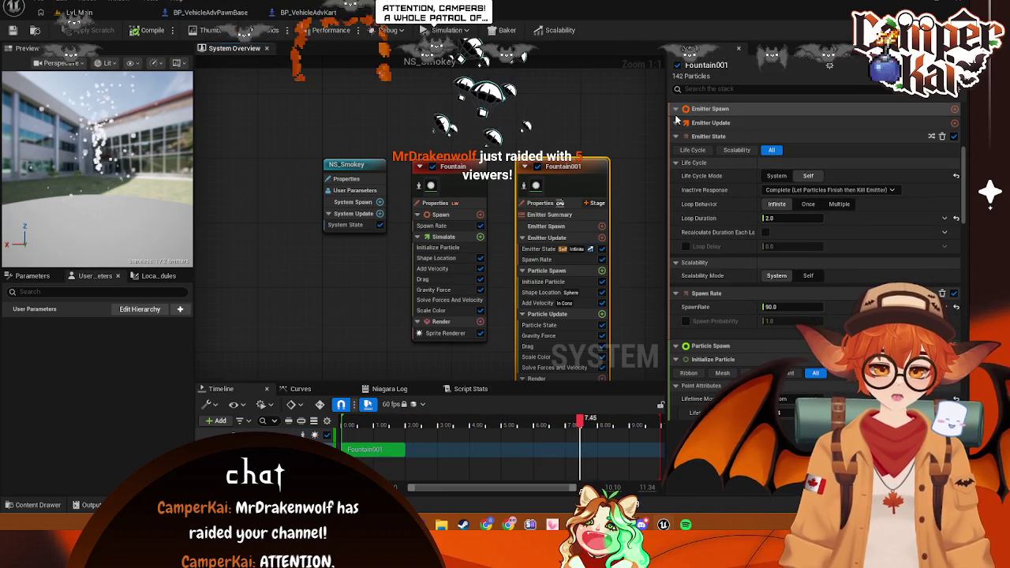
pyautogui.click(715, 89)
pyautogui.write('life')
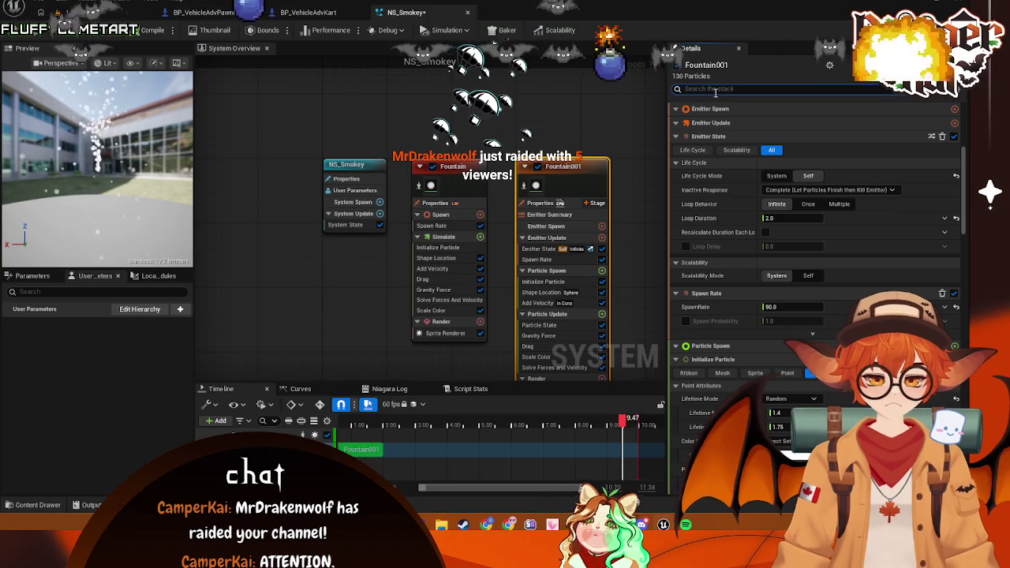
pyautogui.scroll(-1, 781, 355)
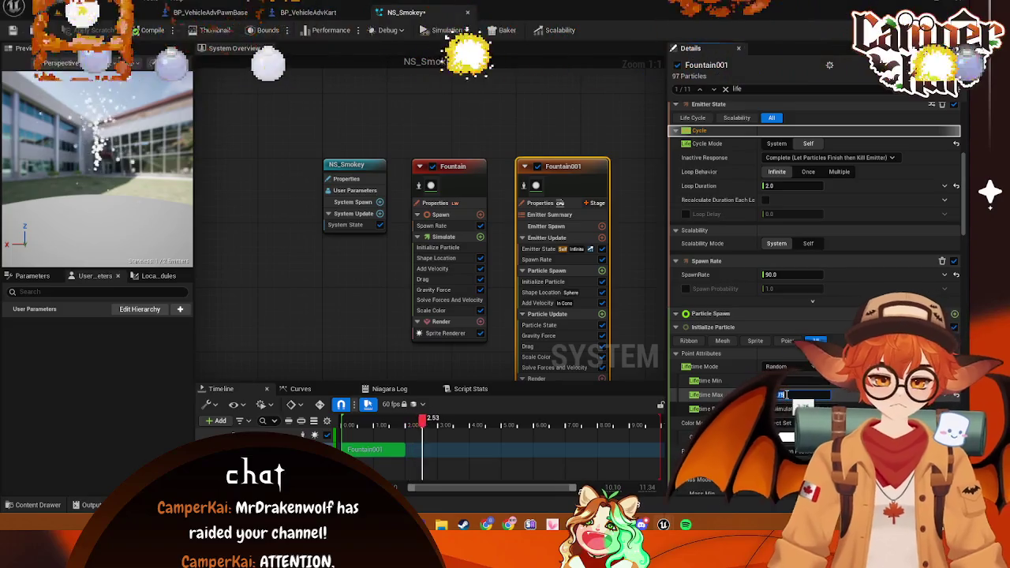
pyautogui.click(786, 394)
pyautogui.press('Return')
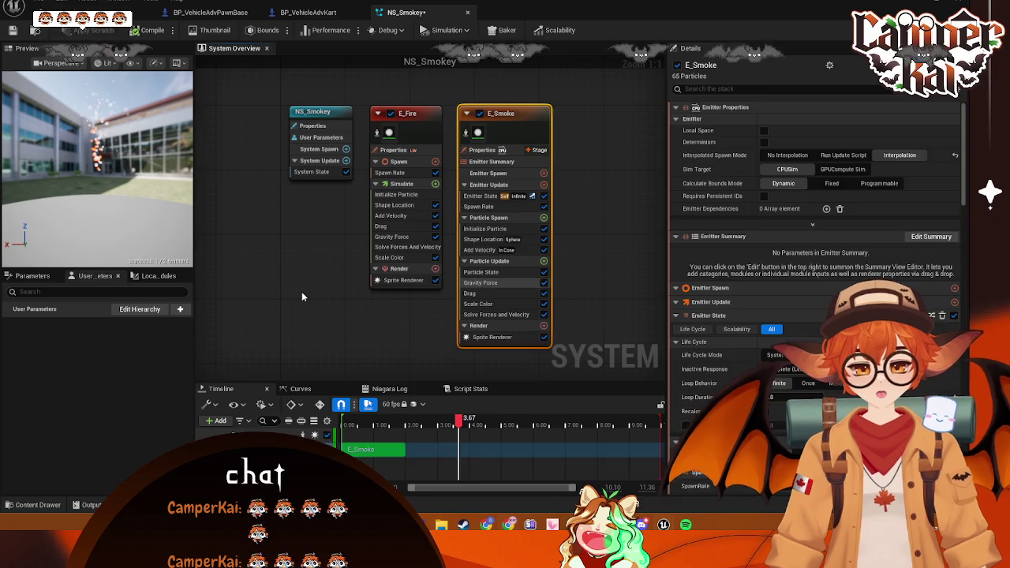
# Clear the selection, then select the renamed E_Smoke emitter for editing
pyautogui.click(302, 295)
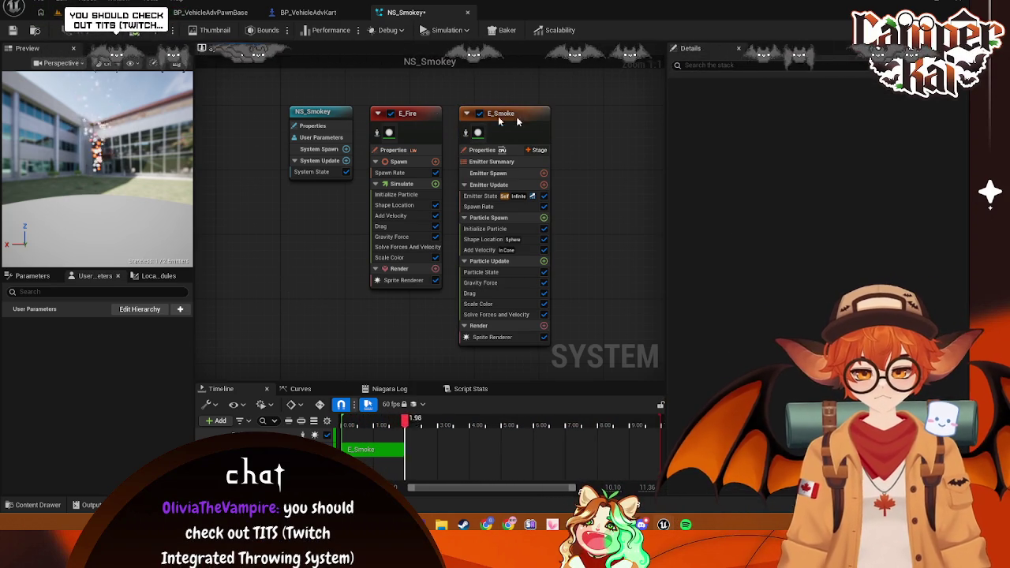
pyautogui.click(476, 143)
# Give E_Smoke a random uniform sprite size ranging from 6 to 64
pyautogui.scroll(-10, 771, 341)
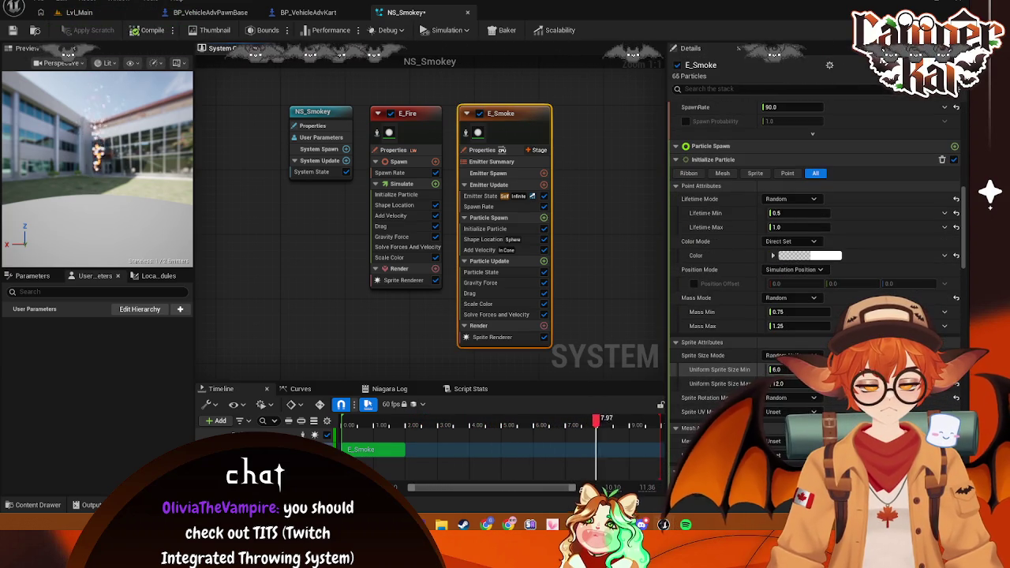
pyautogui.scroll(-3, 703, 351)
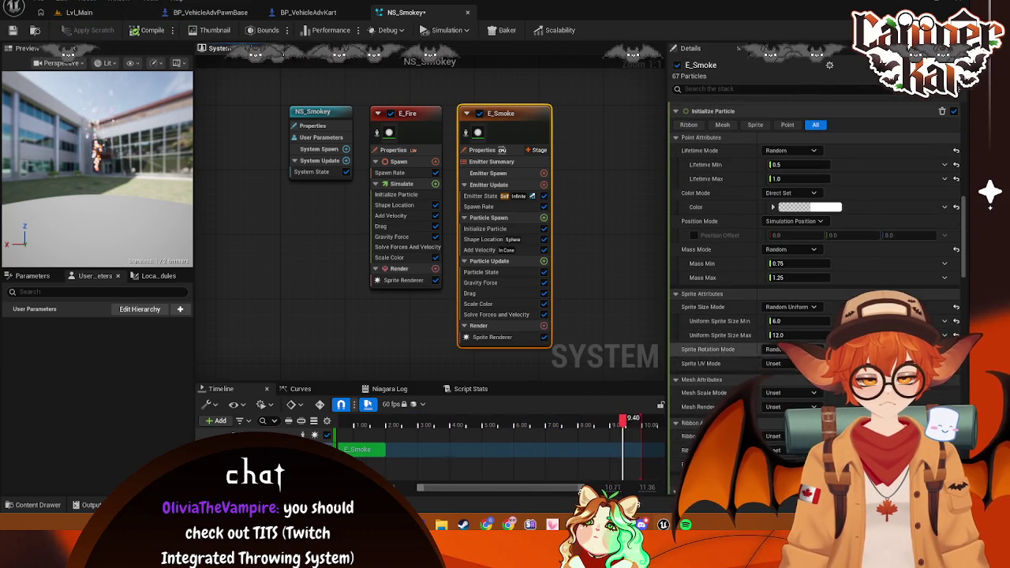
pyautogui.click(797, 321)
pyautogui.write('12')
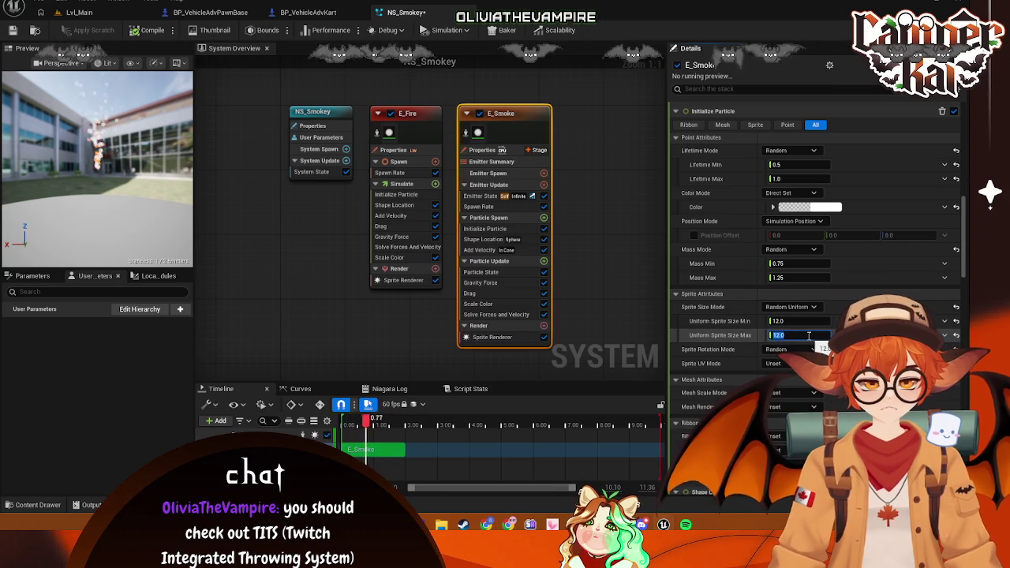
pyautogui.click(799, 335)
pyautogui.write('32')
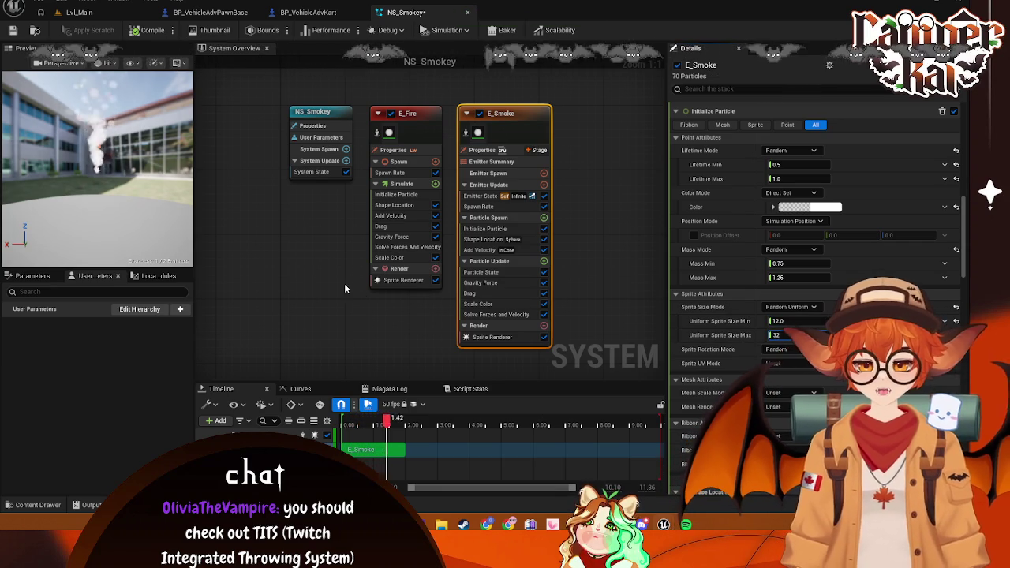
pyautogui.scroll(-5, 784, 221)
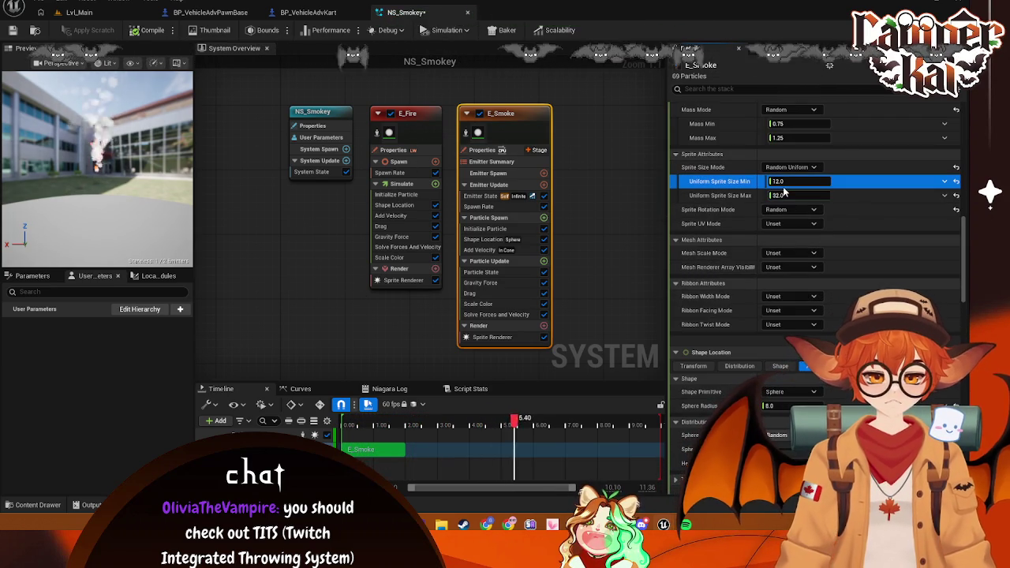
pyautogui.click(788, 181)
pyautogui.write('24')
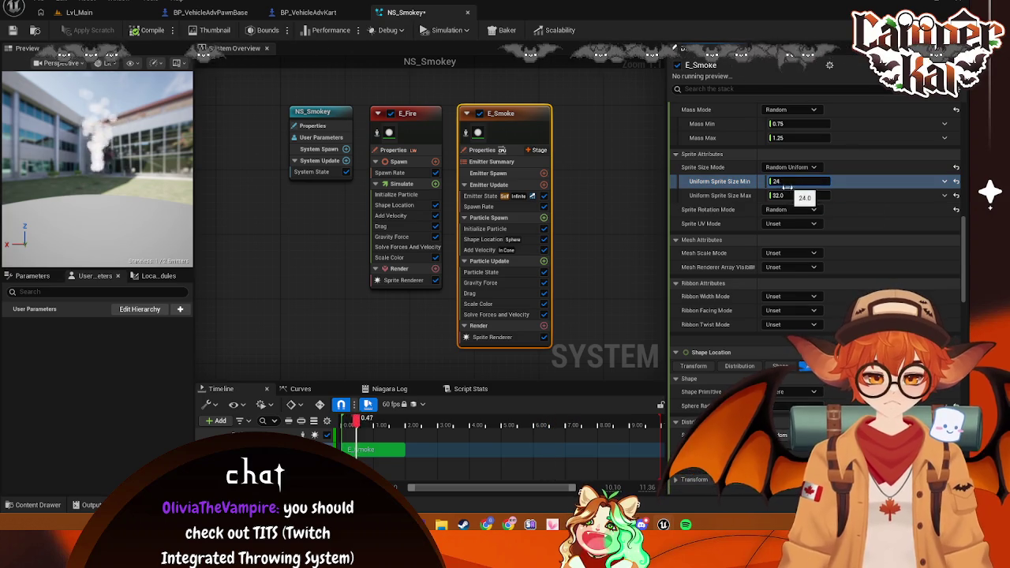
pyautogui.write('12.0')
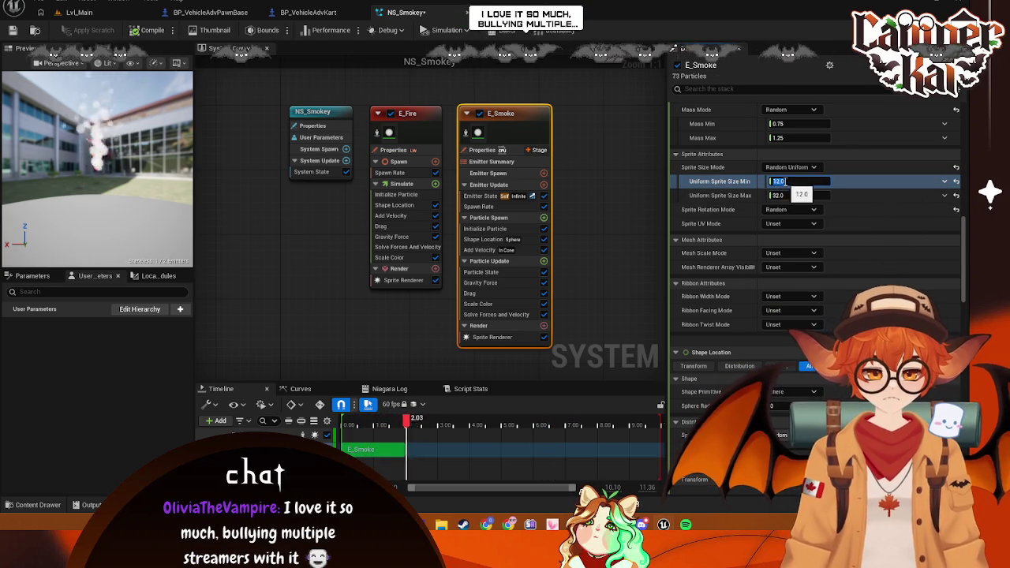
pyautogui.write('6')
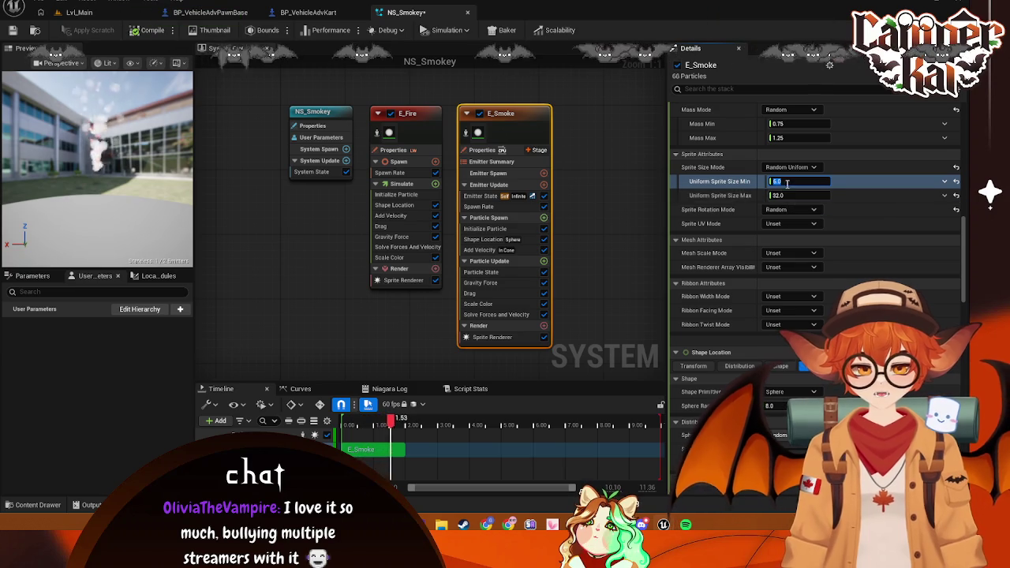
pyautogui.write('64')
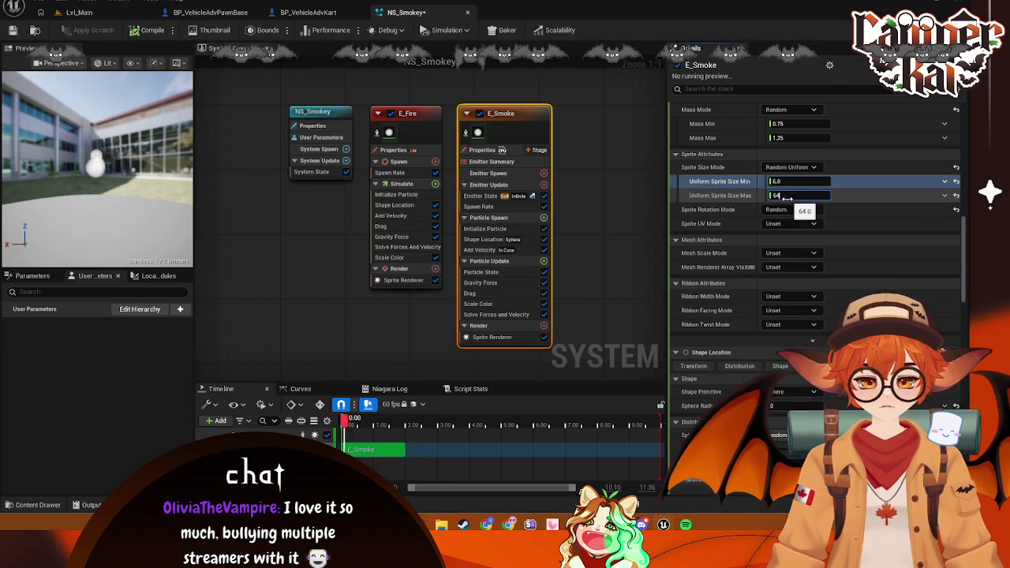
pyautogui.press('Return')
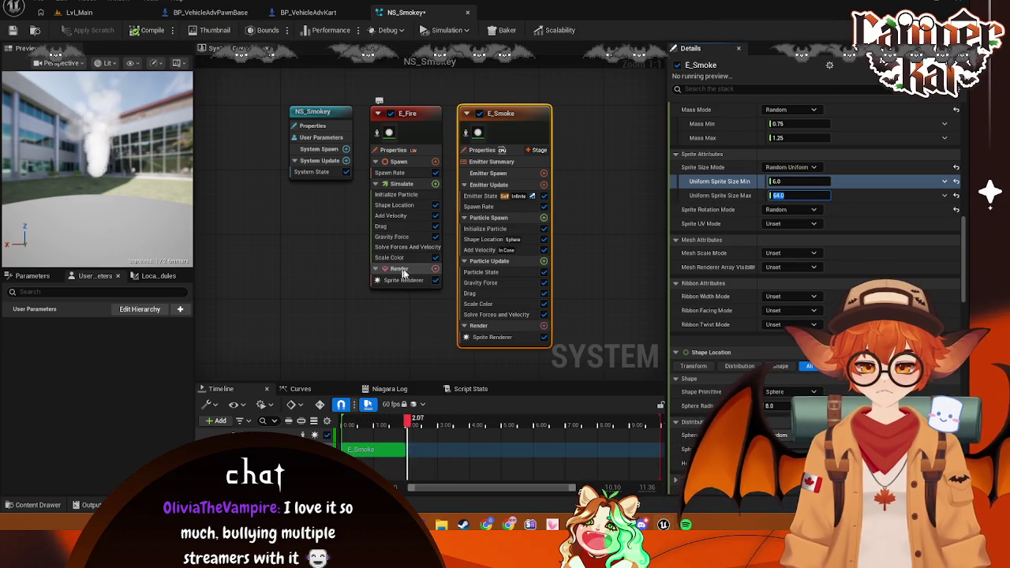
pyautogui.click(413, 115)
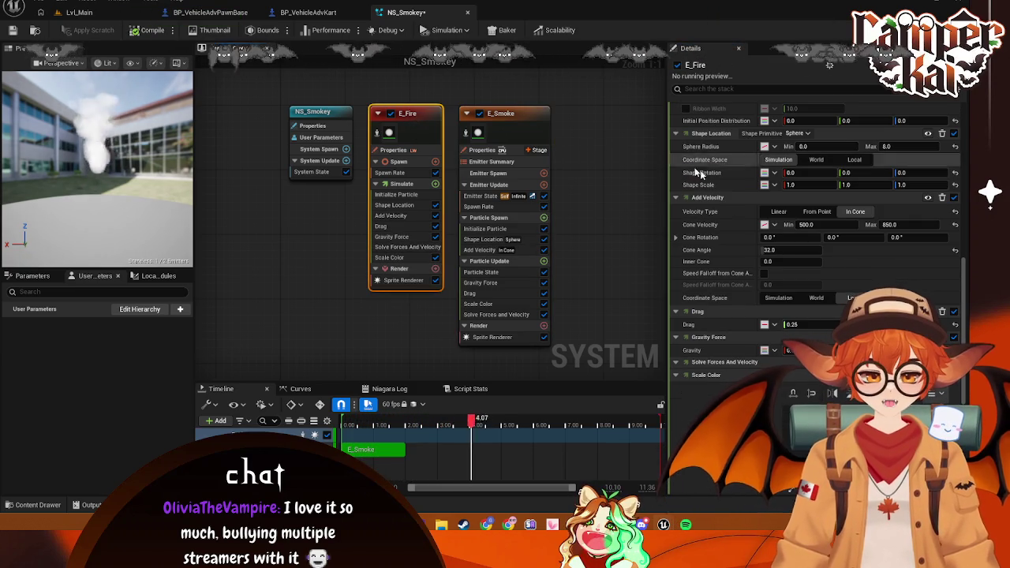
# Lower E_Smoke's particle colour alpha to 0.026 and compile NS_Smokey
pyautogui.scroll(-5, 736, 208)
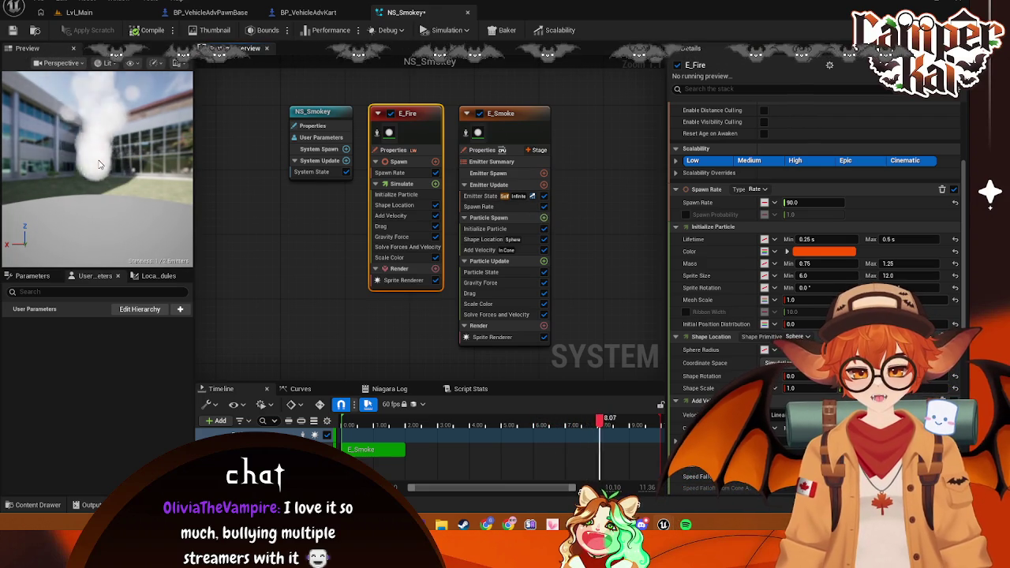
pyautogui.click(502, 131)
pyautogui.scroll(5, 806, 187)
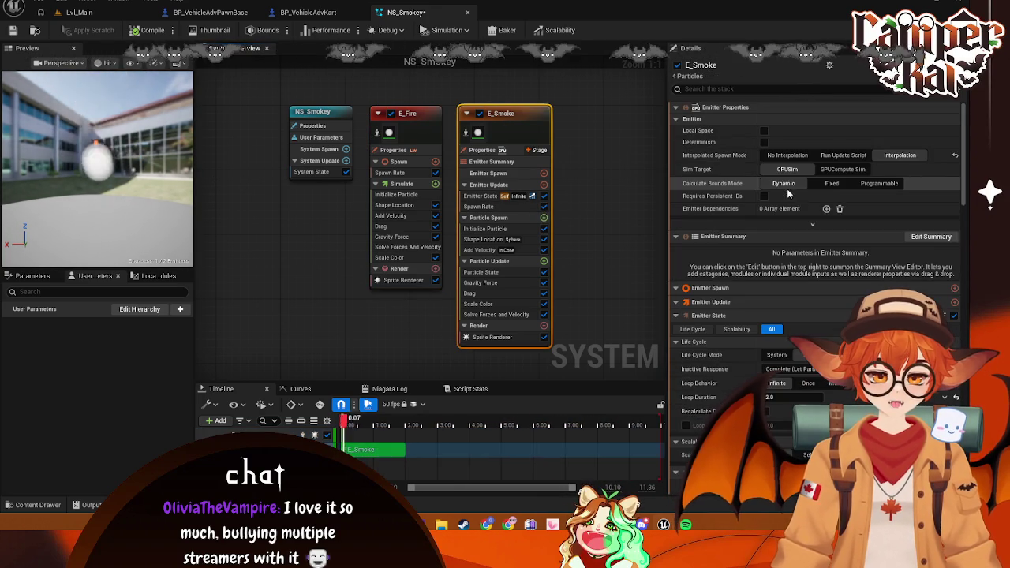
pyautogui.scroll(-8, 756, 247)
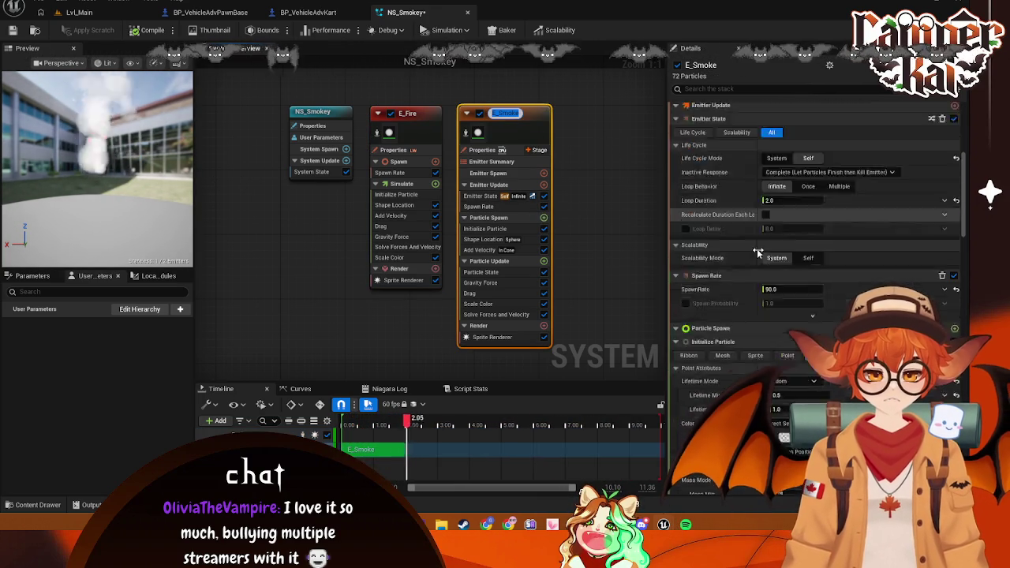
pyautogui.click(805, 374)
pyautogui.moveTo(633, 408); pyautogui.dragTo(617, 405)
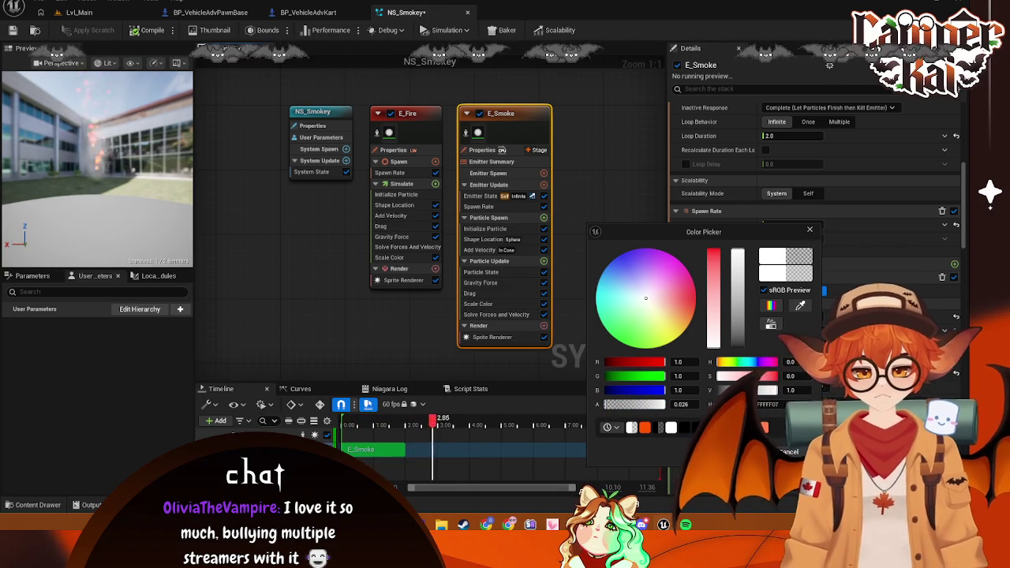
pyautogui.click(754, 452)
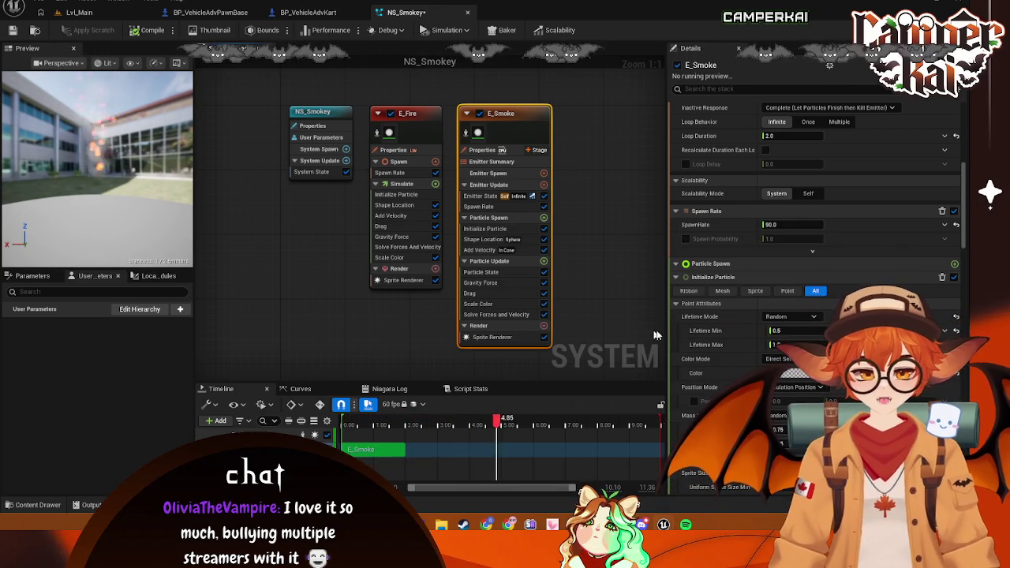
pyautogui.click(255, 274)
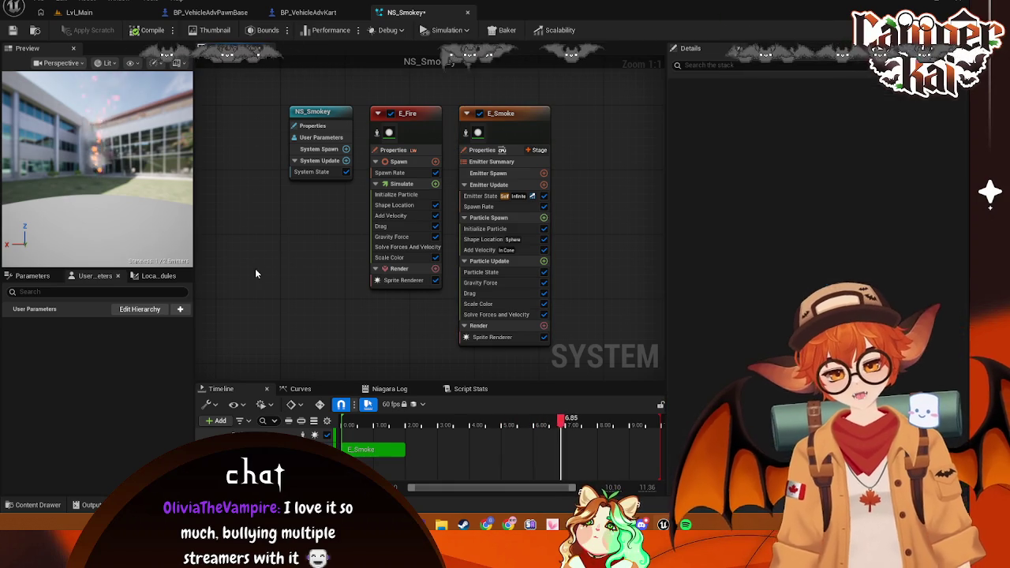
pyautogui.hotkey('ctrl', 's')
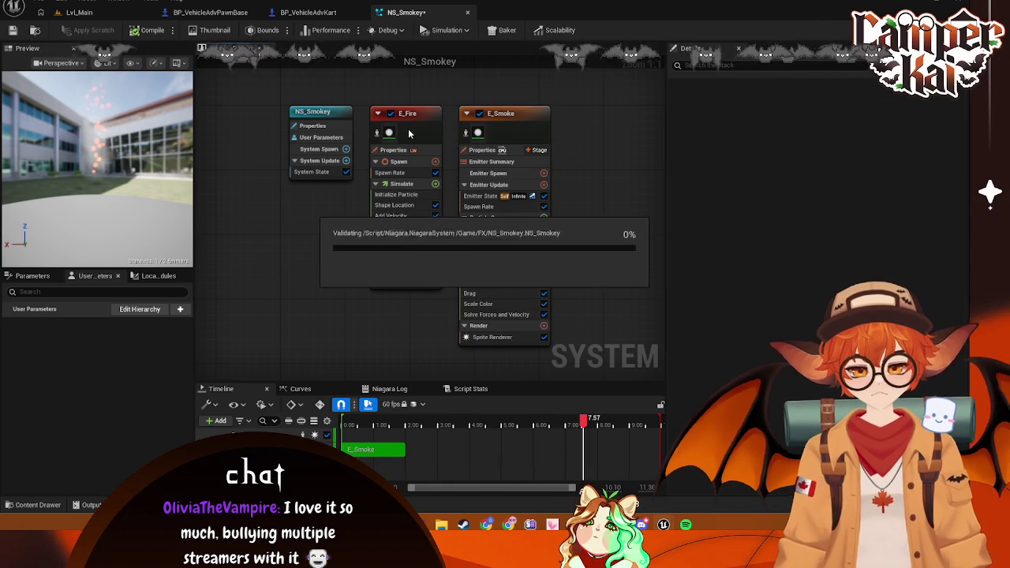
# Set E_Fire's spawn rate to 125
pyautogui.click(404, 131)
pyautogui.scroll(-2, 796, 292)
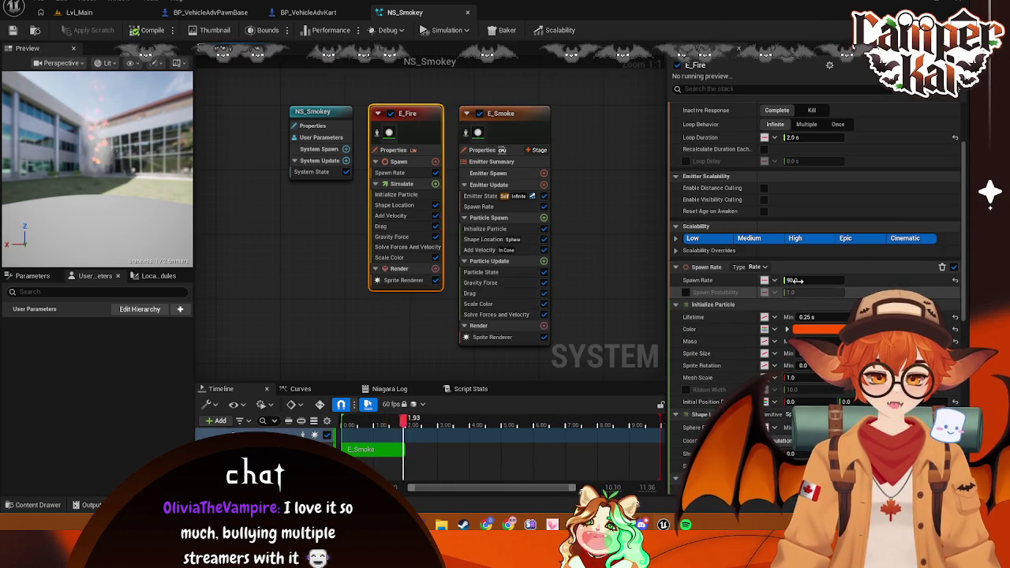
pyautogui.click(799, 281)
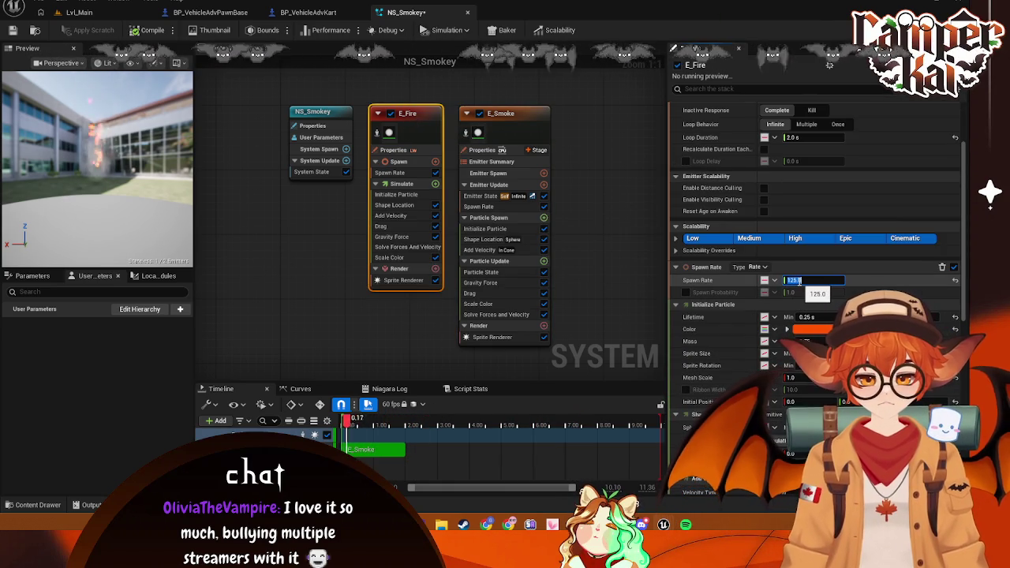
pyautogui.press('Return')
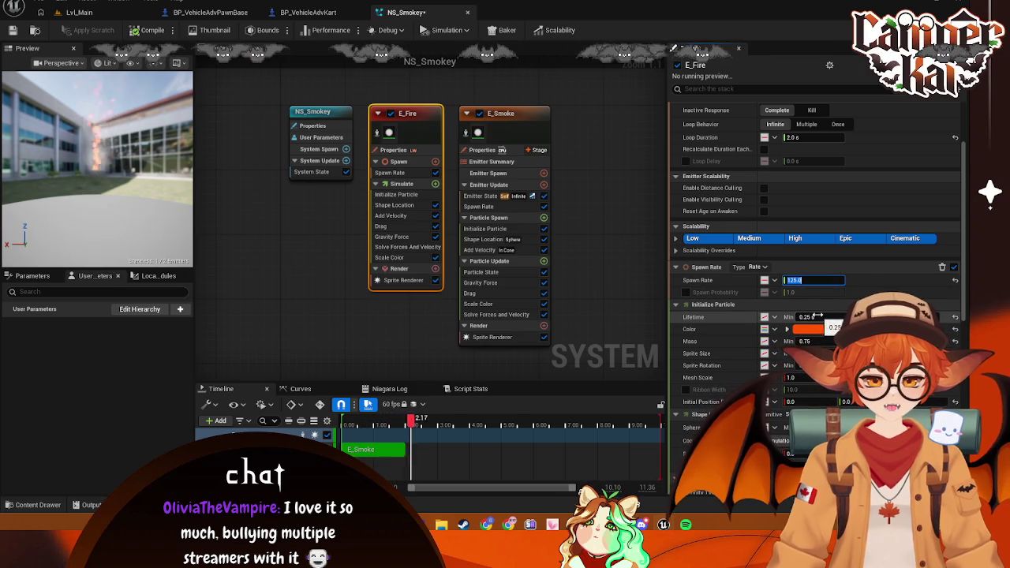
# Shorten E_Fire's minimum particle lifetime to 0.15 s
pyautogui.press('Tab')
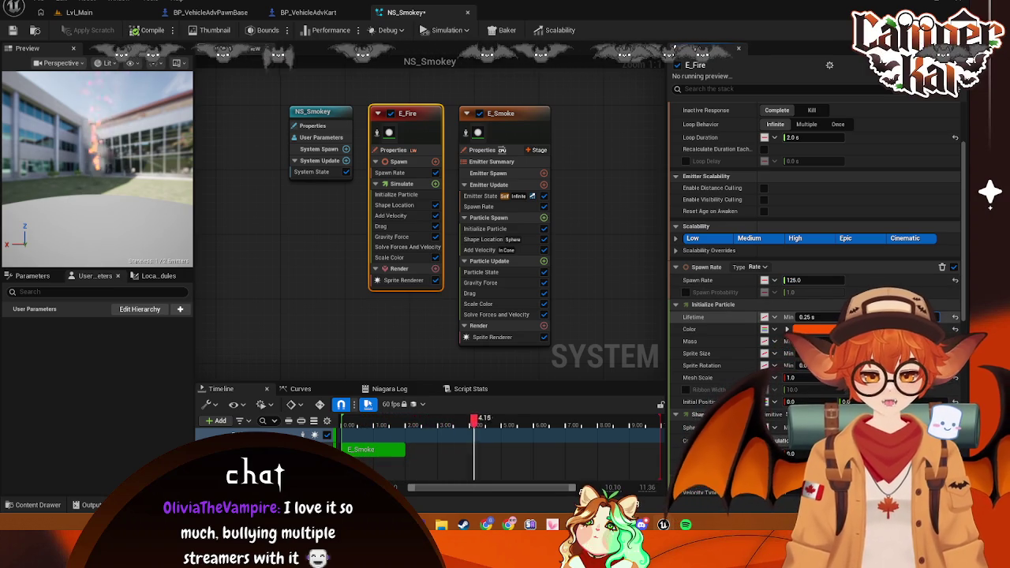
pyautogui.click(821, 316)
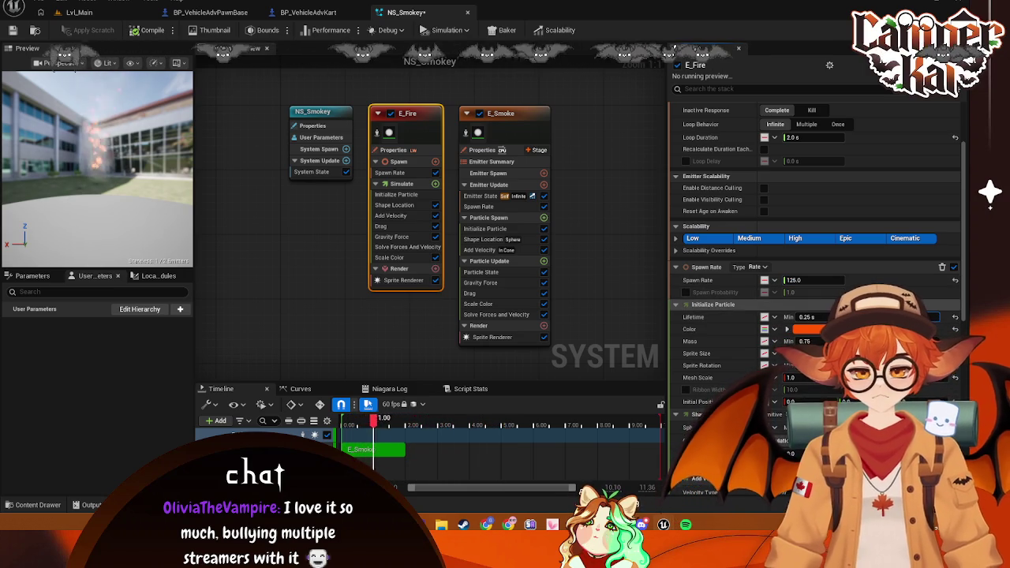
pyautogui.write('0.15')
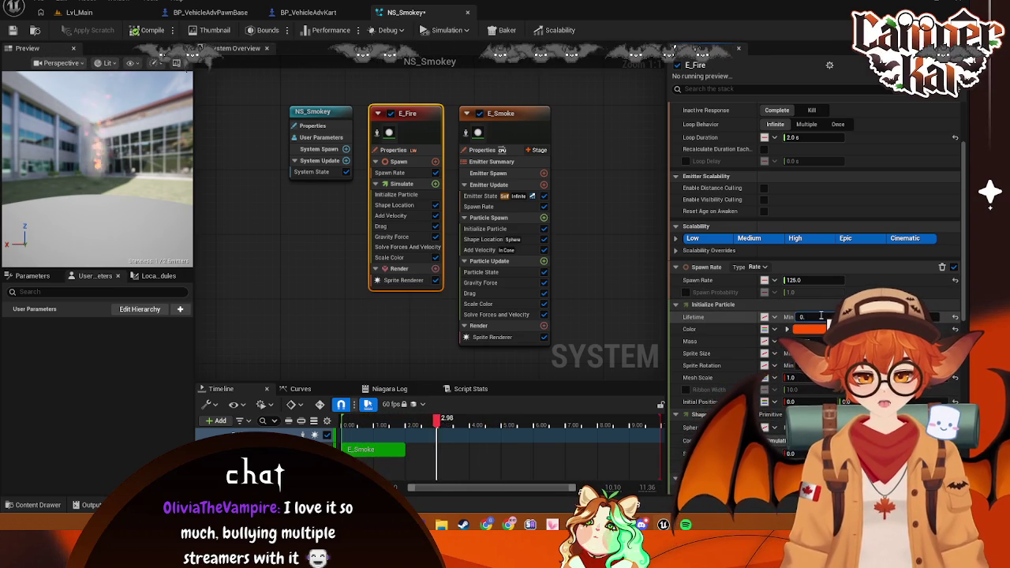
pyautogui.press('Return')
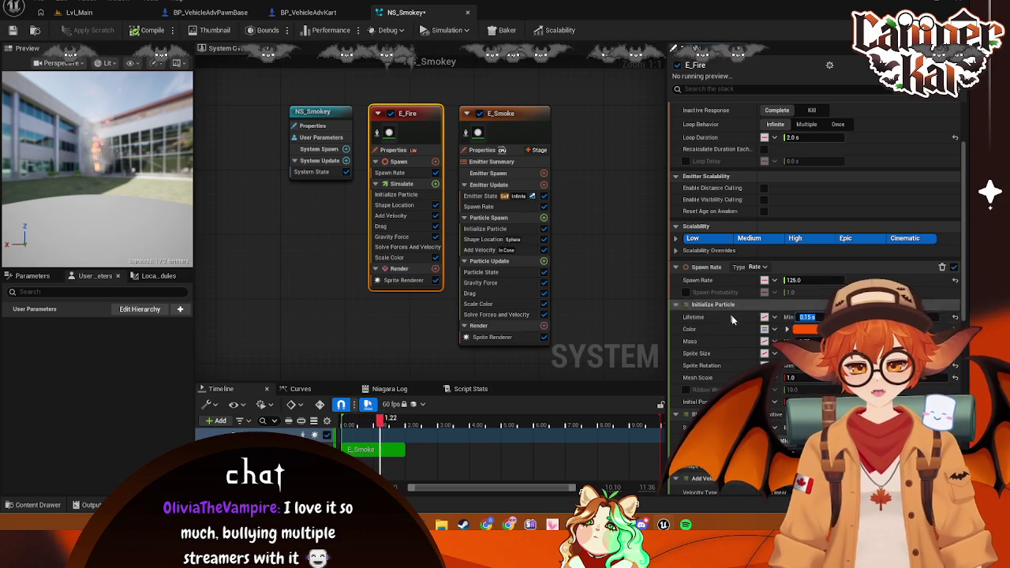
pyautogui.click(332, 254)
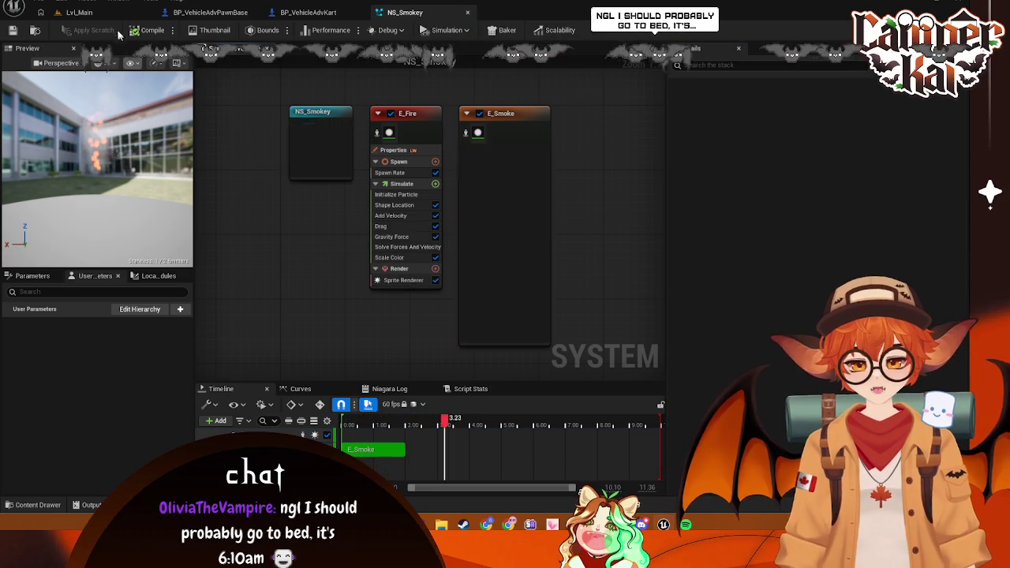
# Select E_Smoke and scroll its settings down to the Initialize Particle module
pyautogui.click(500, 113)
pyautogui.scroll(-7, 799, 320)
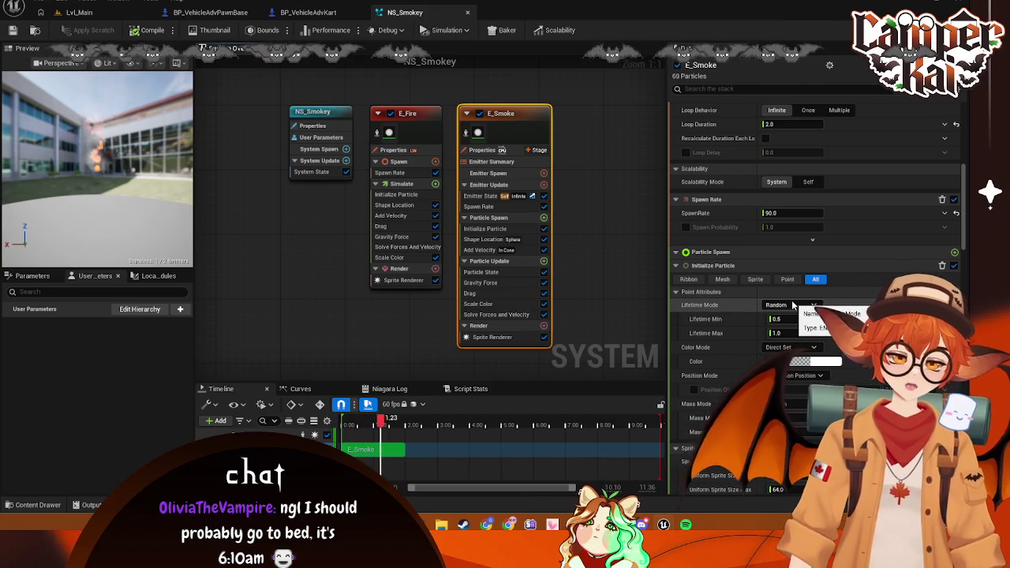
pyautogui.scroll(-2, 793, 306)
pyautogui.scroll(-2, 793, 303)
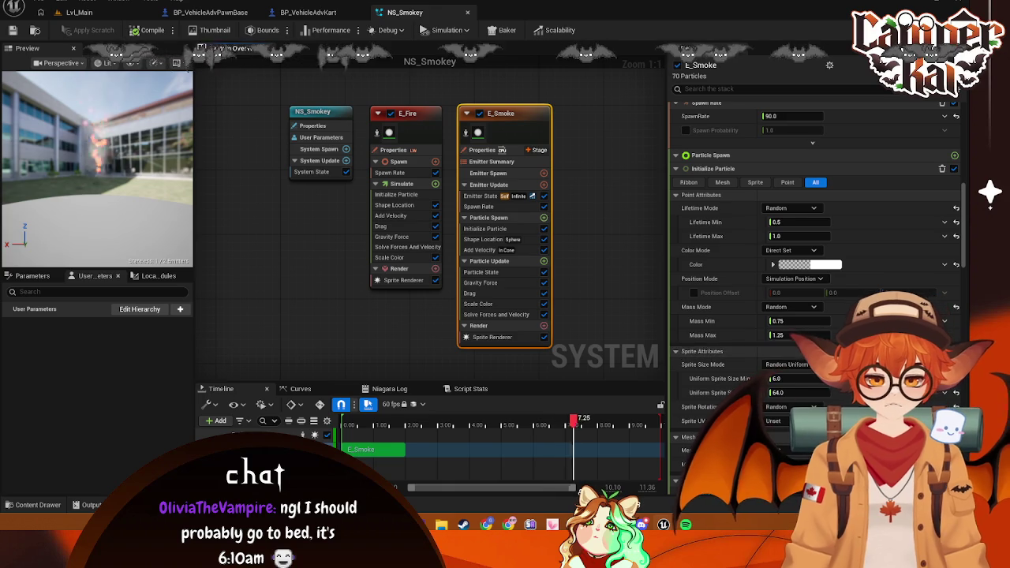
pyautogui.scroll(-1, 794, 360)
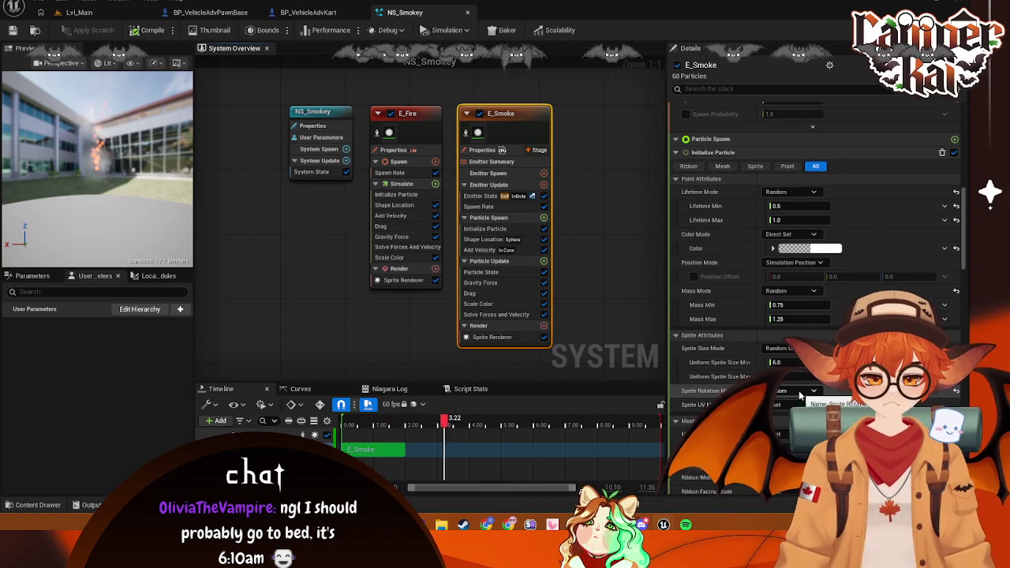
# Try a direct sprite rotation angle for E_Smoke, then revert rotation mode to random
pyautogui.click(793, 406)
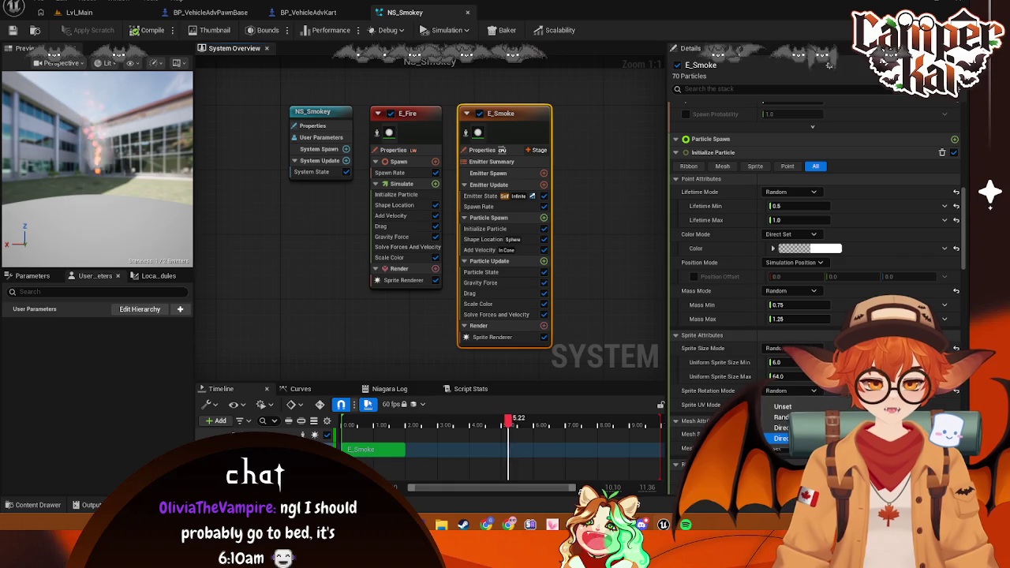
pyautogui.click(781, 428)
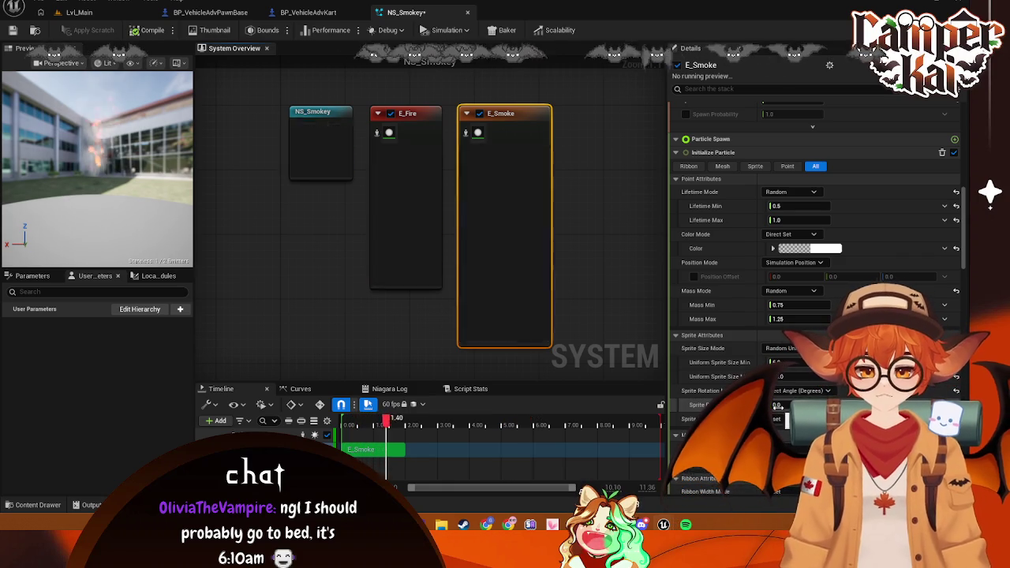
pyautogui.click(807, 405)
pyautogui.moveTo(807, 405); pyautogui.dragTo(900, 405)
pyautogui.moveTo(806, 405); pyautogui.dragTo(695, 405)
pyautogui.moveTo(789, 404); pyautogui.dragTo(773, 404)
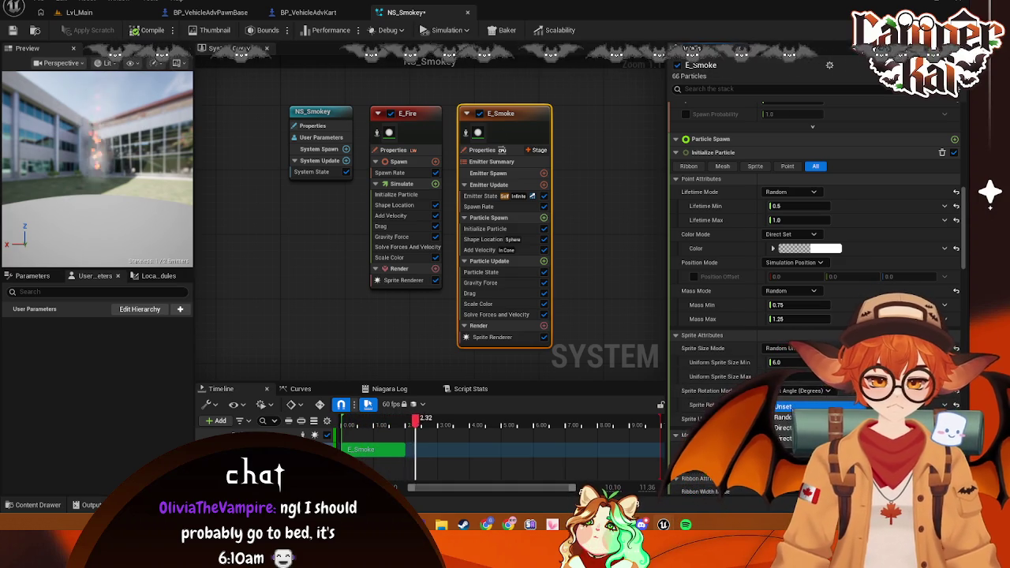
pyautogui.click(784, 406)
pyautogui.click(789, 391)
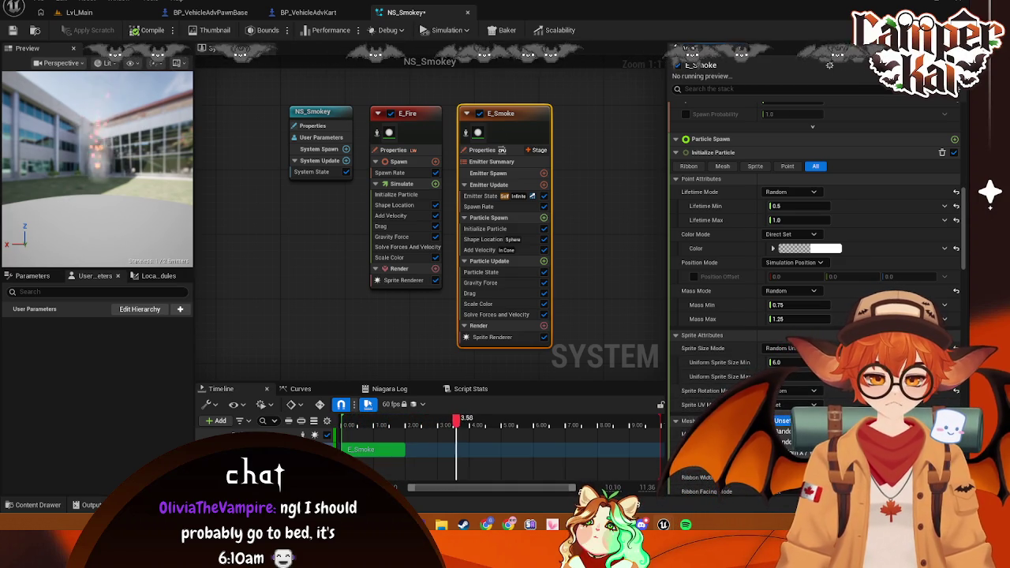
# Try uniform and non-uniform sprite sizes, settling on Random Uniform with minimum about 16.7
pyautogui.click(789, 348)
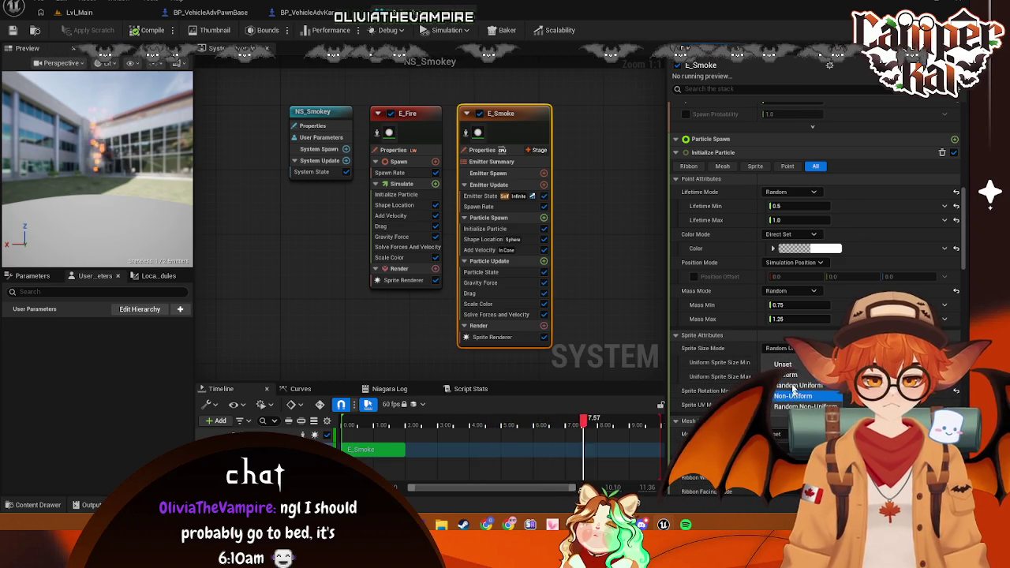
pyautogui.click(784, 376)
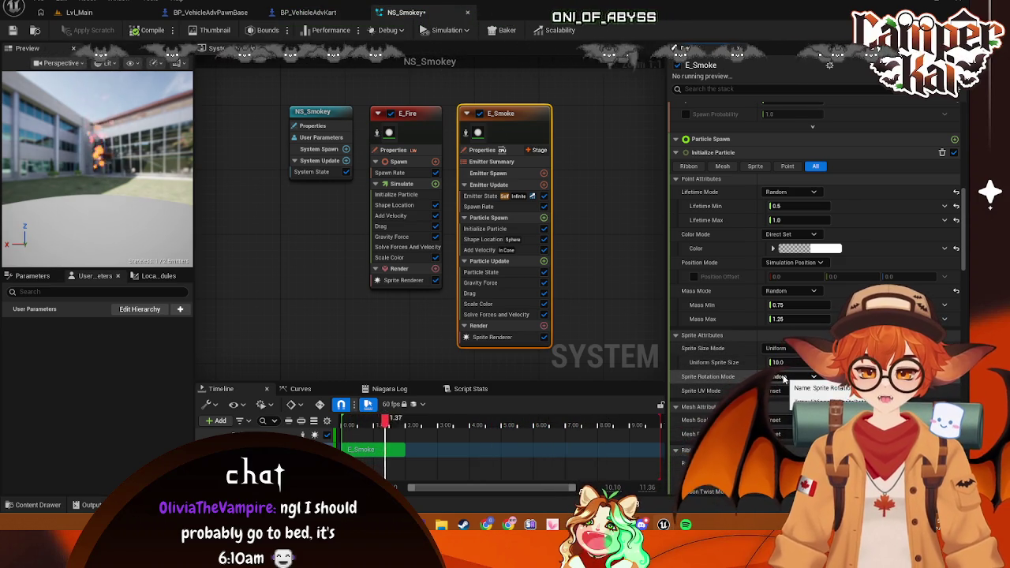
pyautogui.click(797, 362)
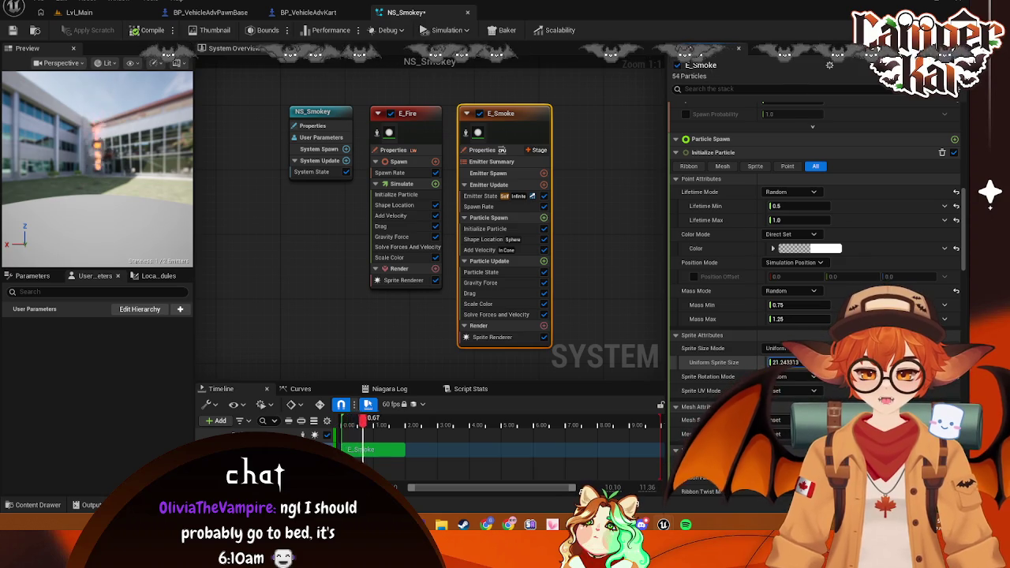
pyautogui.click(781, 348)
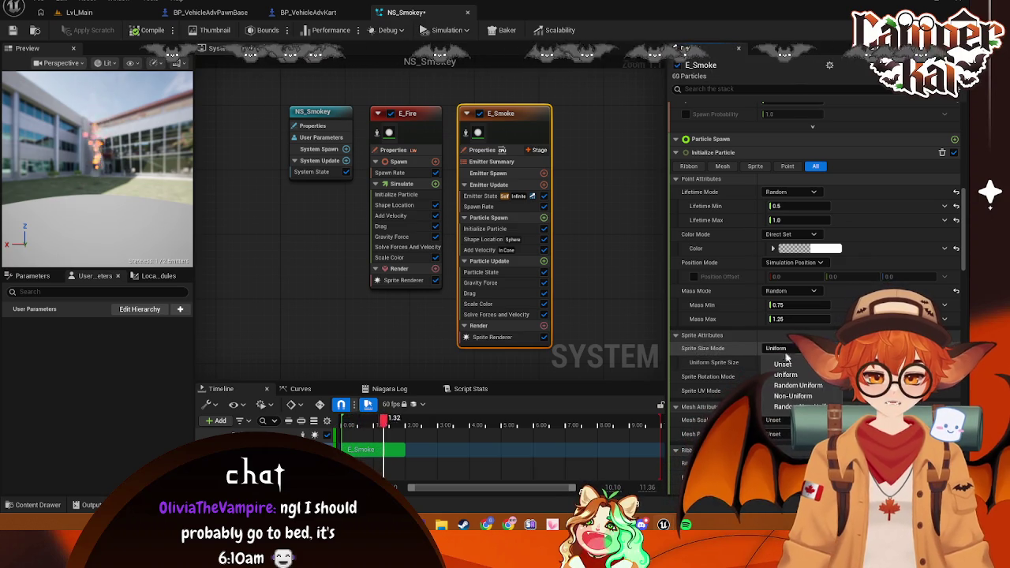
pyautogui.click(794, 395)
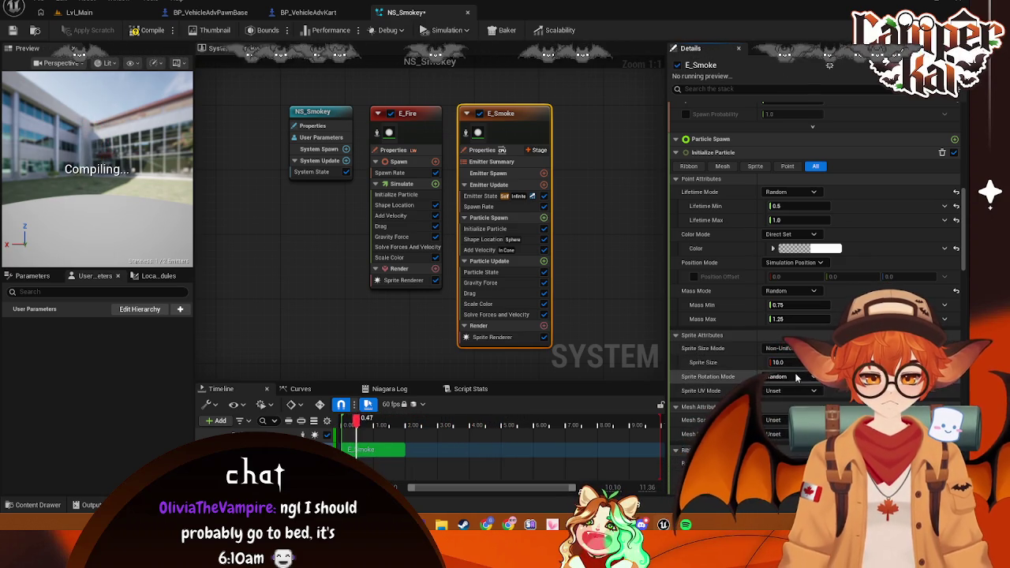
pyautogui.click(788, 362)
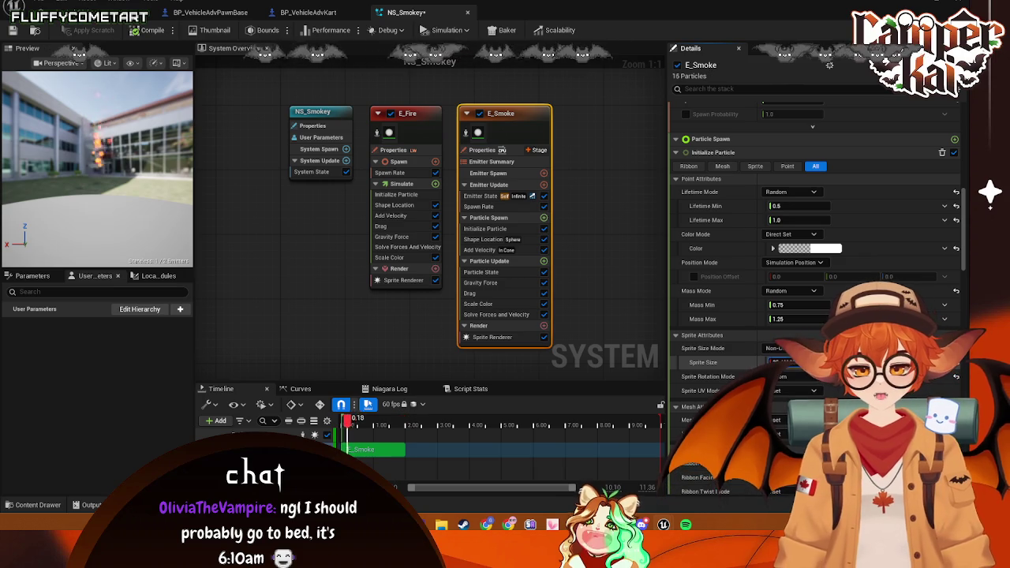
pyautogui.click(781, 348)
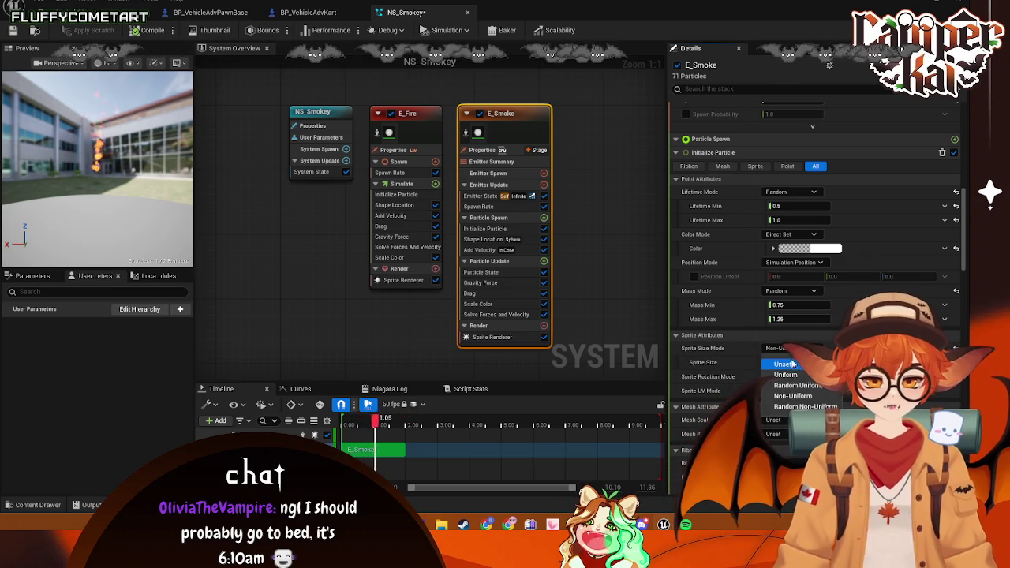
pyautogui.click(796, 385)
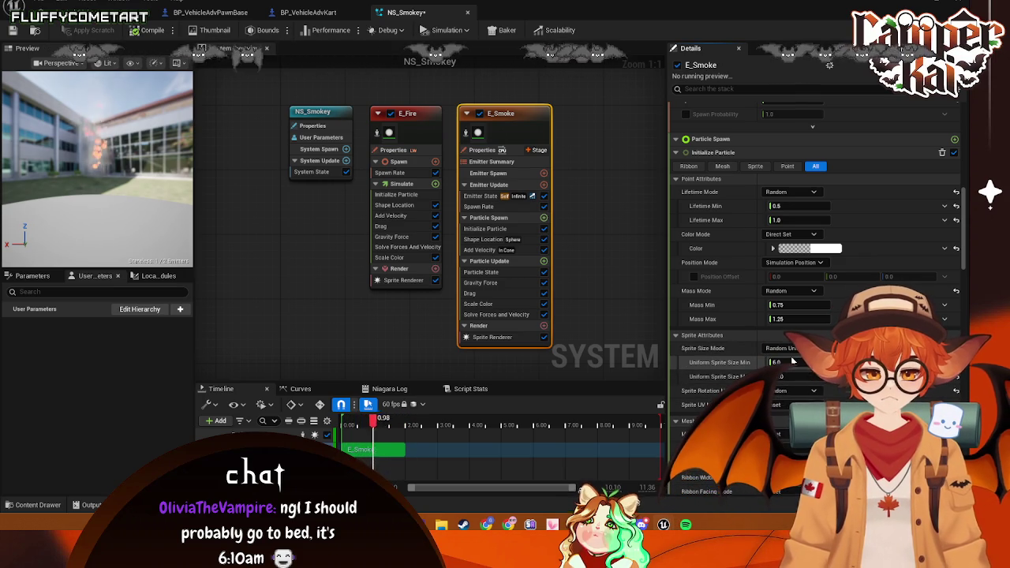
pyautogui.moveTo(777, 362)
pyautogui.mouseDown()
pyautogui.moveTo(824, 362)
pyautogui.moveTo(781, 362)
pyautogui.mouseUp()
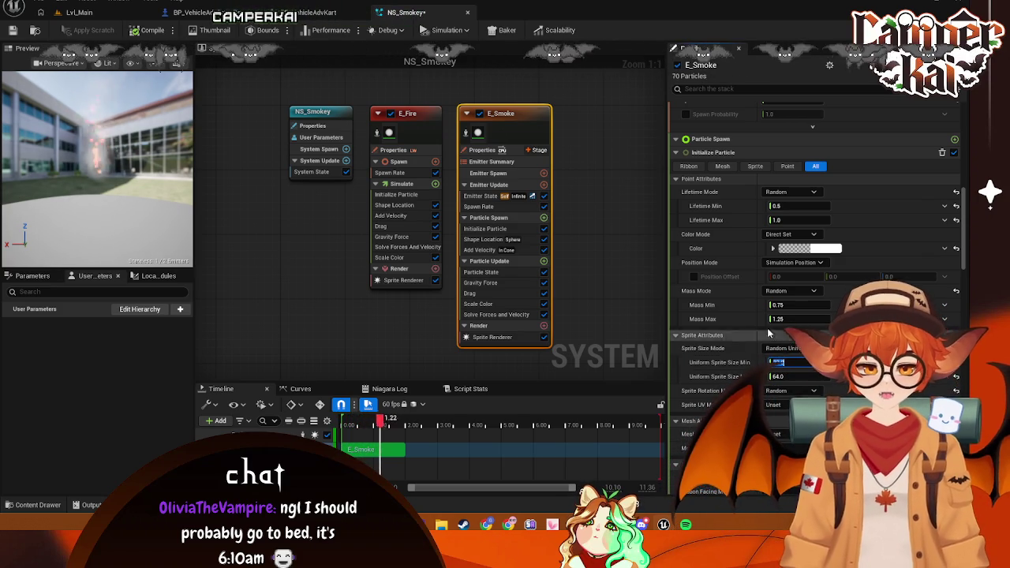
# Set E_Smoke's minimum uniform sprite size to 12
pyautogui.click(808, 248)
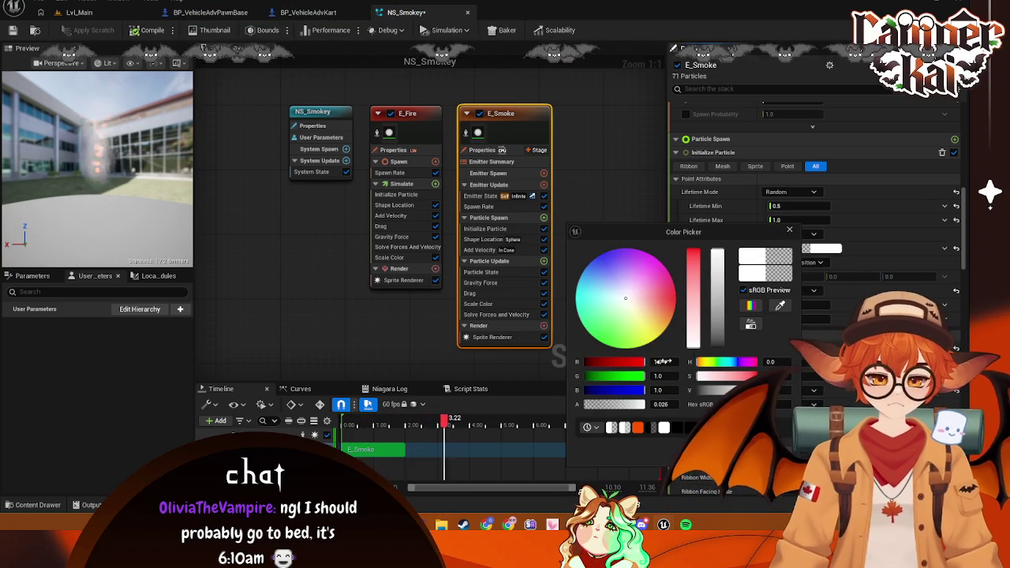
pyautogui.moveTo(779, 362); pyautogui.dragTo(789, 361)
pyautogui.click(789, 361)
pyautogui.write('12')
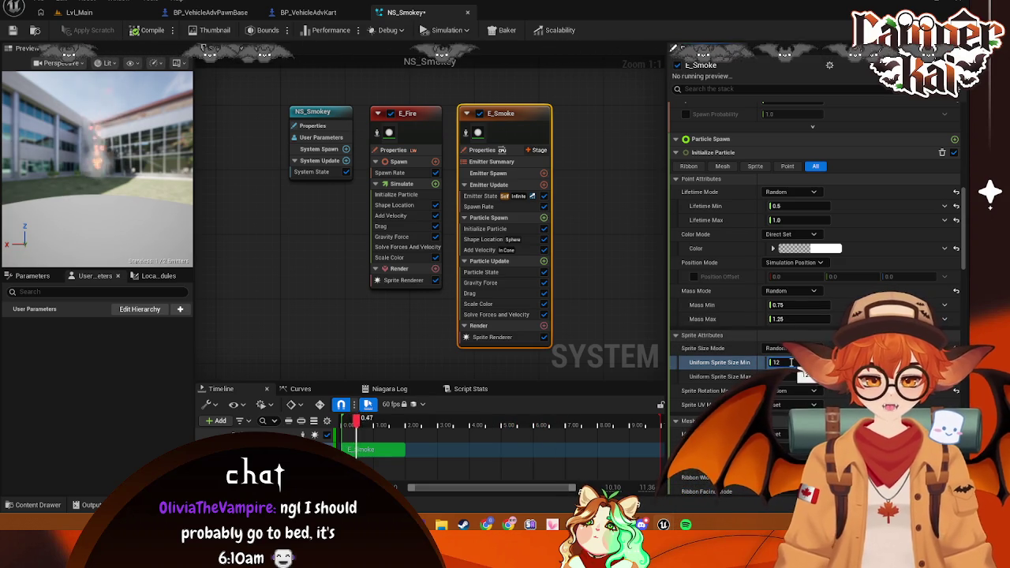
pyautogui.press('Return')
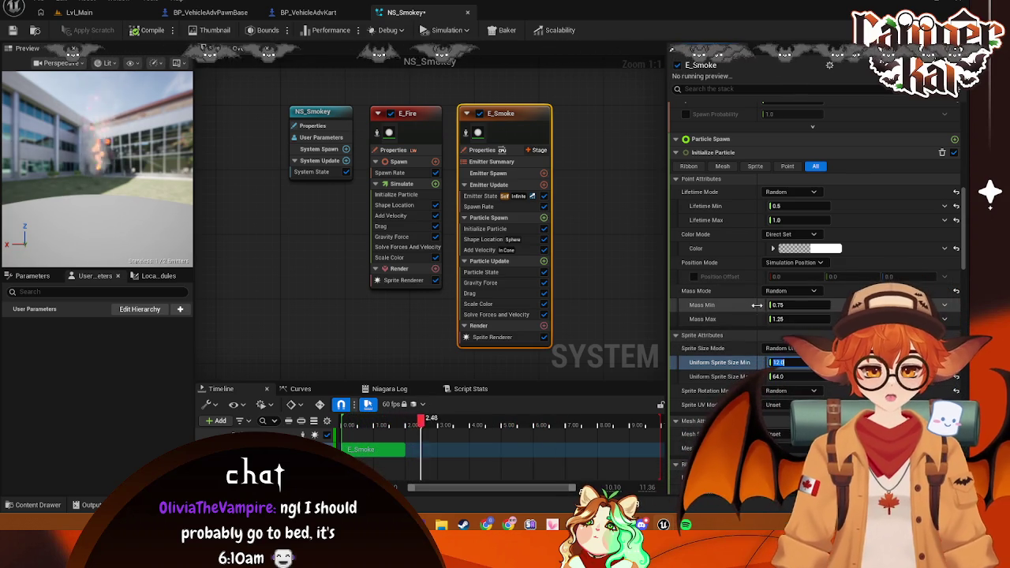
# Confirm E_Smoke's colour mode stays on Direct Set
pyautogui.click(813, 235)
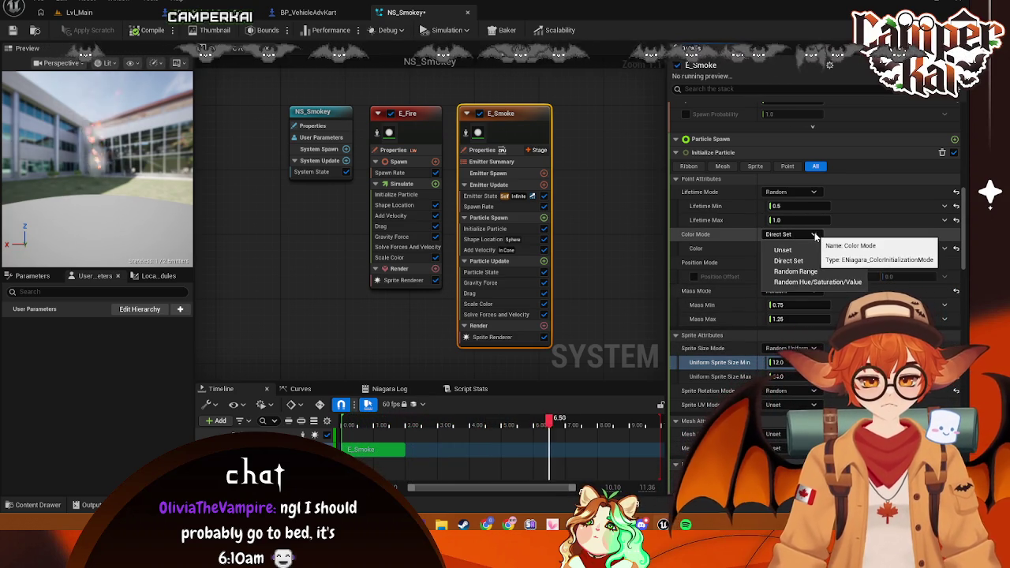
pyautogui.click(815, 235)
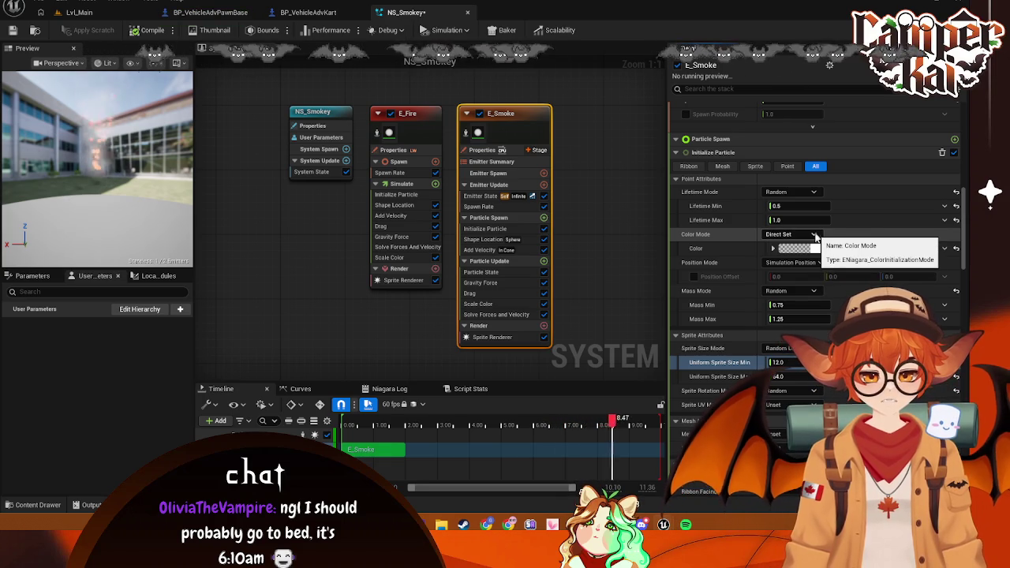
pyautogui.click(816, 236)
pyautogui.click(789, 256)
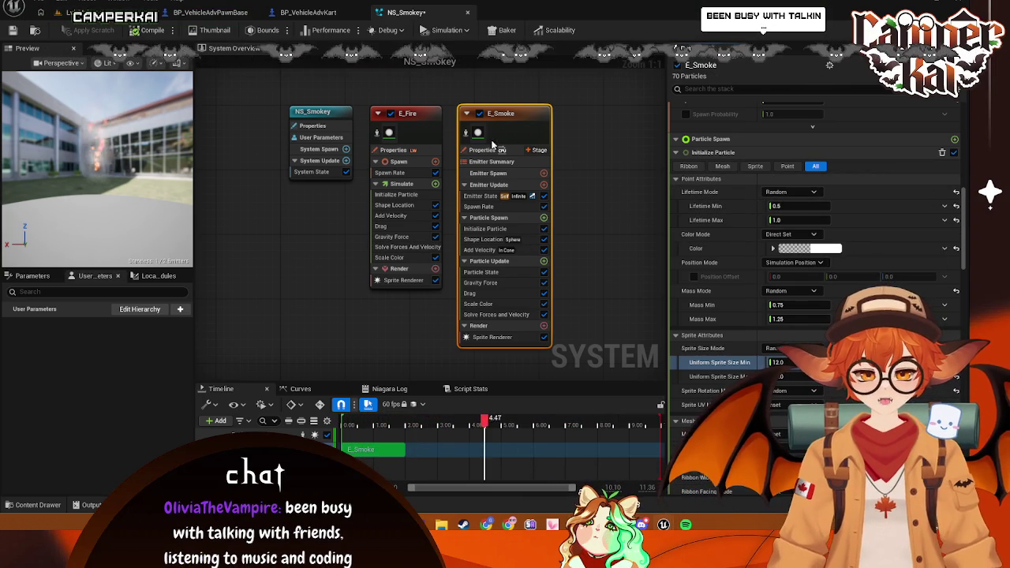
# Change the E_Smoke emitter's Spawn Rate value to 25
pyautogui.scroll(5, 821, 248)
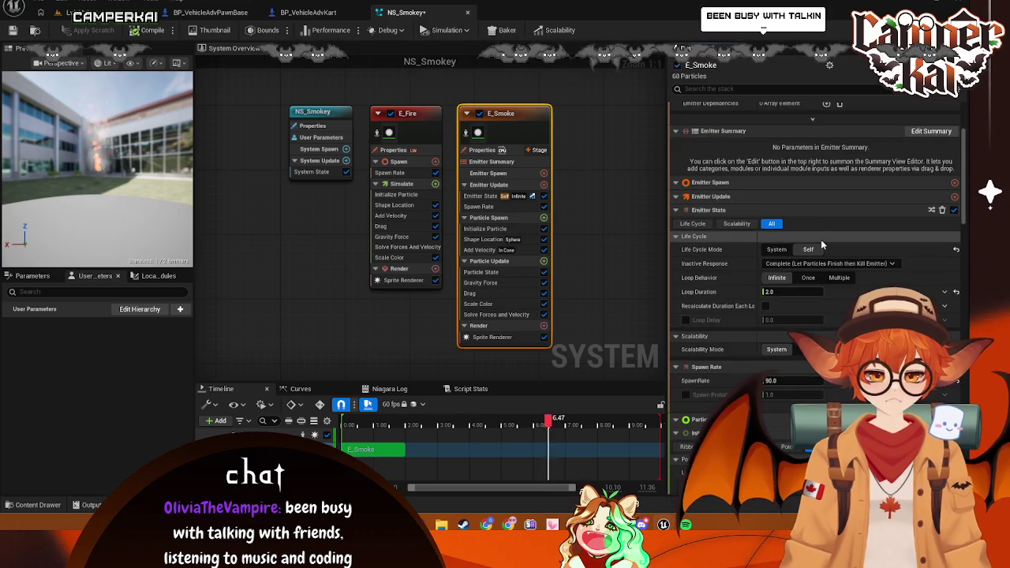
pyautogui.scroll(-3, 819, 244)
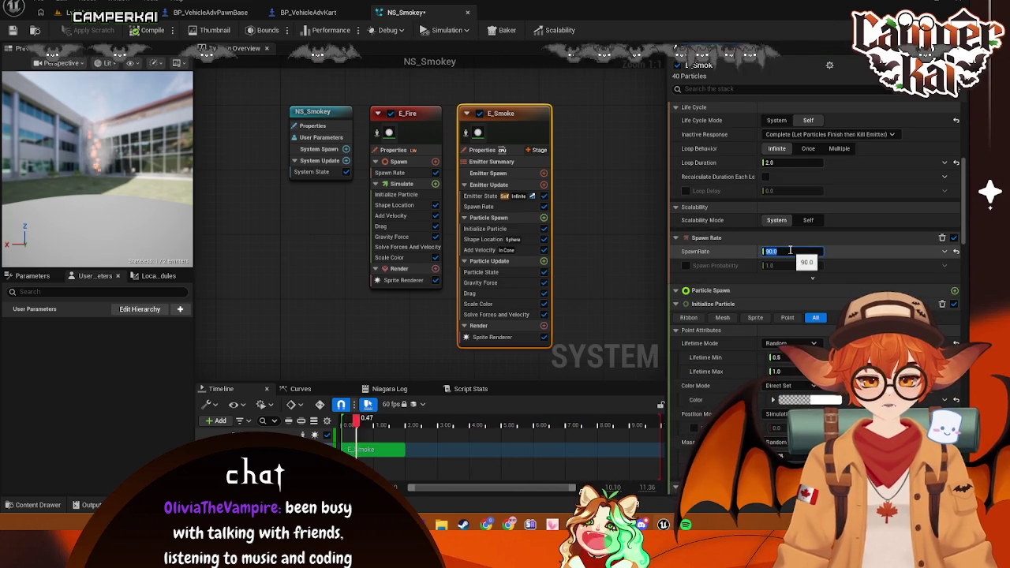
pyautogui.write('75')
pyautogui.press('BackSpace')
pyautogui.press('BackSpace')
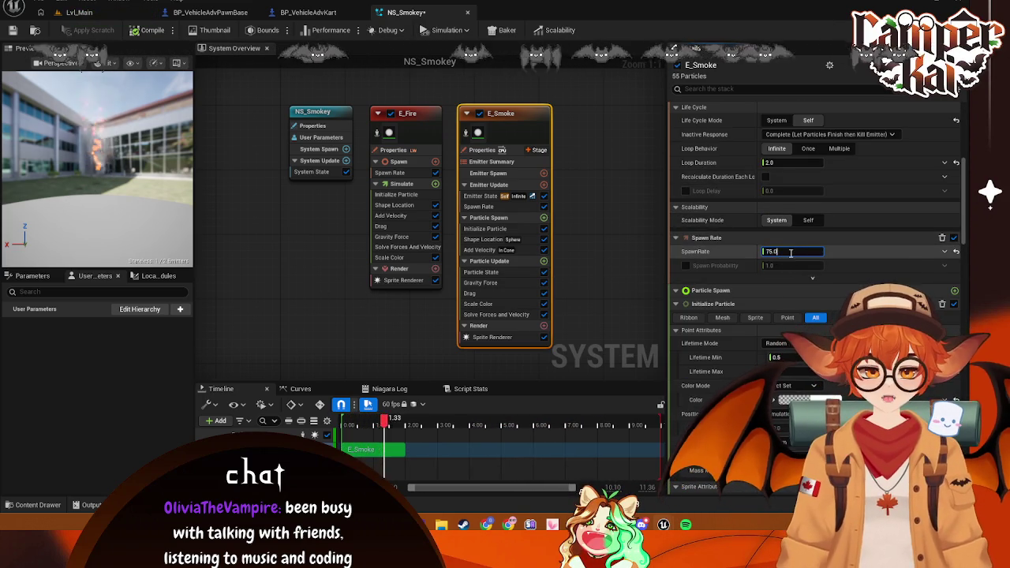
pyautogui.write('25')
pyautogui.press('Return')
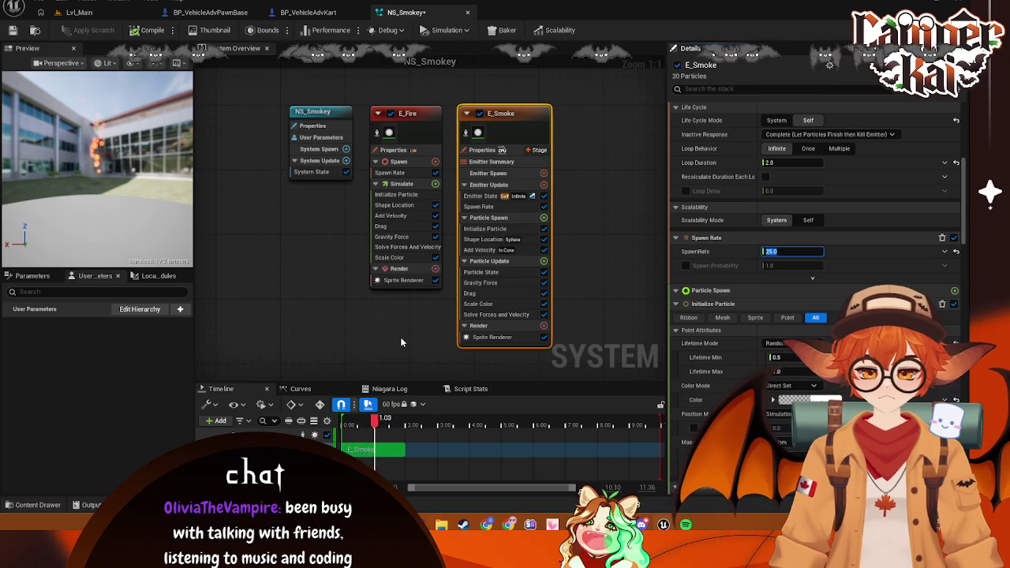
# Compile NS_Smokey and go back to the BP_VehicleAdvPawnBase blueprint
pyautogui.click(401, 338)
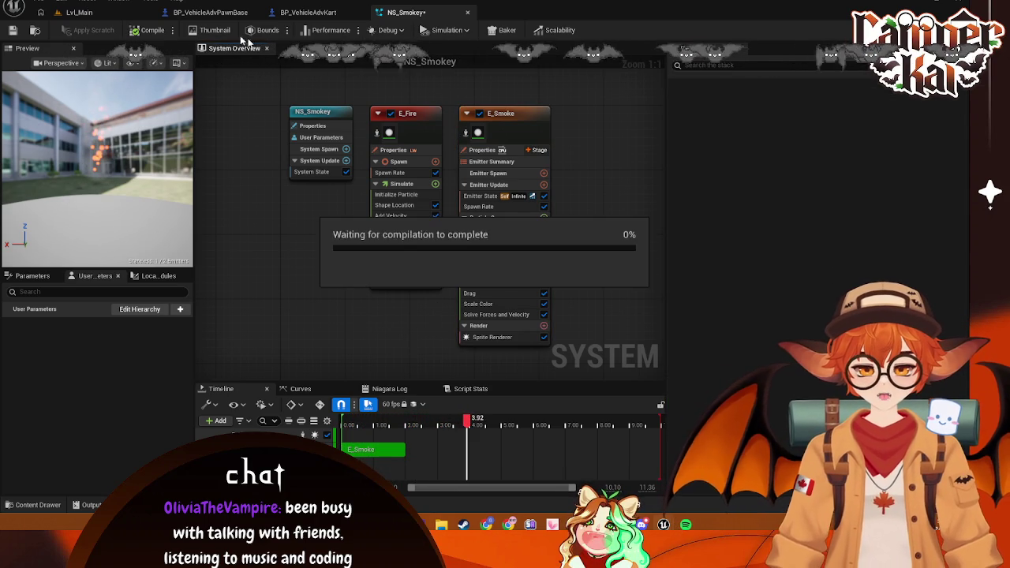
pyautogui.click(73, 15)
pyautogui.click(223, 14)
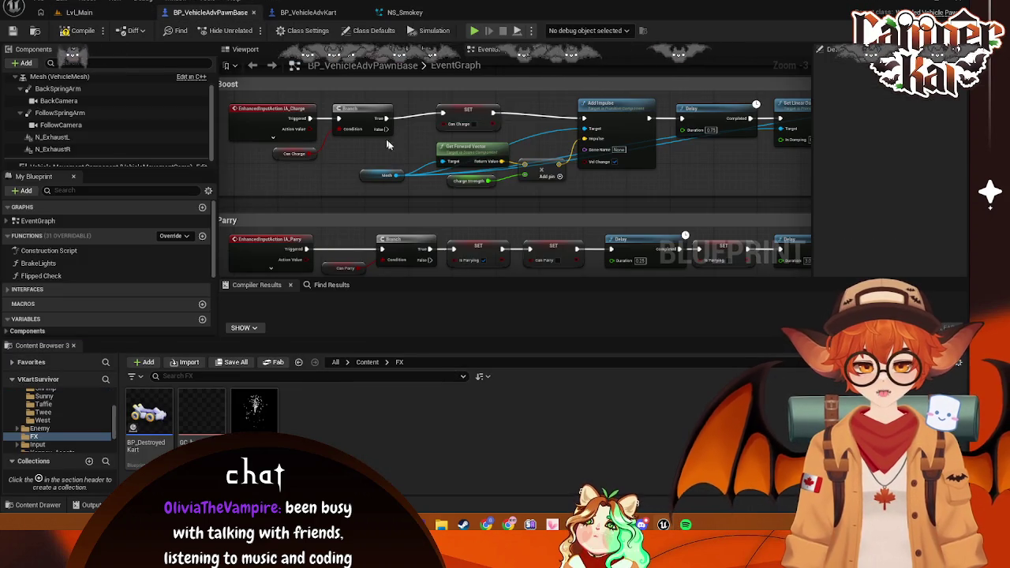
# Drag N_ExhaustL and N_ExhaustR into the Boost event graph as getter nodes
pyautogui.scroll(1, 394, 155)
pyautogui.click(57, 149)
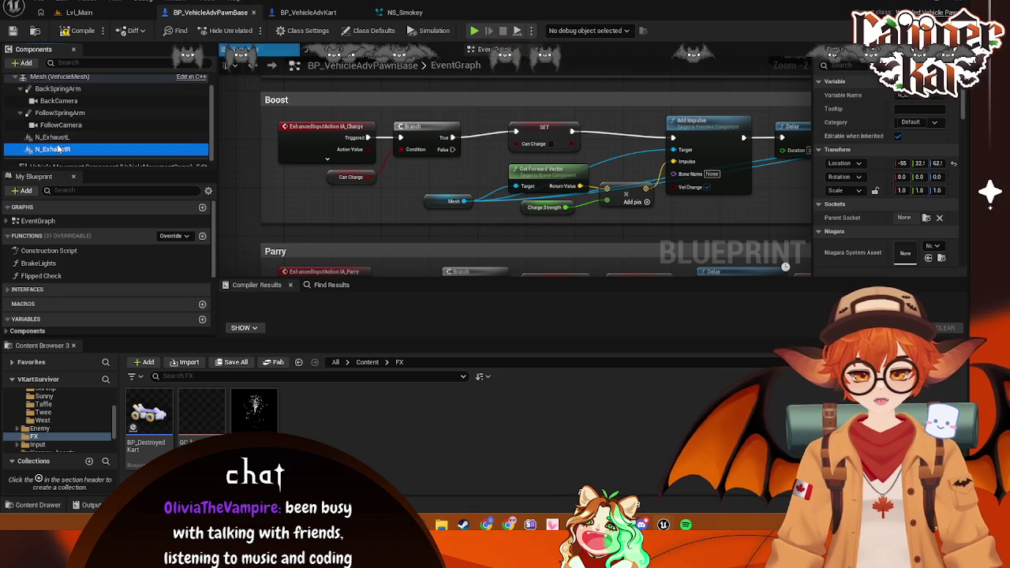
pyautogui.keyDown('ctrl'); pyautogui.click(52, 137); pyautogui.keyUp('ctrl')
pyautogui.moveTo(54, 143); pyautogui.dragTo(392, 189)
# Set the Niagara System Asset of both N_ExhaustL and N_ExhaustR to NS_Smokey
pyautogui.click(52, 138)
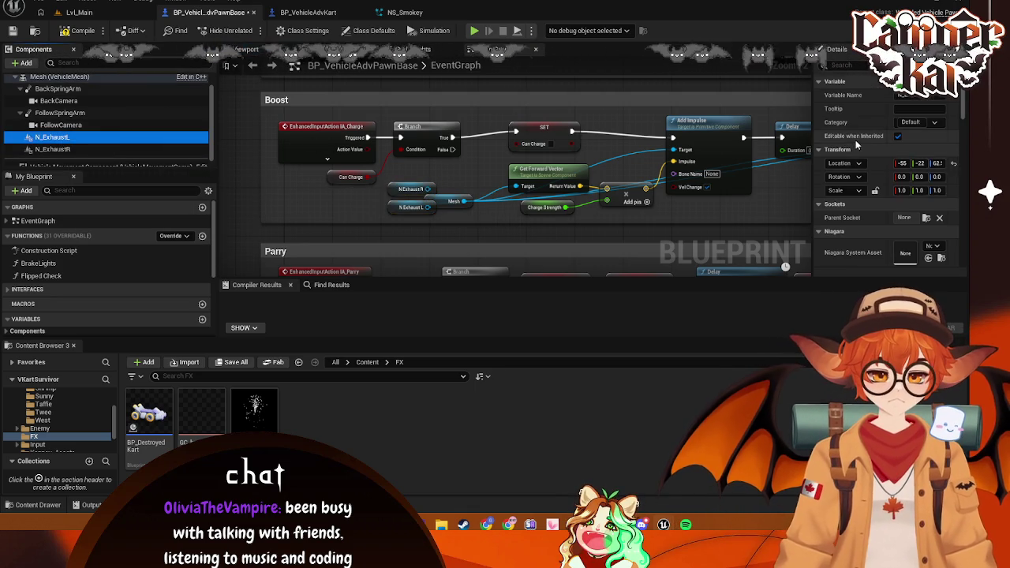
pyautogui.scroll(-3, 856, 139)
pyautogui.click(931, 151)
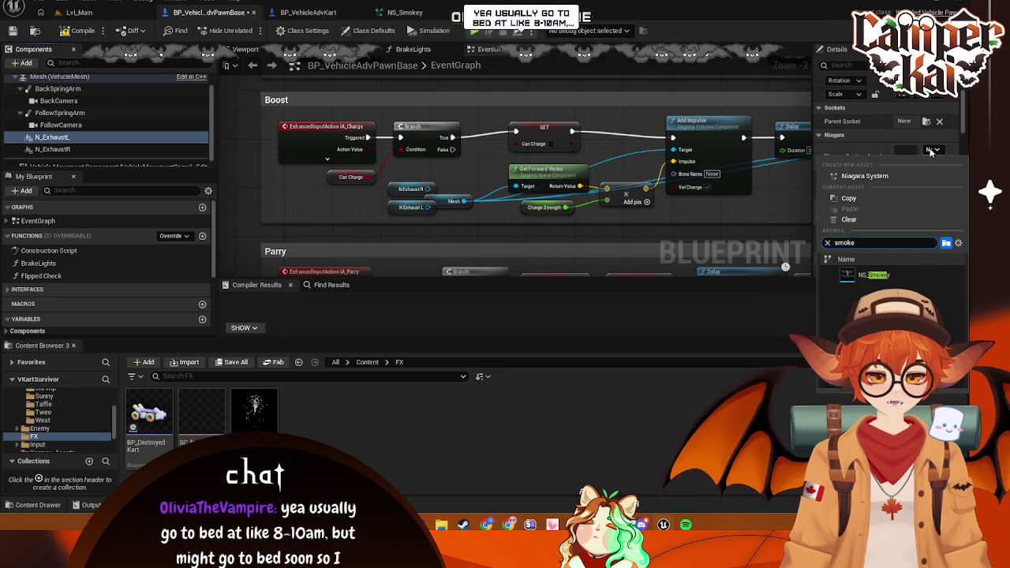
pyautogui.click(880, 275)
pyautogui.click(52, 149)
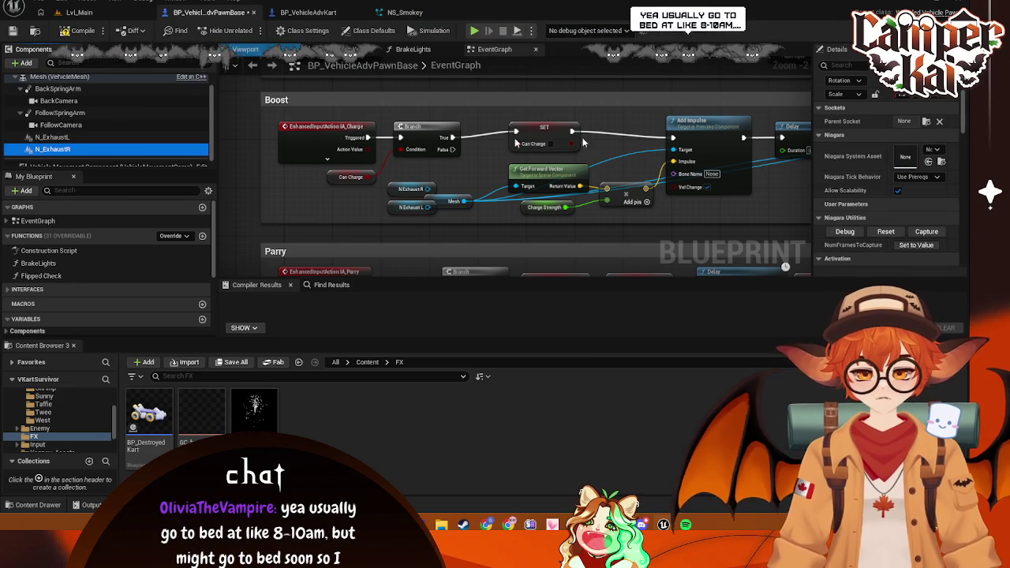
pyautogui.click(933, 150)
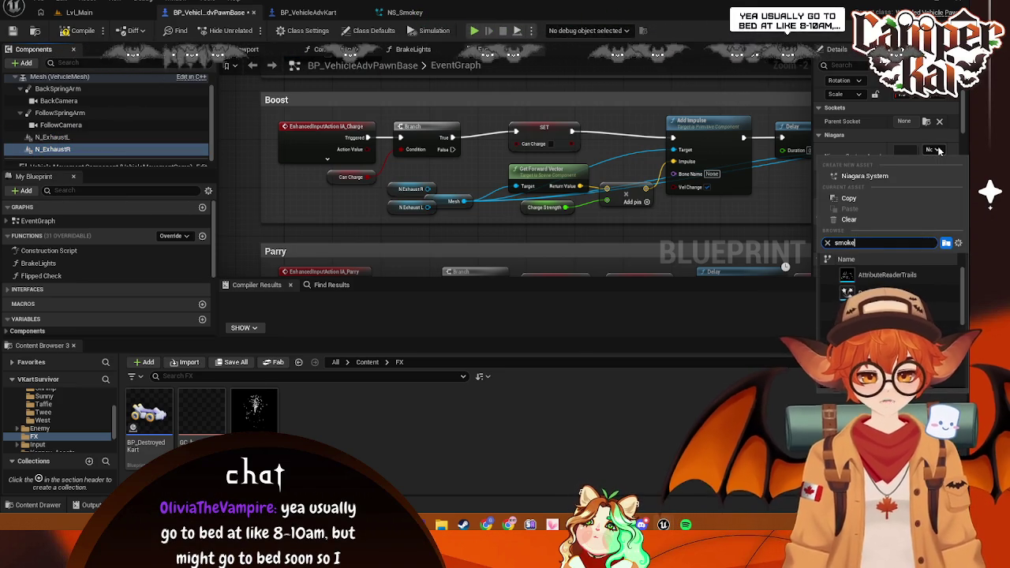
pyautogui.click(880, 275)
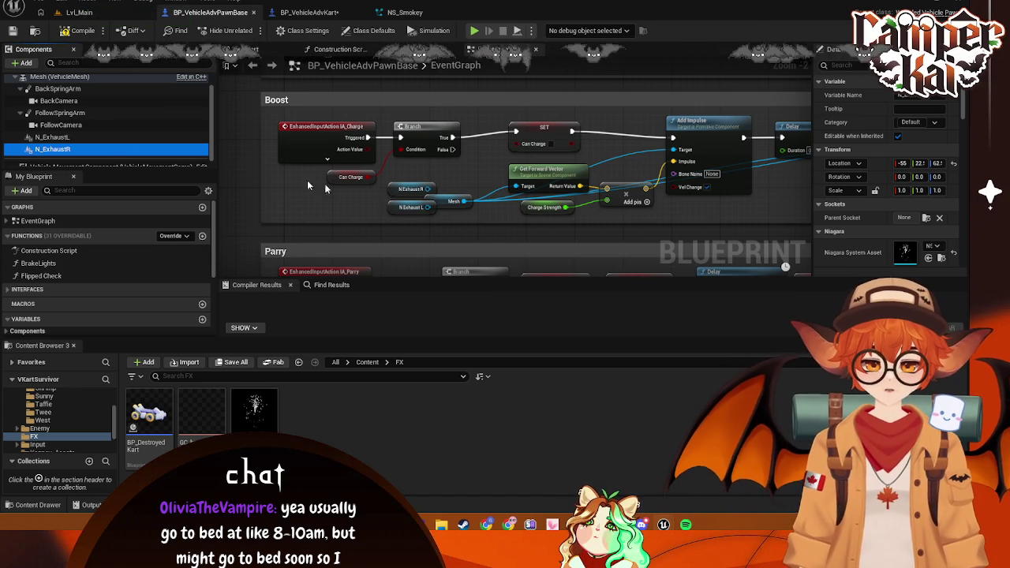
# Uncheck Auto Activate on both the left and right exhaust components
pyautogui.click(99, 137)
pyautogui.scroll(-5, 872, 184)
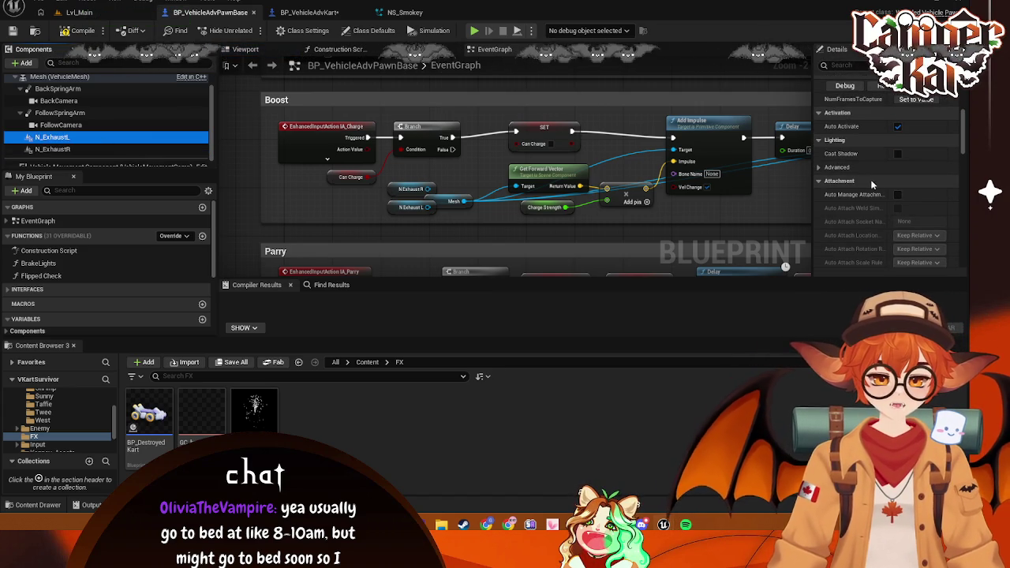
pyautogui.click(897, 126)
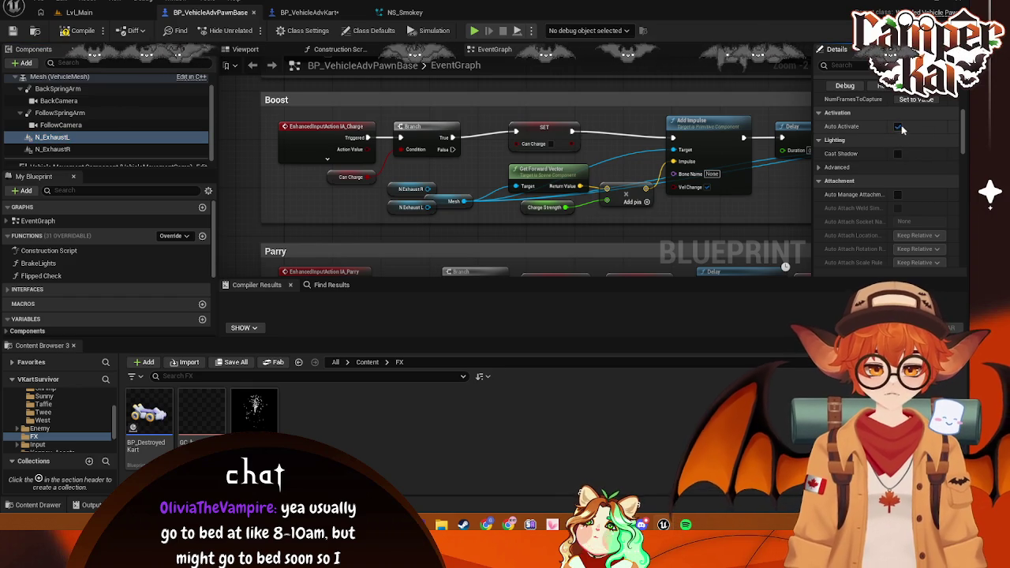
pyautogui.click(71, 150)
pyautogui.scroll(-2, 895, 170)
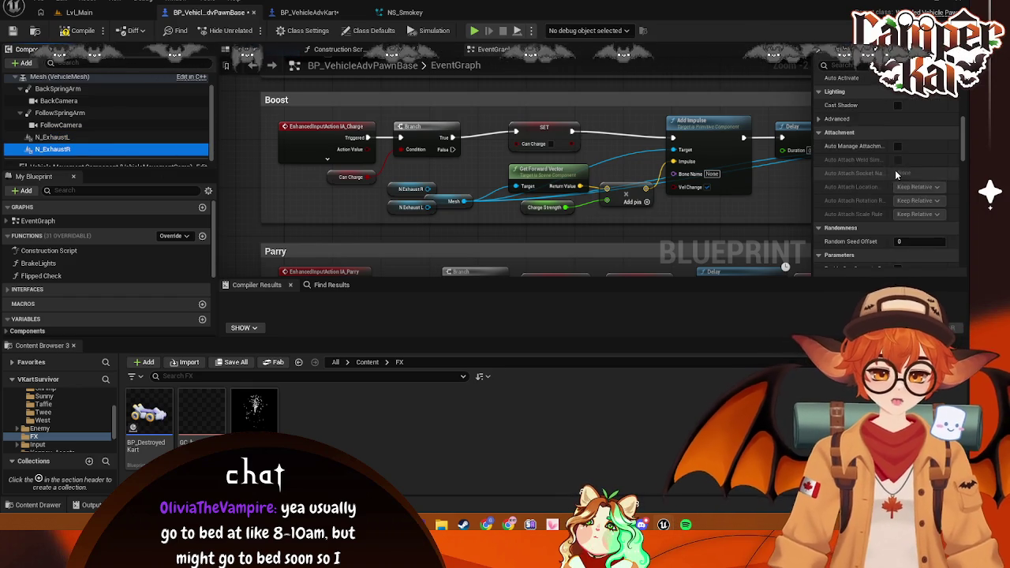
pyautogui.click(897, 110)
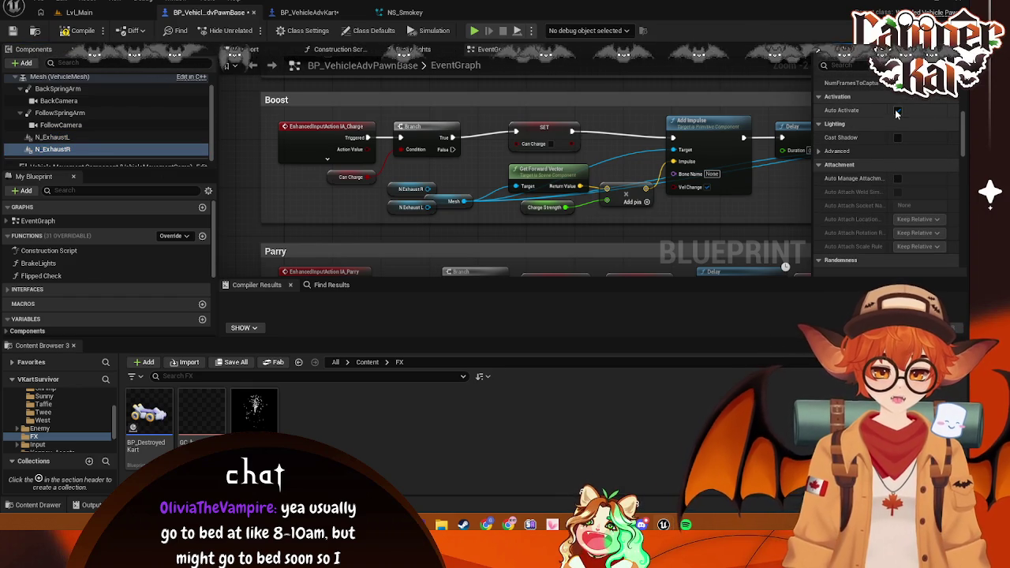
# Create an Activate node from the N Exhaust R getter
pyautogui.click(48, 138)
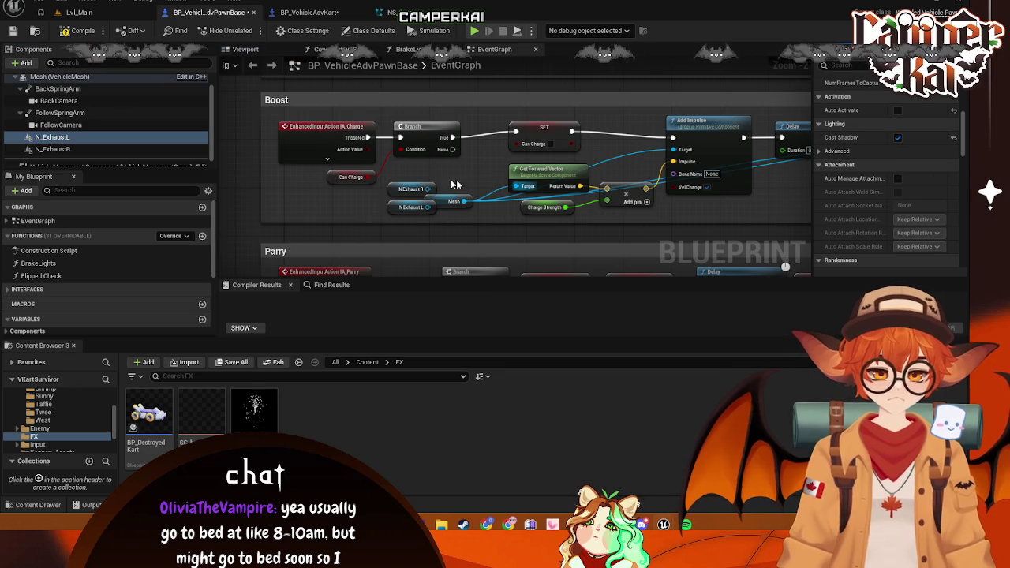
pyautogui.moveTo(409, 190); pyautogui.dragTo(390, 183)
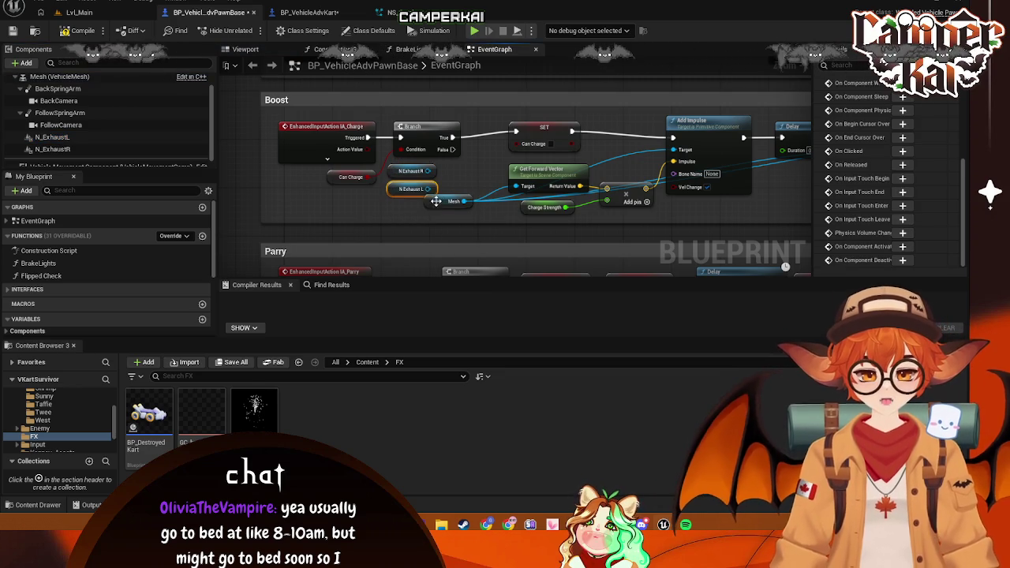
pyautogui.moveTo(436, 201); pyautogui.dragTo(464, 206)
pyautogui.moveTo(427, 172); pyautogui.dragTo(473, 165)
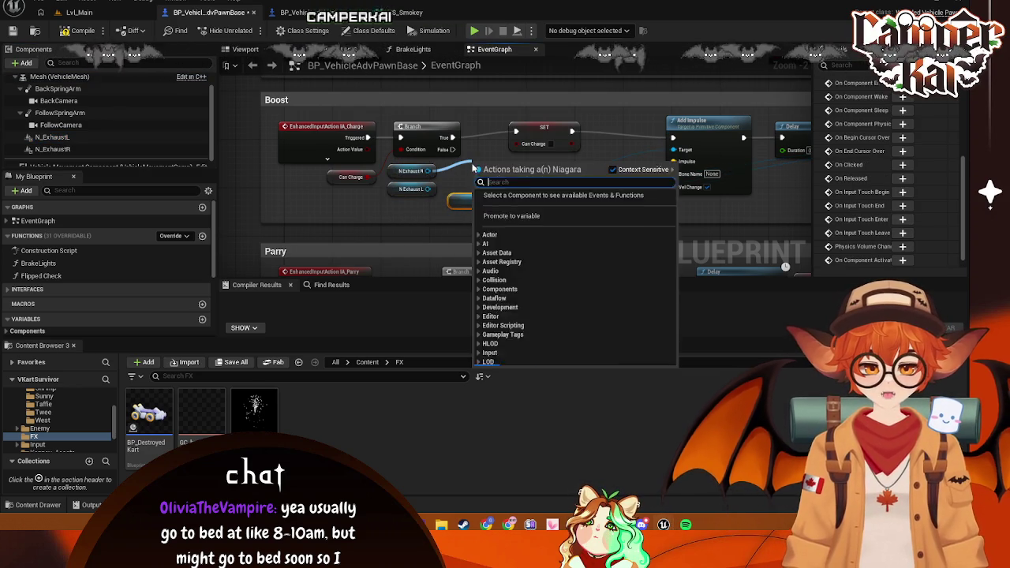
pyautogui.write('activ')
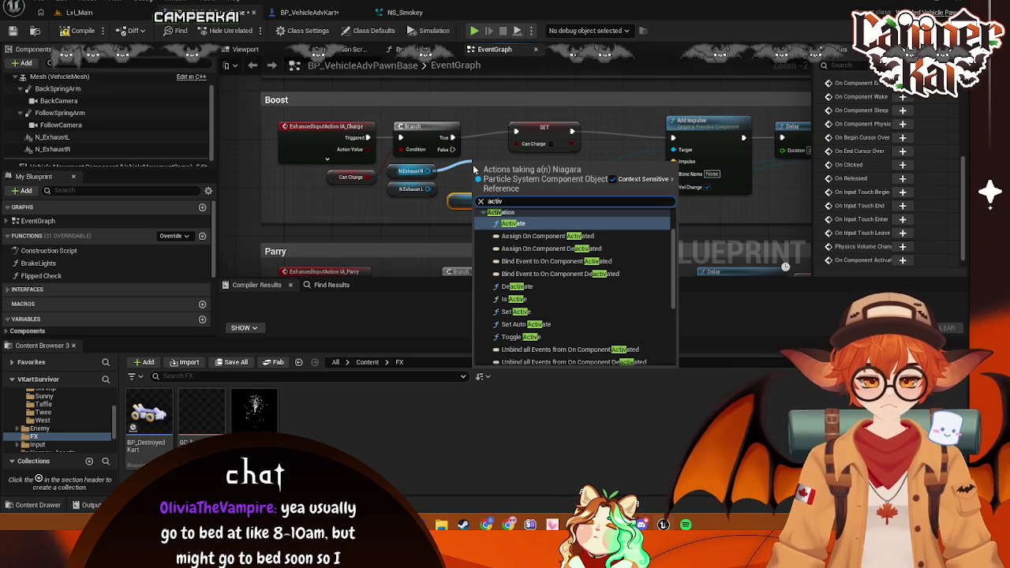
pyautogui.click(517, 223)
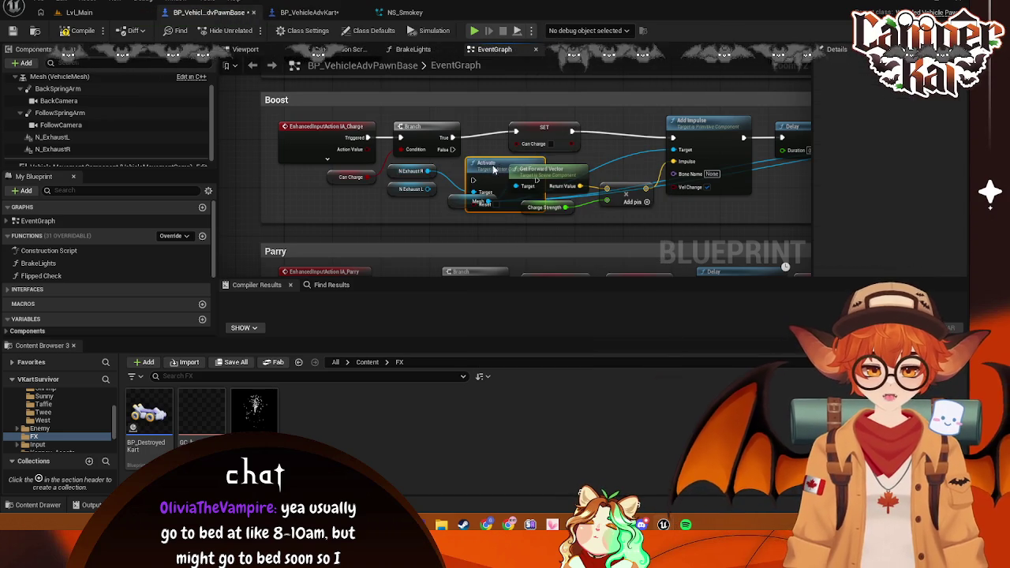
# Place Activate between Branch and SET, wire N Exhaust L into its Target, and save
pyautogui.moveTo(492, 164); pyautogui.dragTo(491, 168)
pyautogui.moveTo(544, 127); pyautogui.dragTo(606, 128)
pyautogui.moveTo(490, 168)
pyautogui.mouseDown()
pyautogui.moveTo(498, 131)
pyautogui.moveTo(479, 138)
pyautogui.mouseUp()
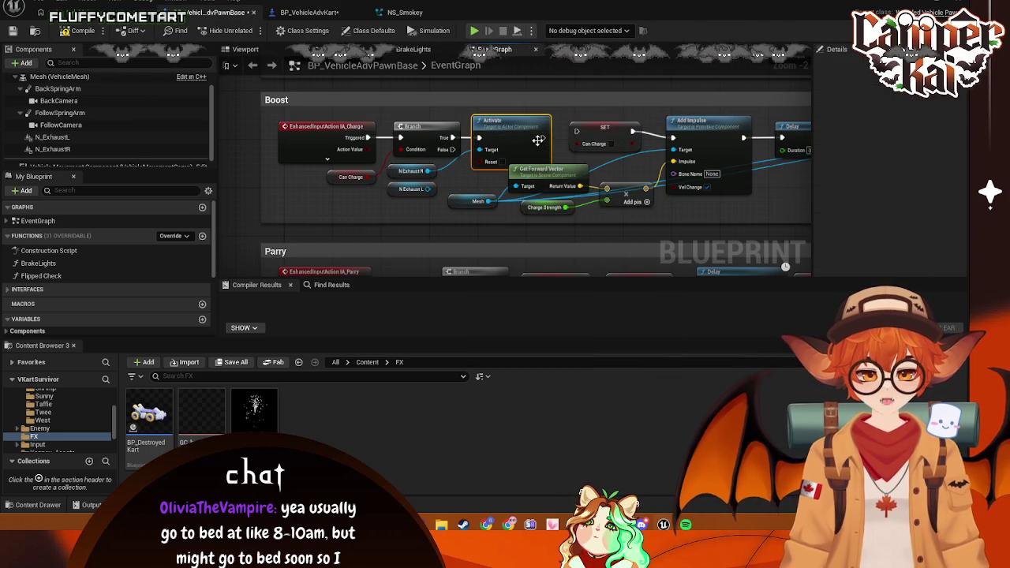
pyautogui.moveTo(586, 137); pyautogui.dragTo(586, 137)
pyautogui.moveTo(436, 187); pyautogui.dragTo(477, 157)
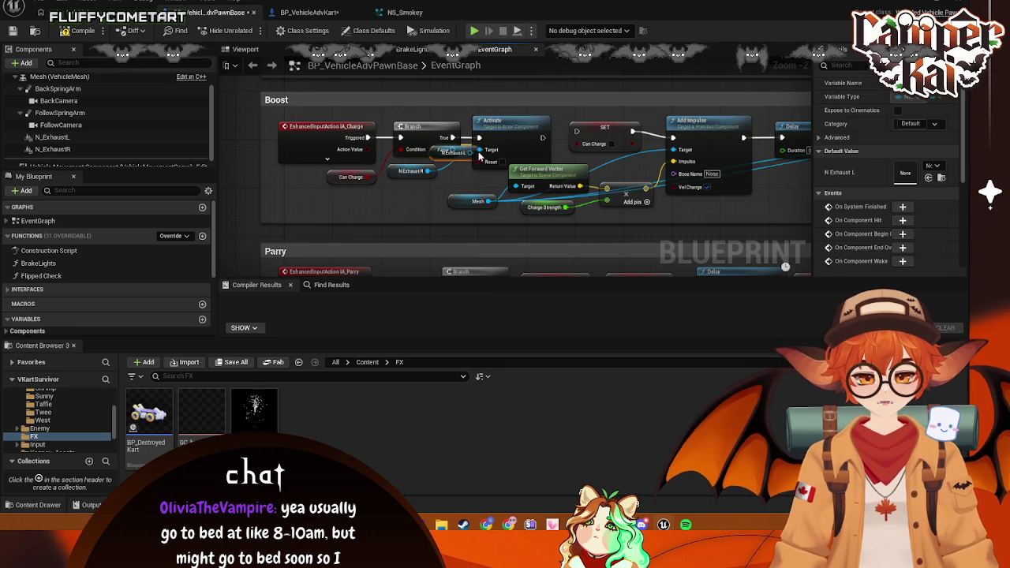
pyautogui.moveTo(428, 196); pyautogui.dragTo(479, 149)
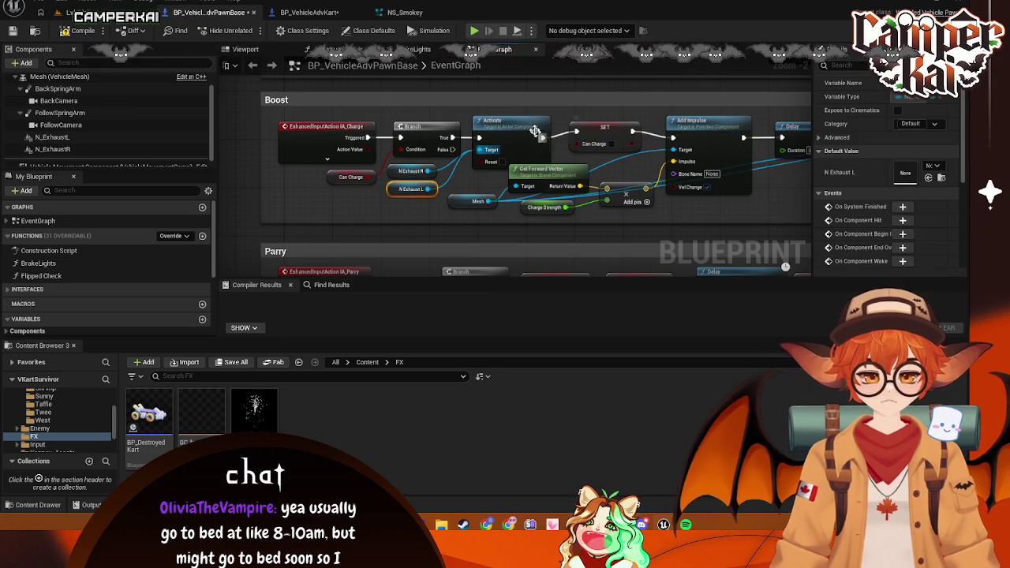
pyautogui.click(688, 221)
pyautogui.hotkey('ctrl', 's')
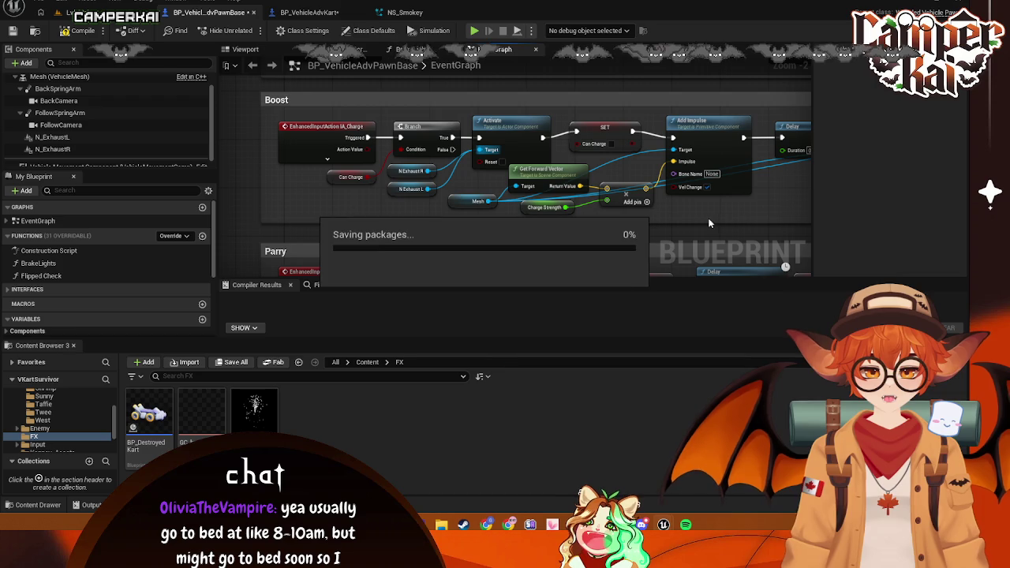
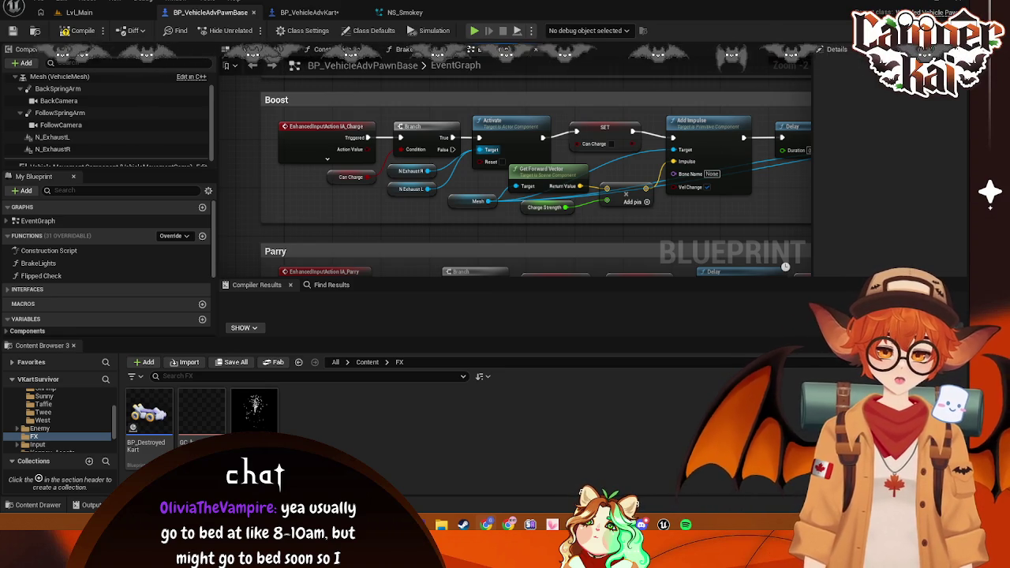
# Make room beside the Set Linear Damping chain and drop in N_ExhaustL and N_ExhaustR getters
pyautogui.moveTo(691, 222)
pyautogui.mouseDown()
pyautogui.moveTo(591, 198)
pyautogui.moveTo(380, 176)
pyautogui.mouseUp()
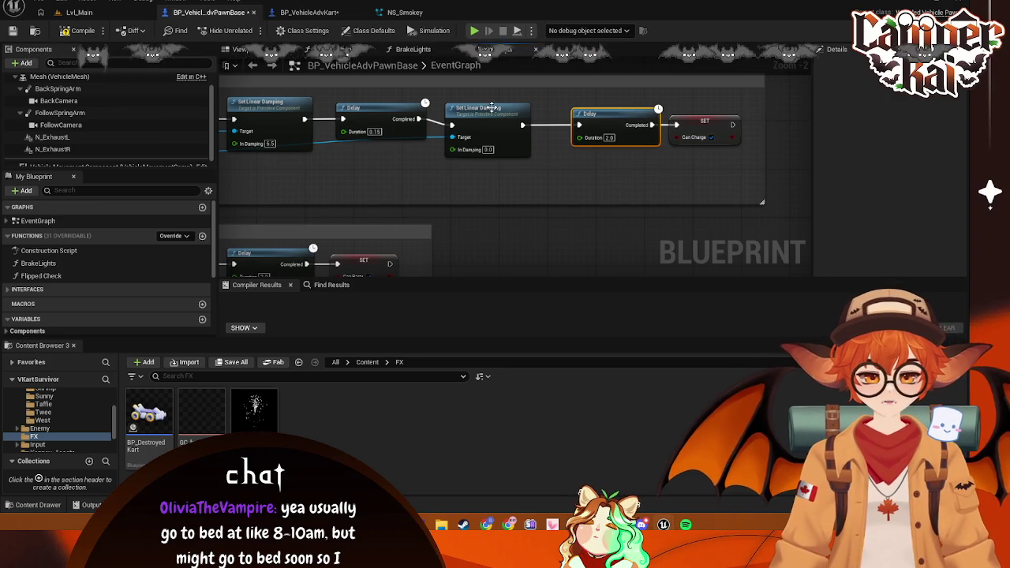
pyautogui.moveTo(614, 111); pyautogui.dragTo(705, 117)
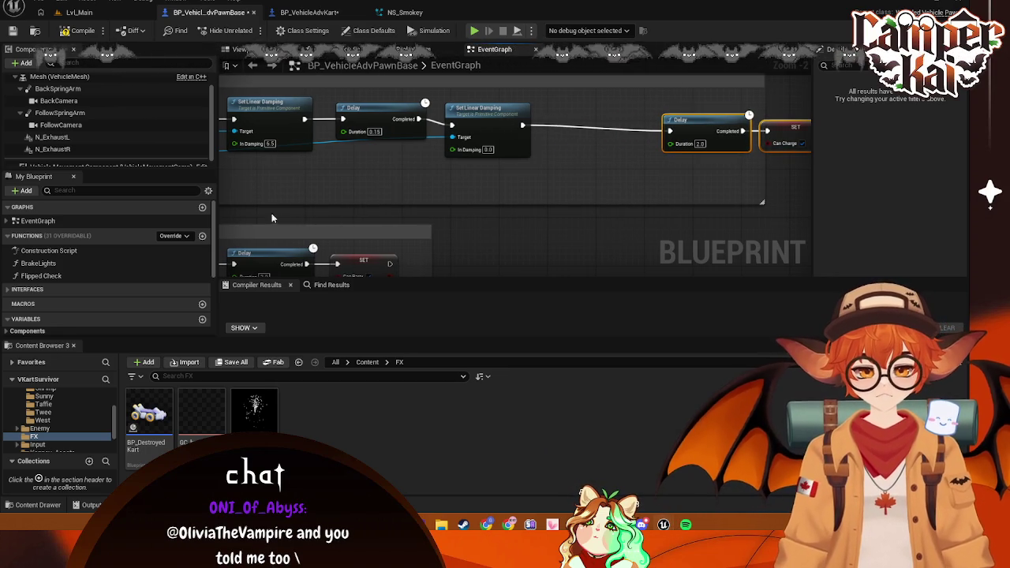
pyautogui.click(52, 137)
pyautogui.keyDown('shift'); pyautogui.click(52, 149); pyautogui.keyUp('shift')
pyautogui.keyDown('ctrl'); pyautogui.click(60, 125); pyautogui.keyUp('ctrl')
pyautogui.moveTo(60, 125); pyautogui.dragTo(550, 154)
# Add a Deactivate node for the exhausts, run after Set Linear Damping
pyautogui.moveTo(598, 124); pyautogui.dragTo(597, 124)
pyautogui.write('deact')
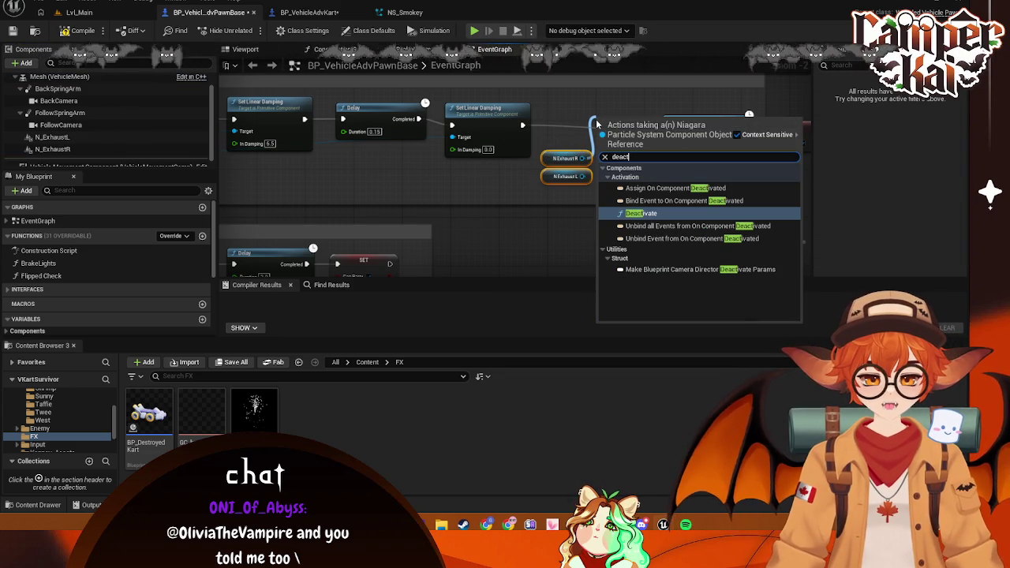
pyautogui.click(636, 218)
pyautogui.moveTo(520, 127); pyautogui.dragTo(598, 139)
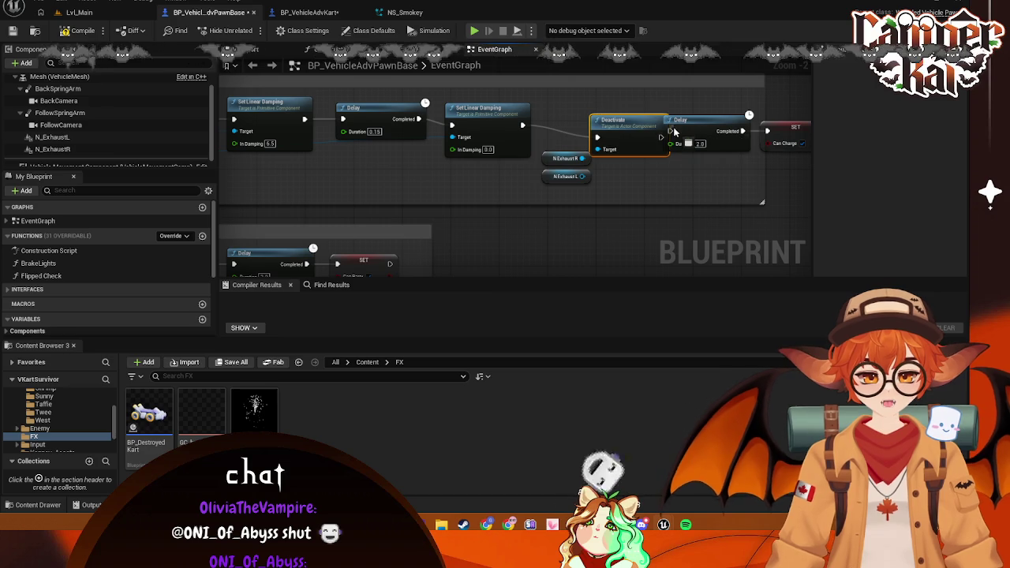
pyautogui.moveTo(659, 128); pyautogui.dragTo(612, 124)
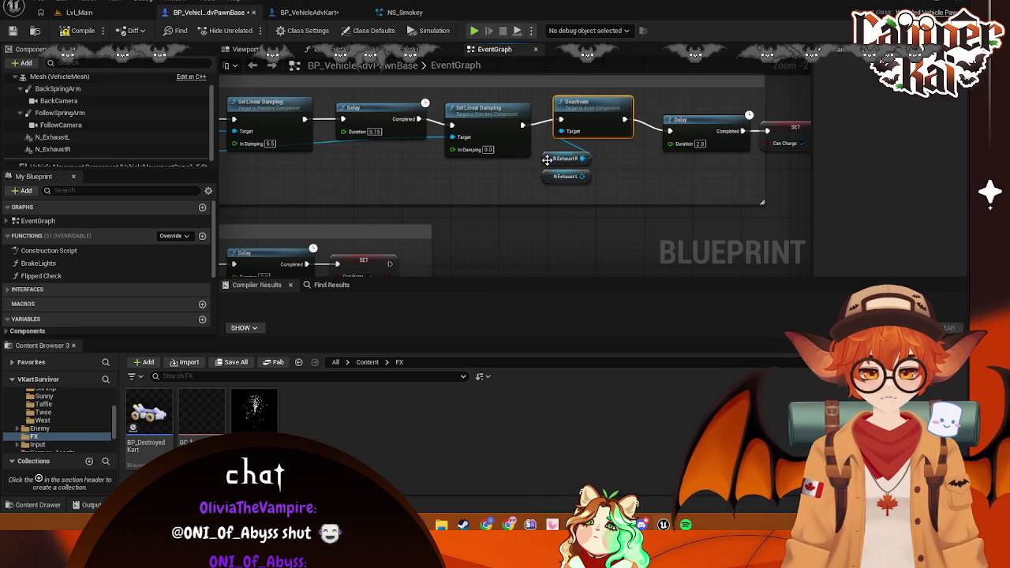
# Align the exhaust getters, Delay and SET nodes neatly, then compile the blueprint
pyautogui.moveTo(547, 159); pyautogui.dragTo(500, 179)
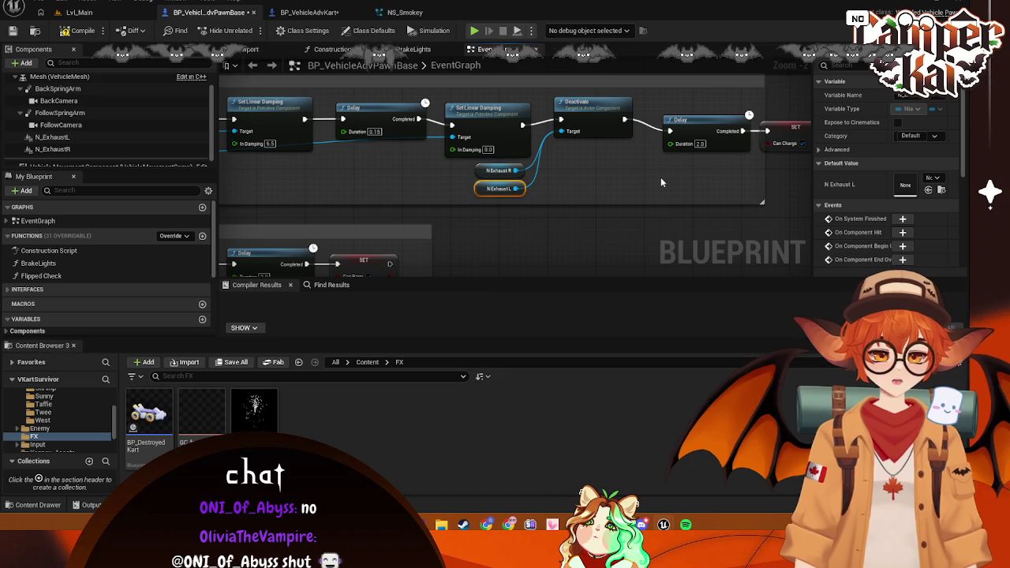
pyautogui.moveTo(668, 180); pyautogui.dragTo(573, 183)
pyautogui.moveTo(665, 172); pyautogui.dragTo(744, 170)
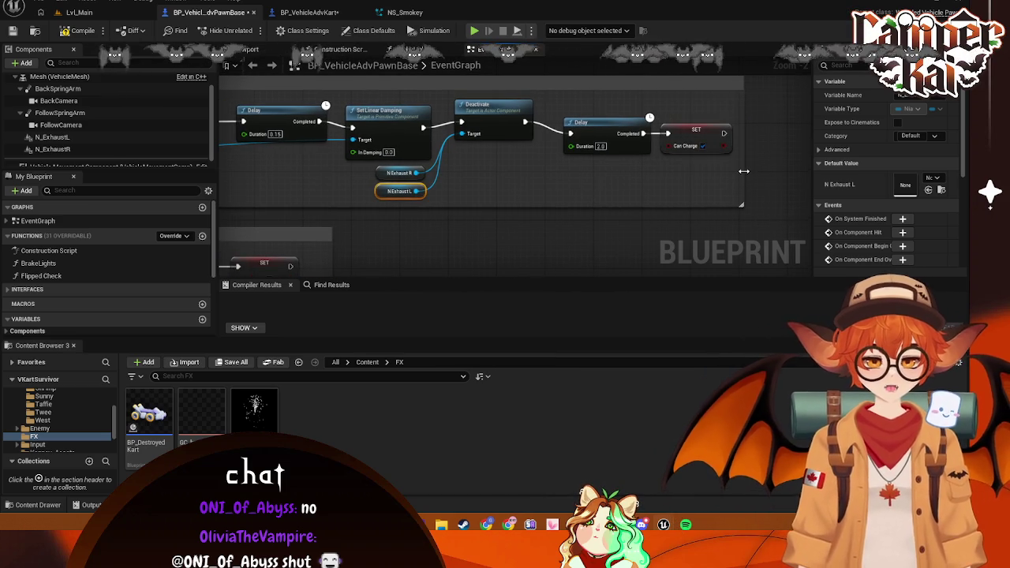
pyautogui.moveTo(591, 135); pyautogui.dragTo(578, 122)
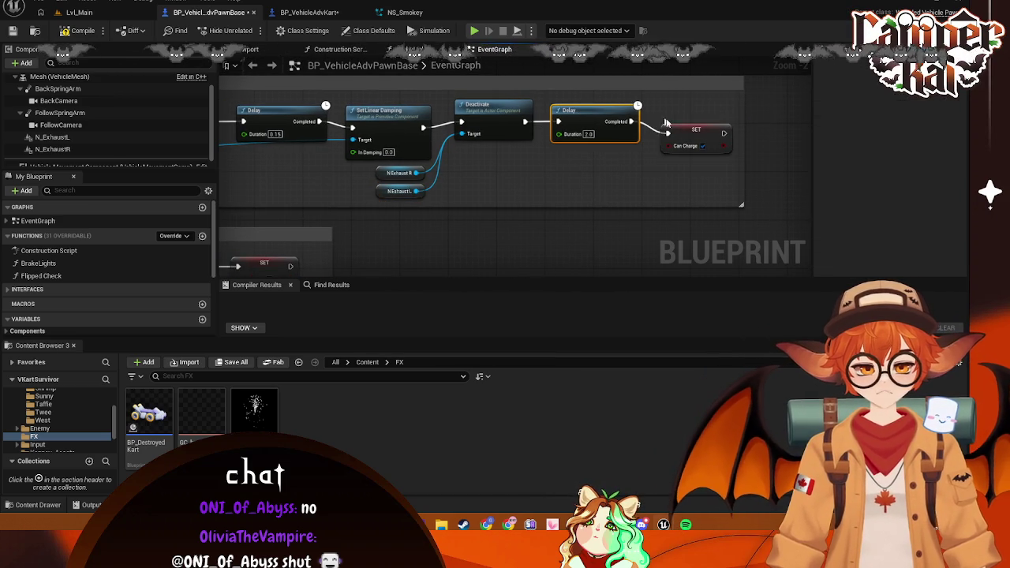
pyautogui.moveTo(689, 121); pyautogui.dragTo(684, 114)
pyautogui.click(707, 191)
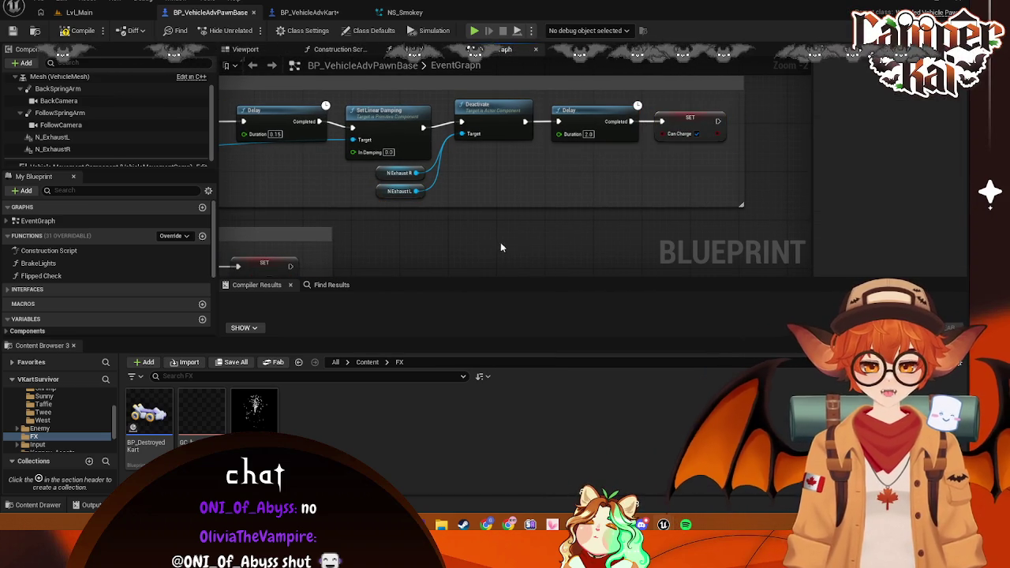
pyautogui.moveTo(511, 243); pyautogui.dragTo(278, 116)
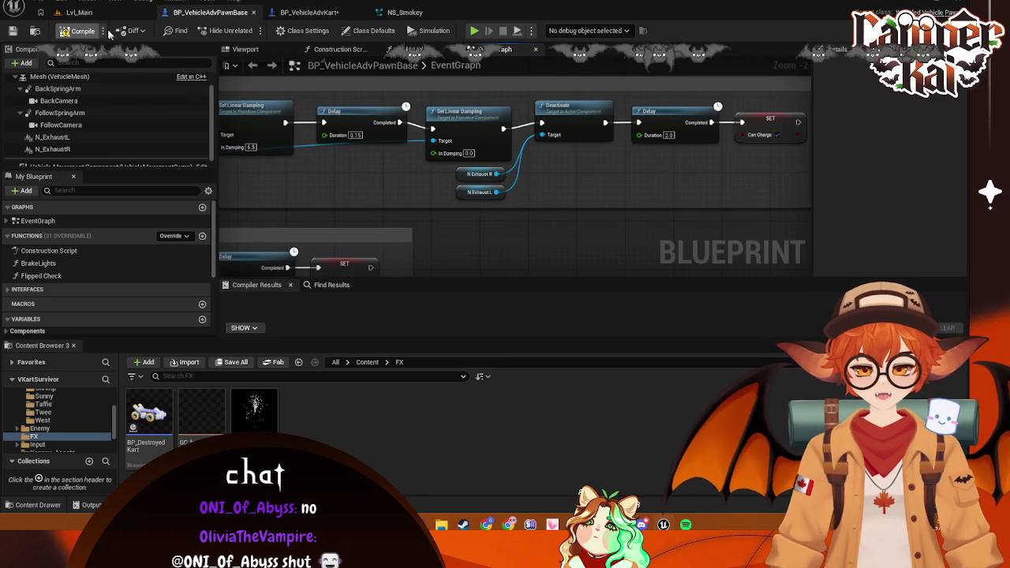
pyautogui.click(93, 13)
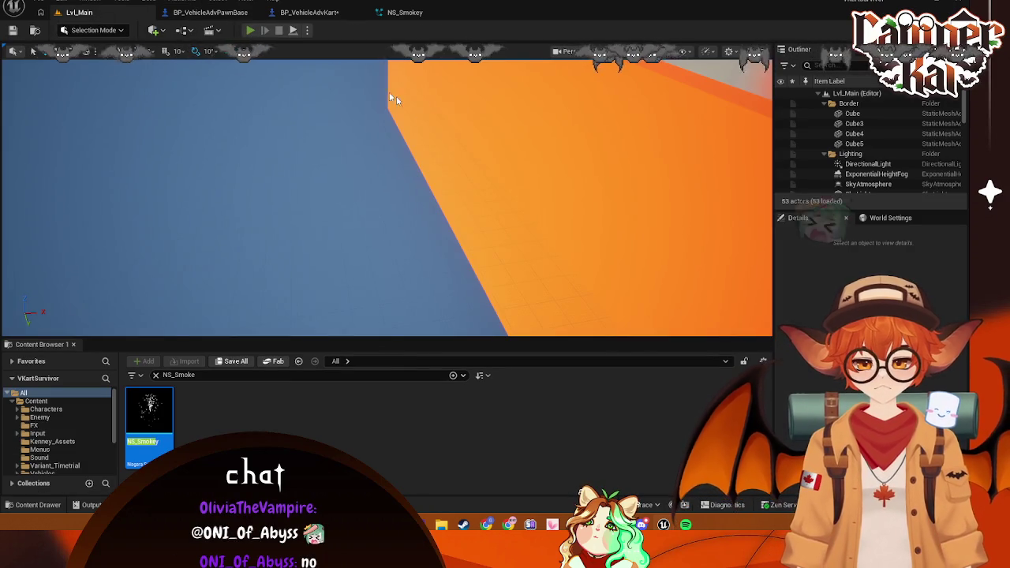
# Start a play test and pick the bunny racer
pyautogui.hotkey('alt', 'p')
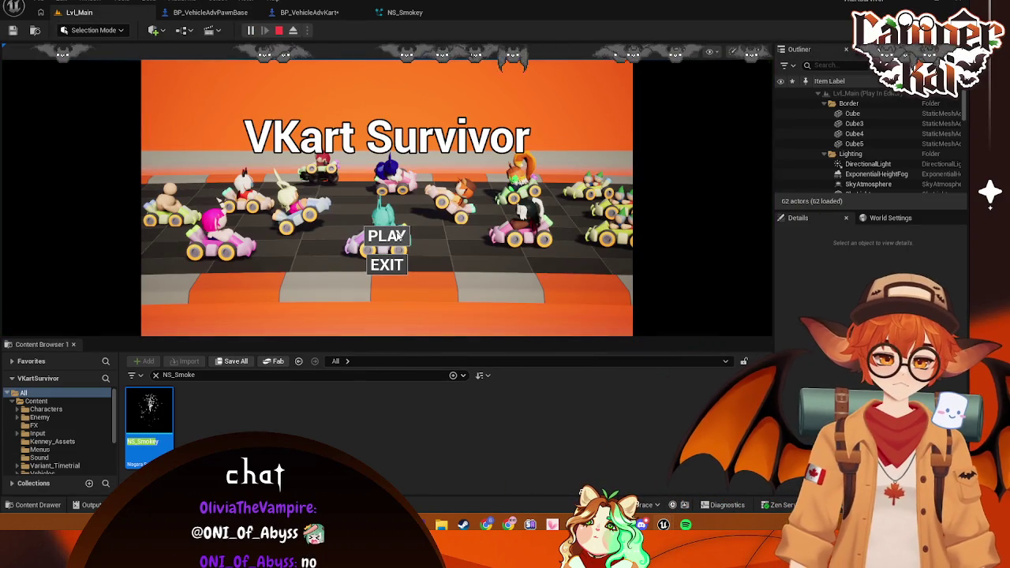
pyautogui.click(365, 236)
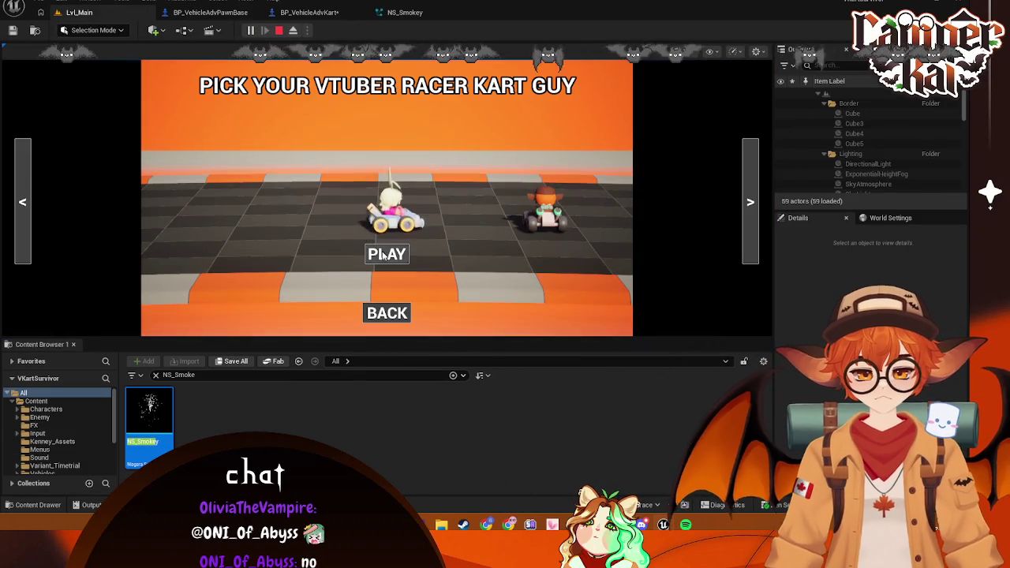
pyautogui.click(419, 202)
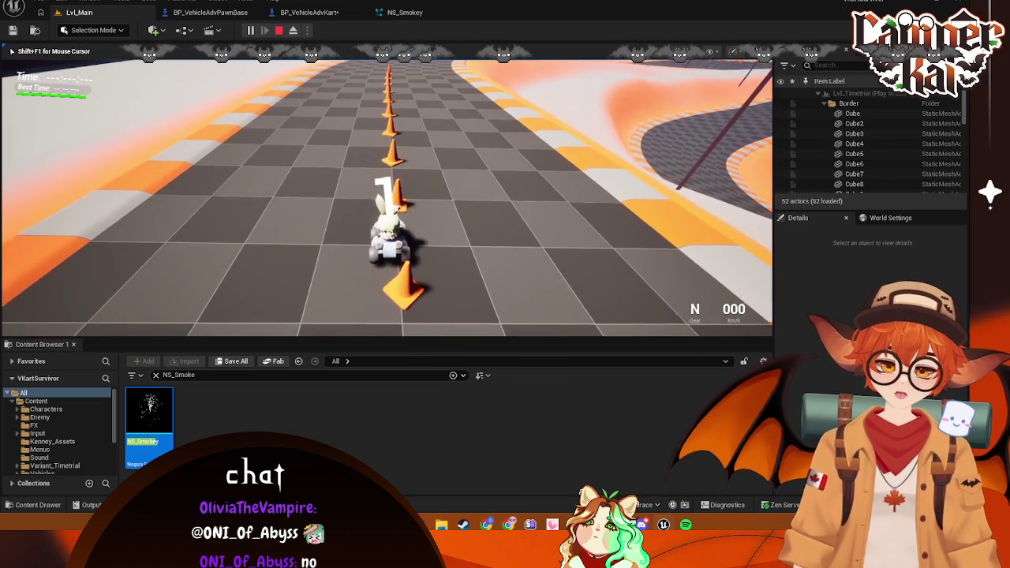
# Drive and drift the kart around the track, then stop and open BP_VehicleAdvKart
pyautogui.press('w')
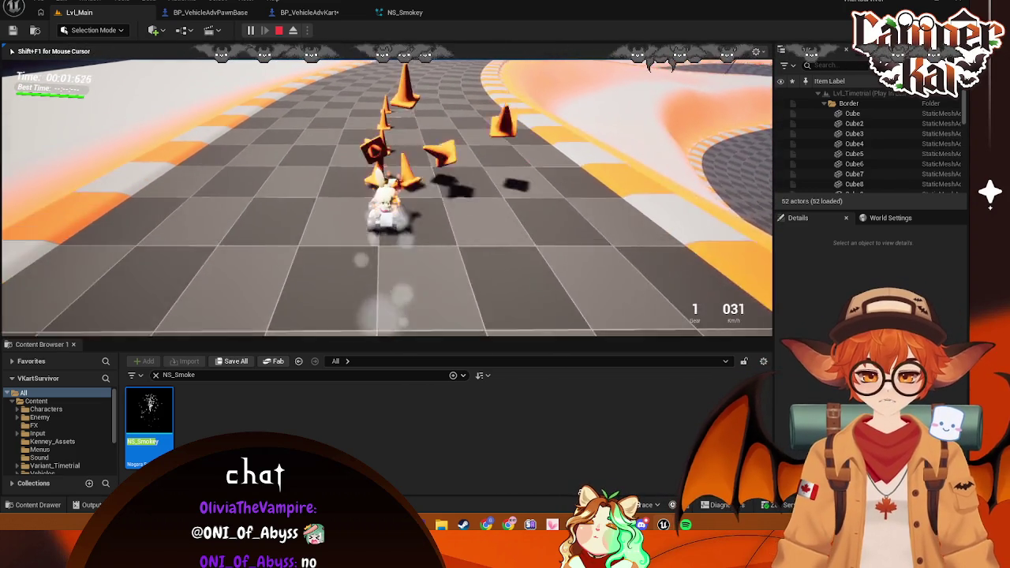
pyautogui.press('d')
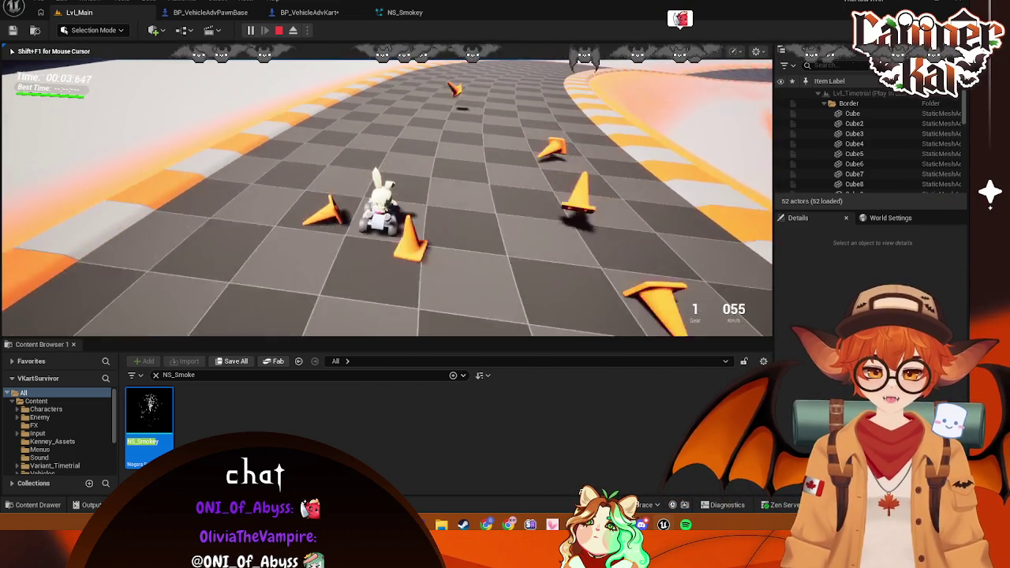
pyautogui.press('d')
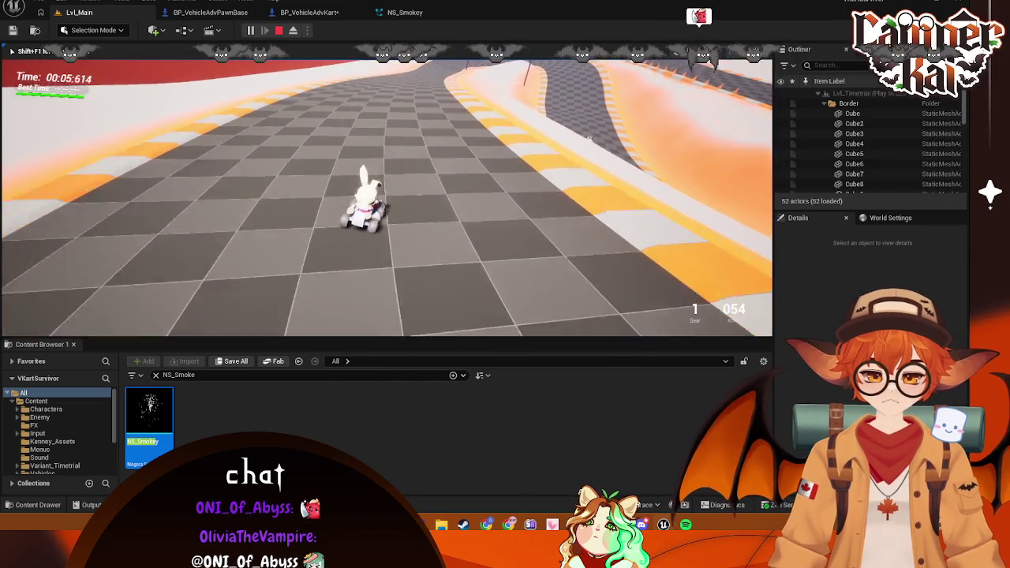
pyautogui.press('space')
pyautogui.press('w')
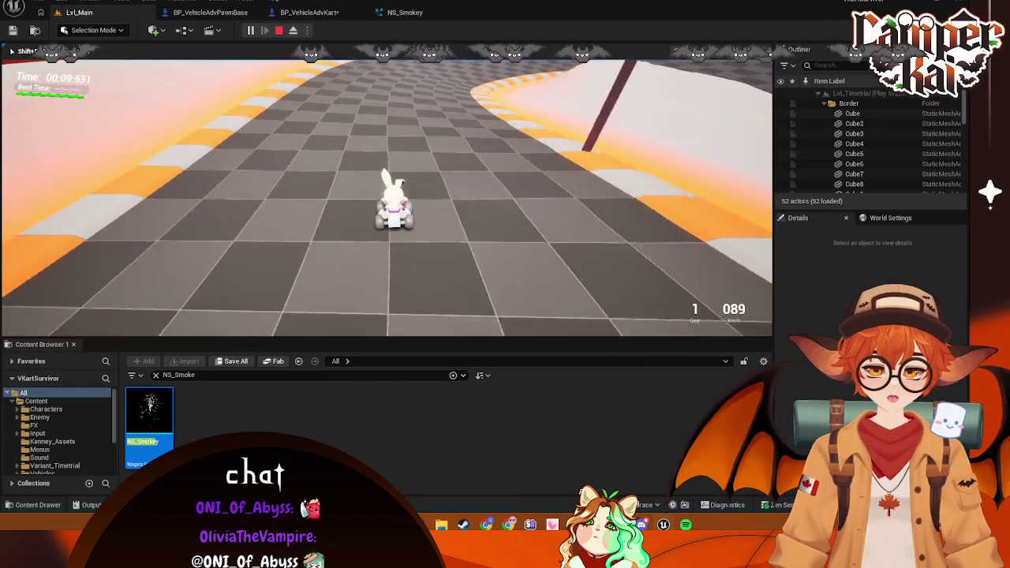
pyautogui.press('space')
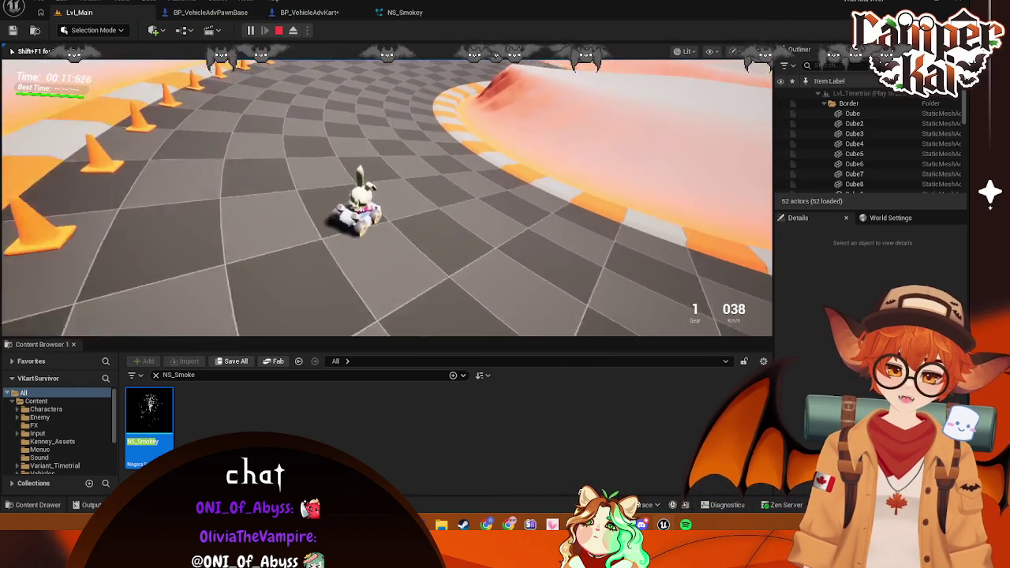
pyautogui.press('w')
pyautogui.press('space')
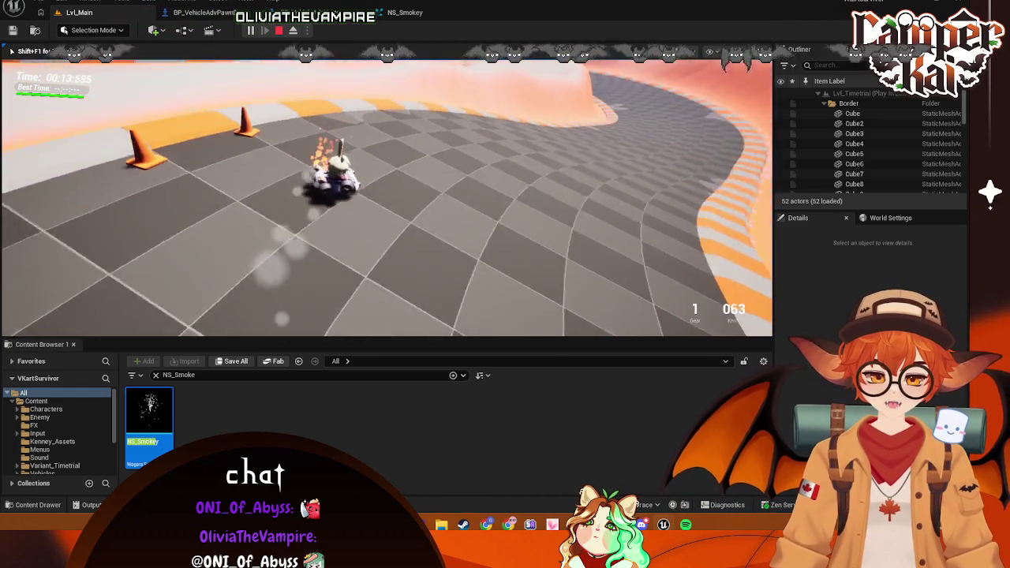
pyautogui.press('w')
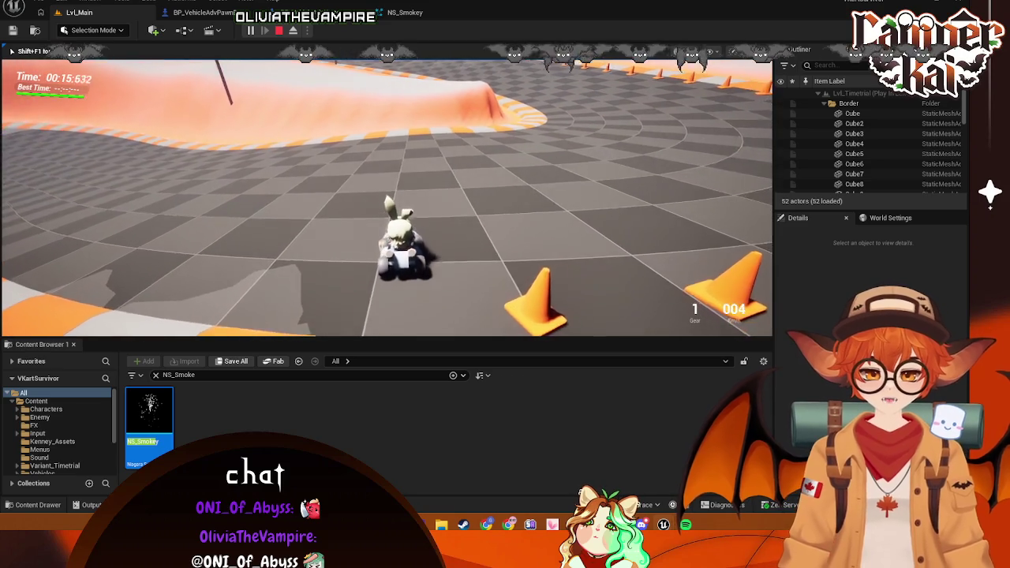
pyautogui.press('space')
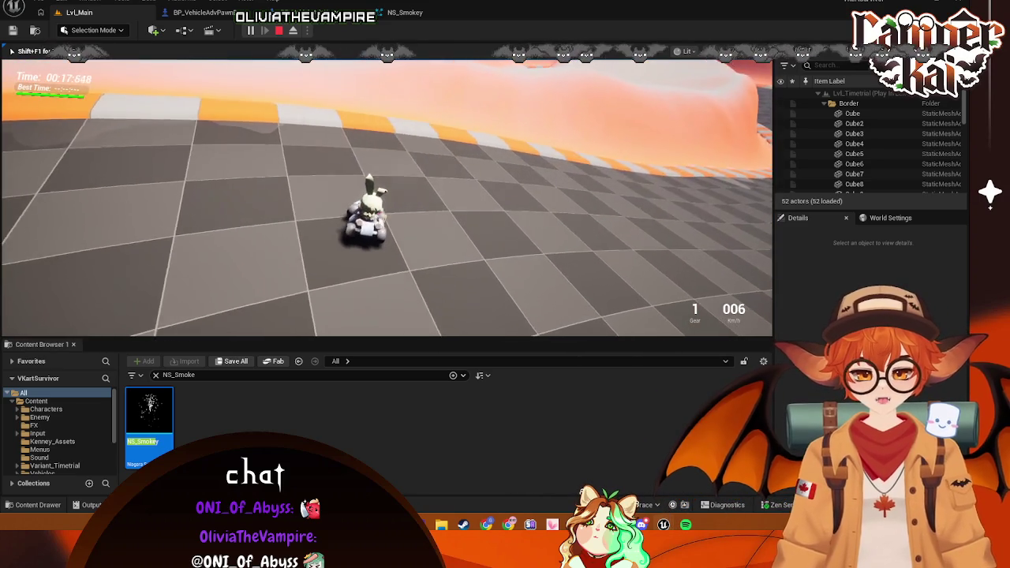
pyautogui.press('w')
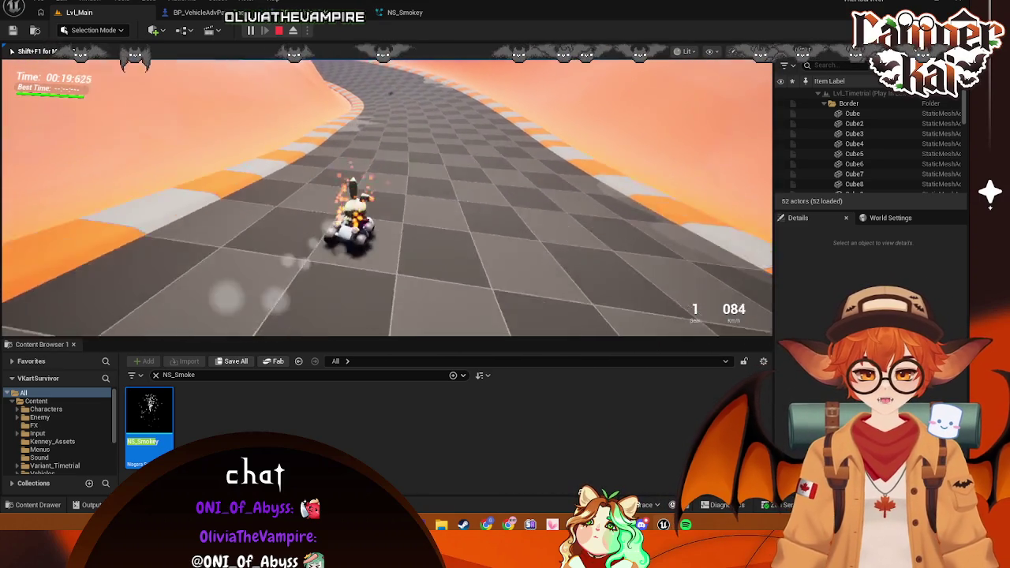
pyautogui.press('w')
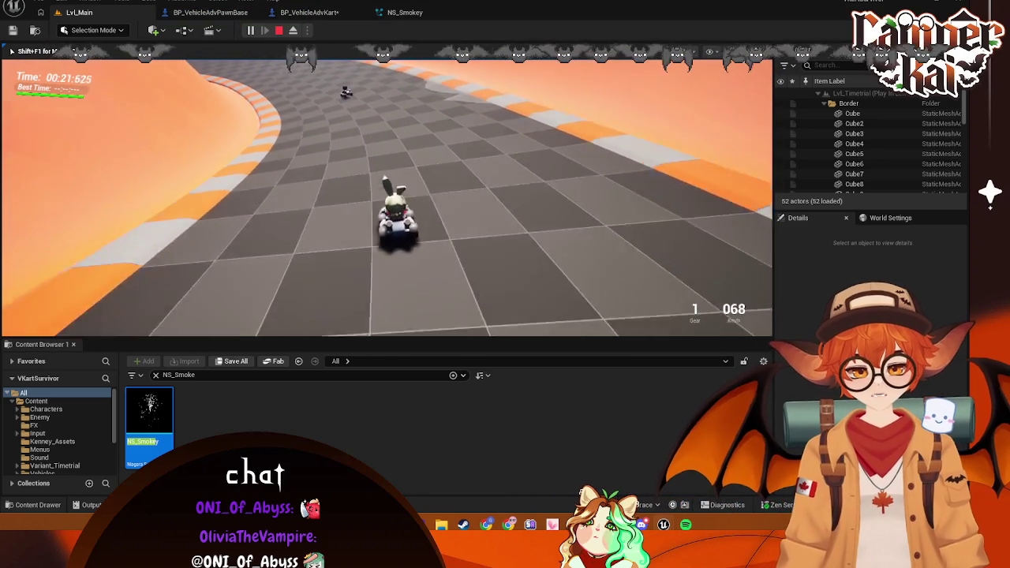
pyautogui.press('s')
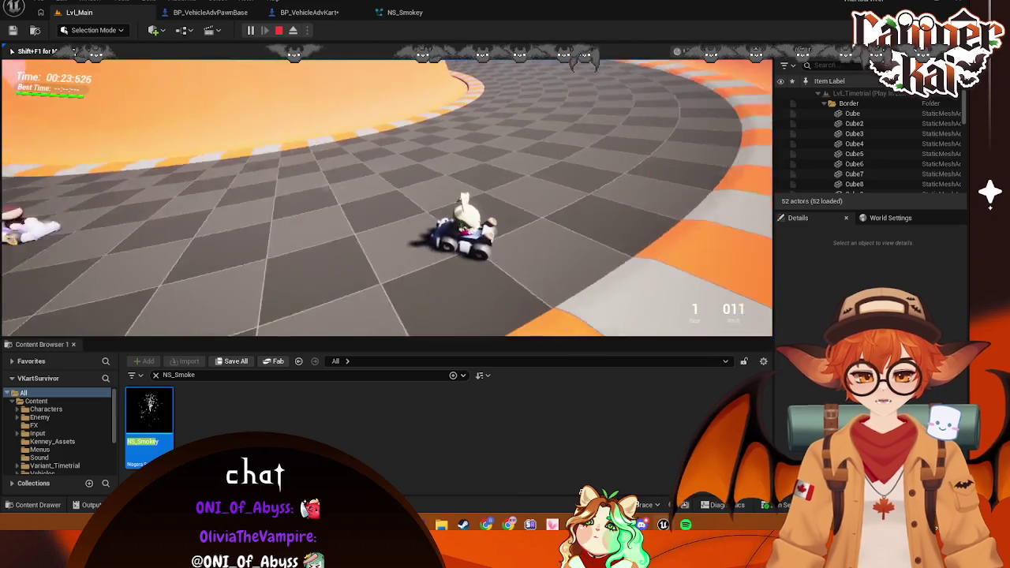
pyautogui.press('Escape')
pyautogui.click(311, 12)
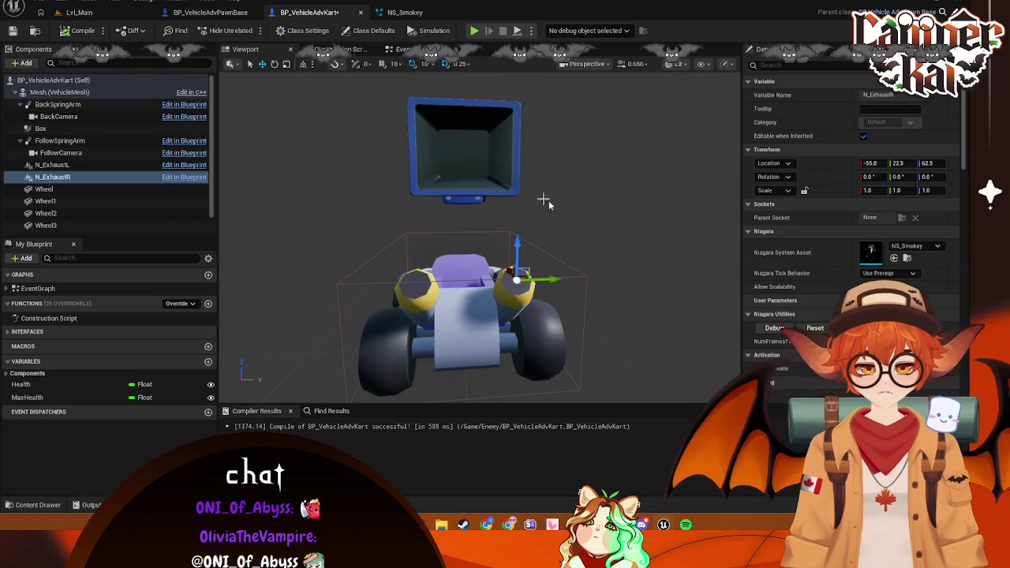
# Save the assets and review the E_Fire emitter's details in NS_Smokey
pyautogui.hotkey('ctrl', 's')
pyautogui.click(404, 12)
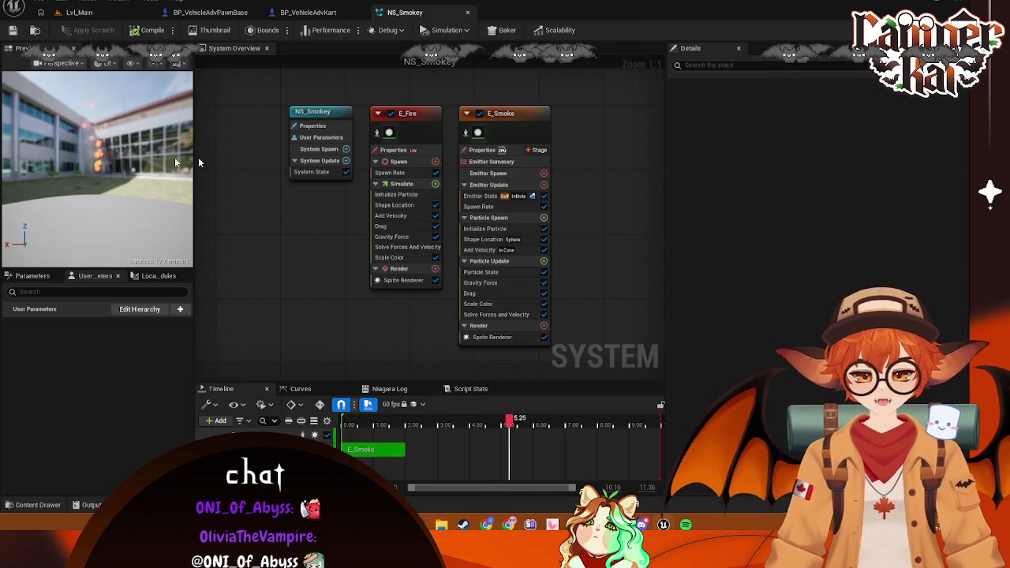
pyautogui.click(416, 117)
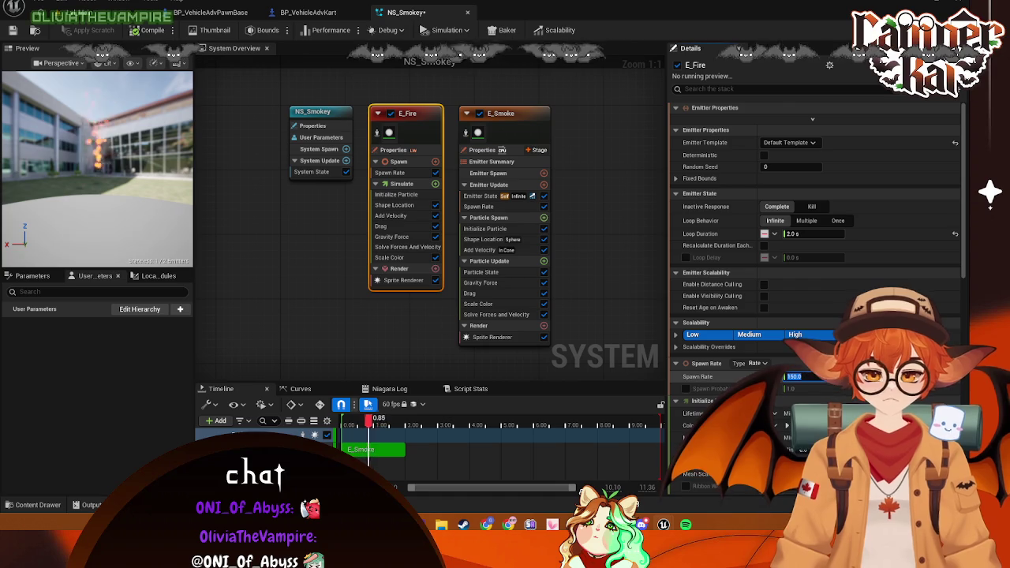
pyautogui.scroll(-1, 821, 387)
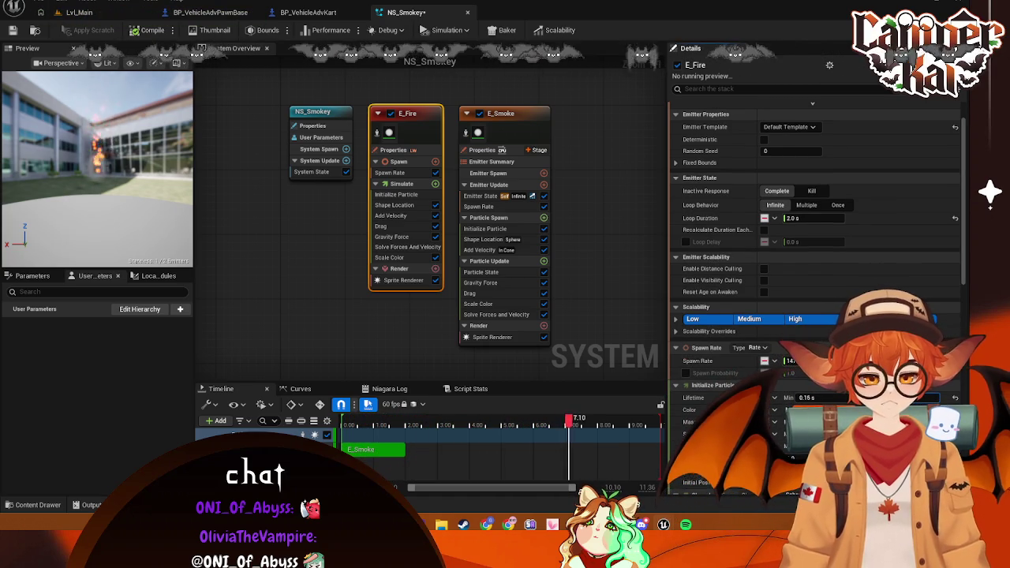
pyautogui.click(300, 346)
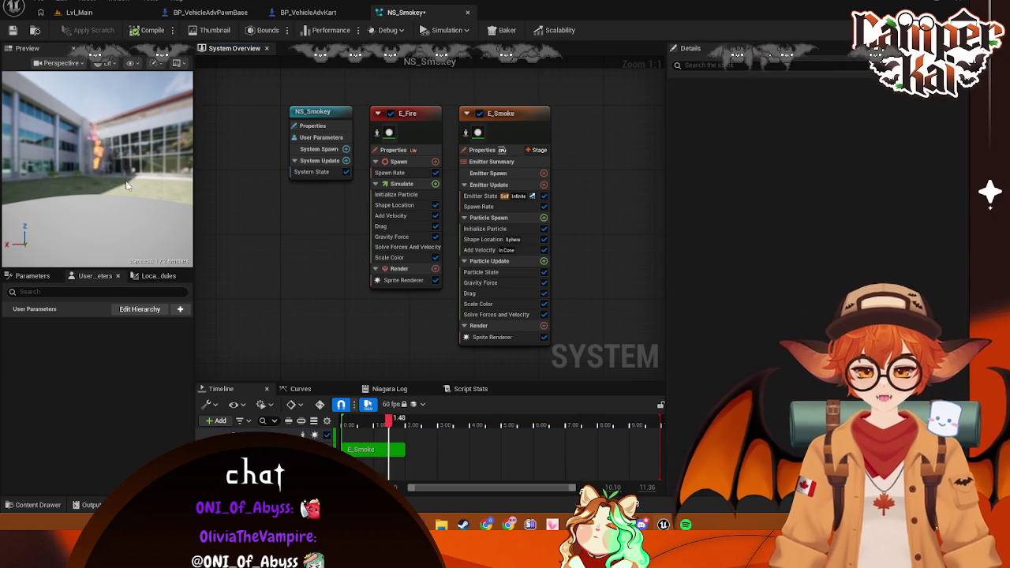
# Recheck the E_Fire emitter settings, including its 12.0 sprite size, then return to Lvl_Main
pyautogui.click(407, 115)
pyautogui.scroll(-3, 786, 345)
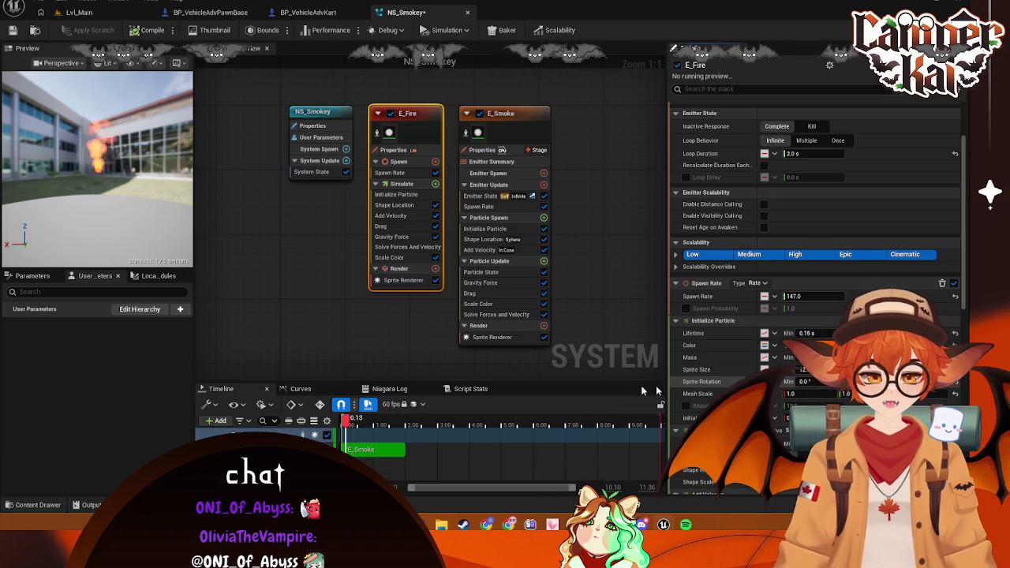
pyautogui.click(400, 368)
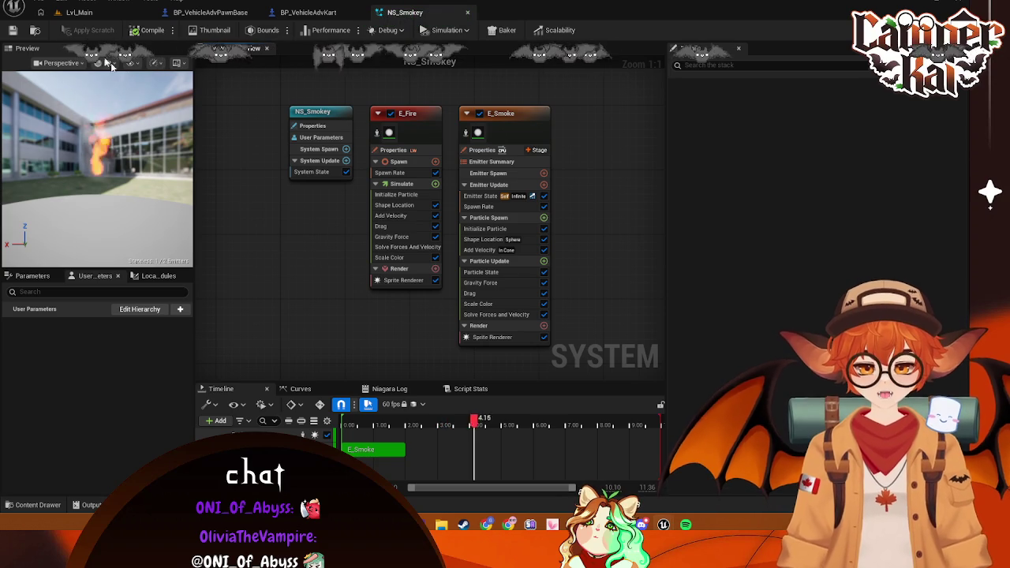
pyautogui.hotkey('ctrl', 'Tab')
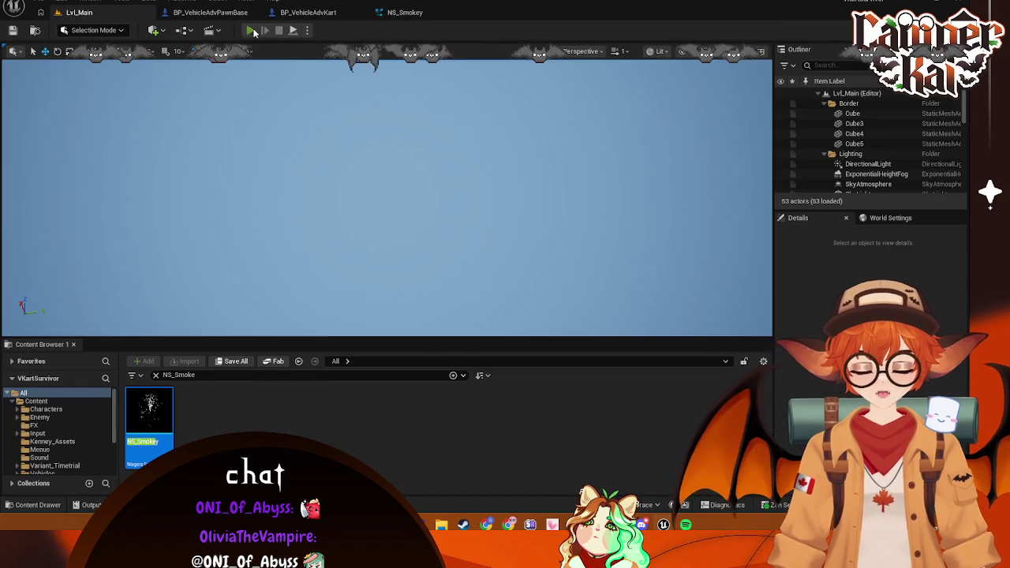
# Run a brief race to watch the exhaust smoke, then open BP_VehicleAdvPawnBase
pyautogui.click(252, 31)
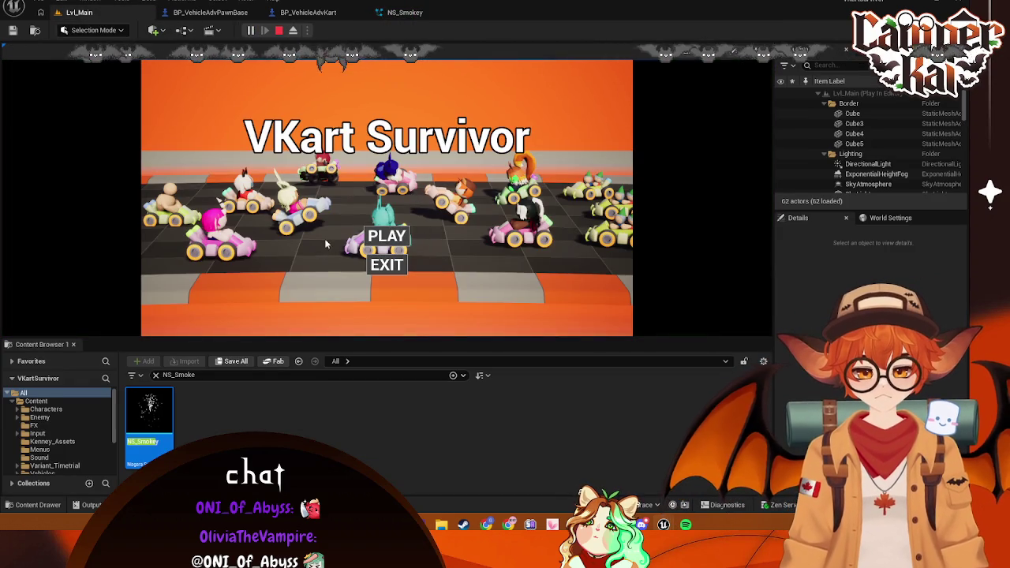
pyautogui.click(387, 237)
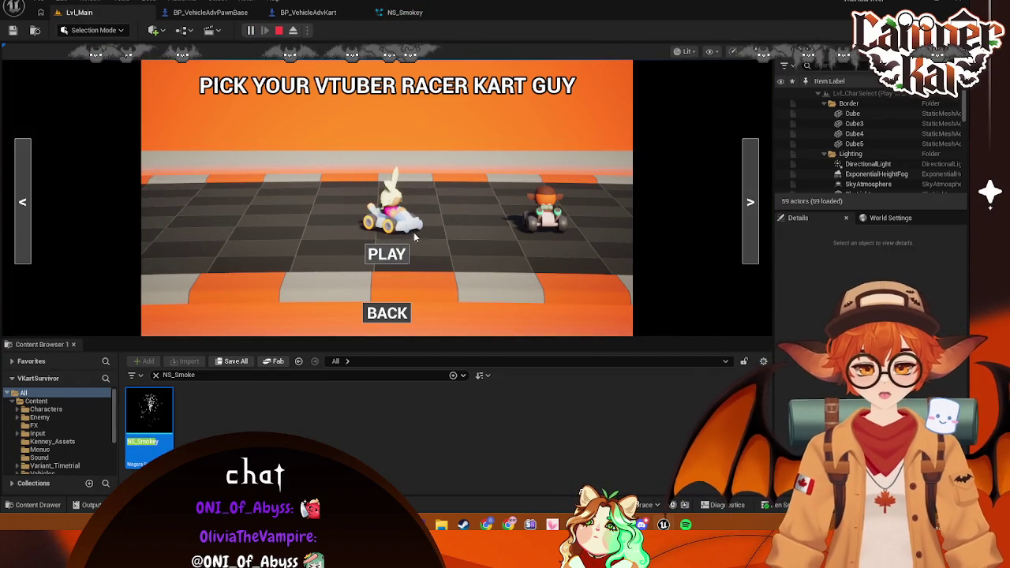
pyautogui.click(401, 253)
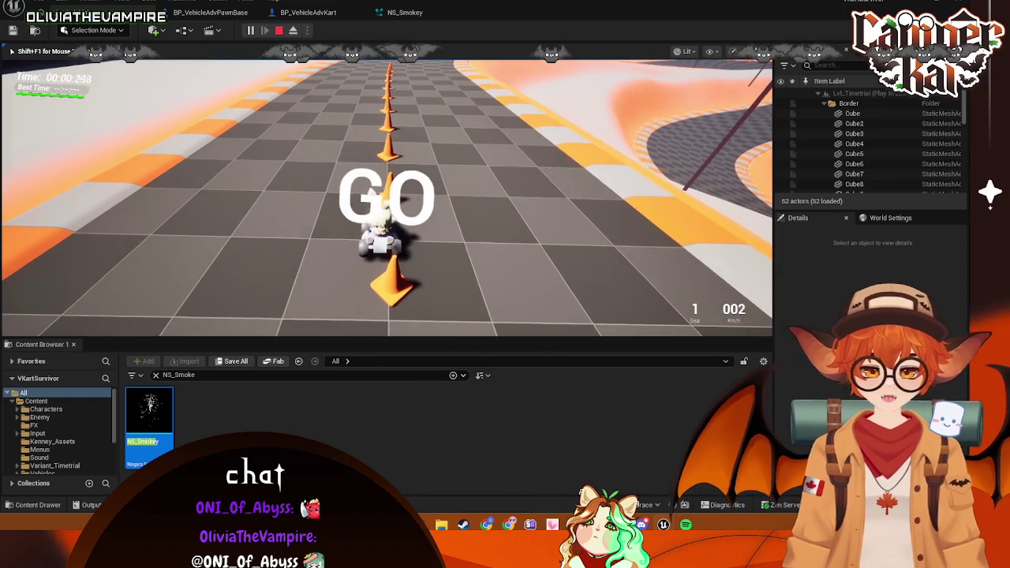
pyautogui.press('w')
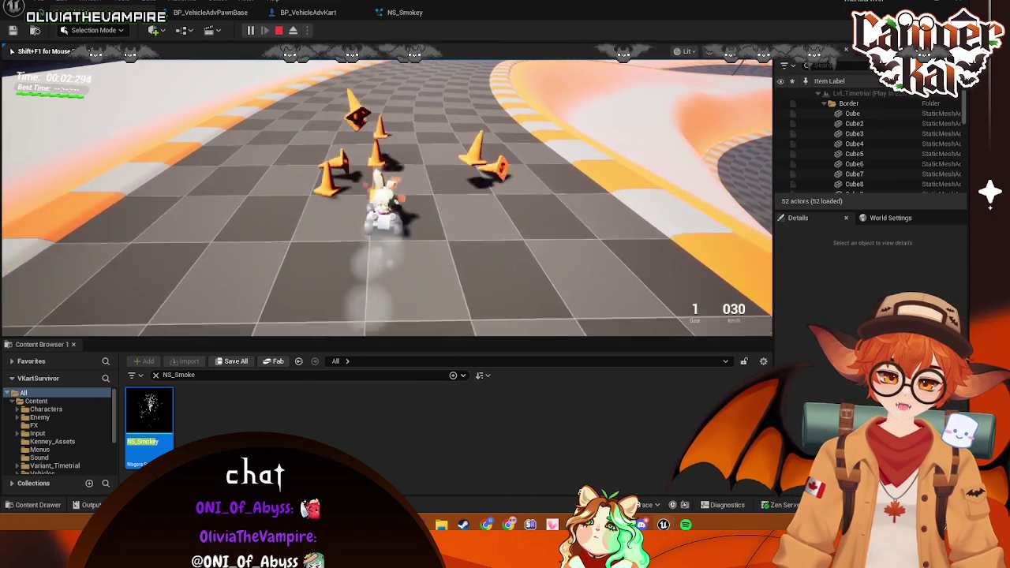
pyautogui.press('Escape')
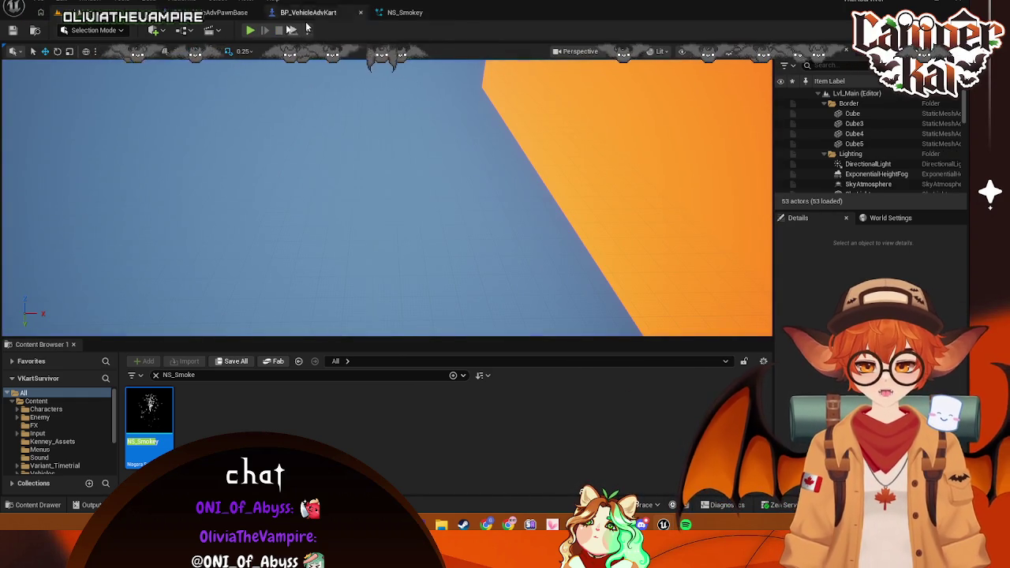
pyautogui.click(234, 14)
# Pitch N_ExhaustL and N_ExhaustR to 40 degrees using the Left viewport
pyautogui.click(307, 13)
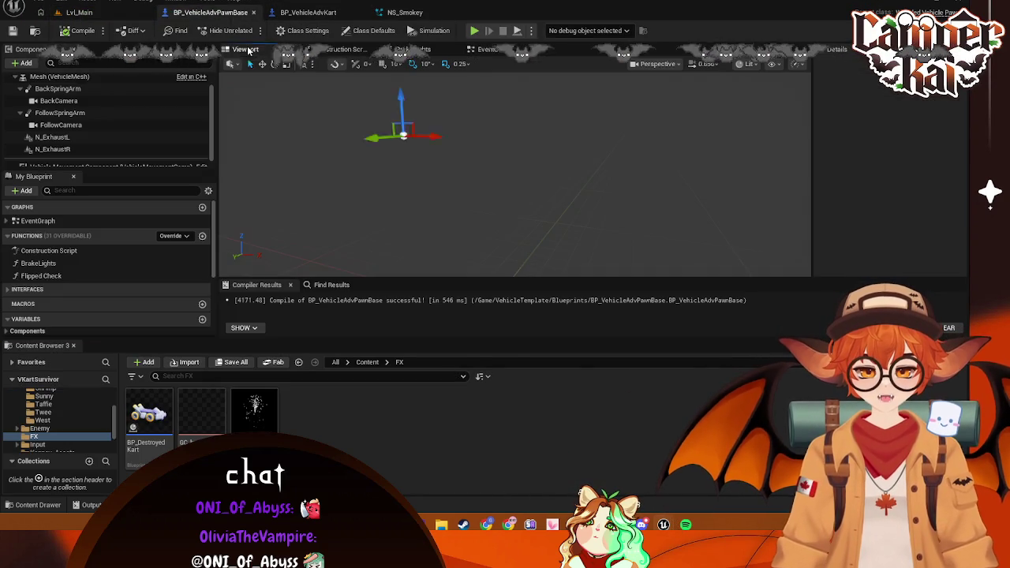
pyautogui.click(209, 12)
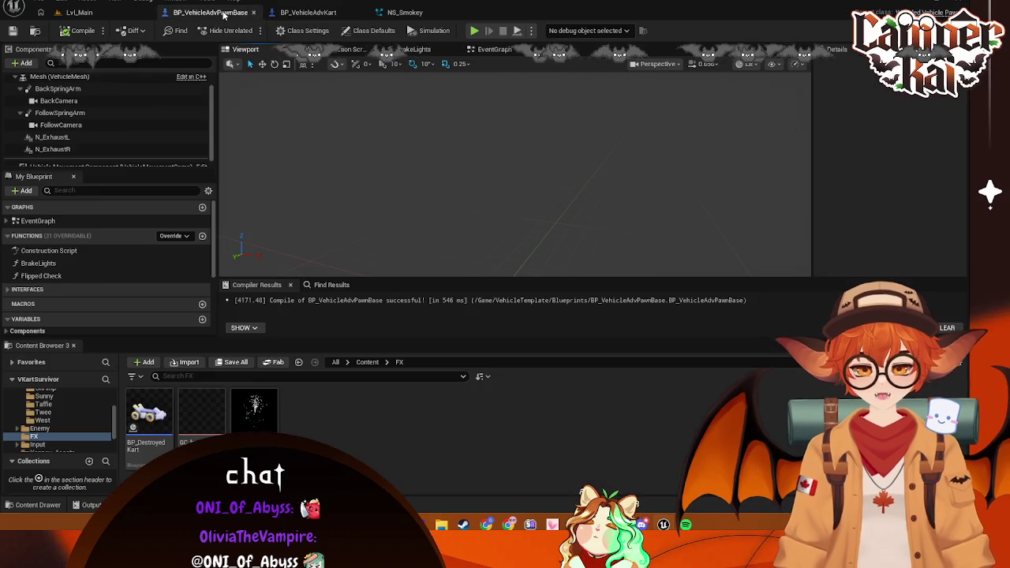
pyautogui.click(52, 136)
pyautogui.keyDown('shift'); pyautogui.click(63, 149); pyautogui.keyUp('shift')
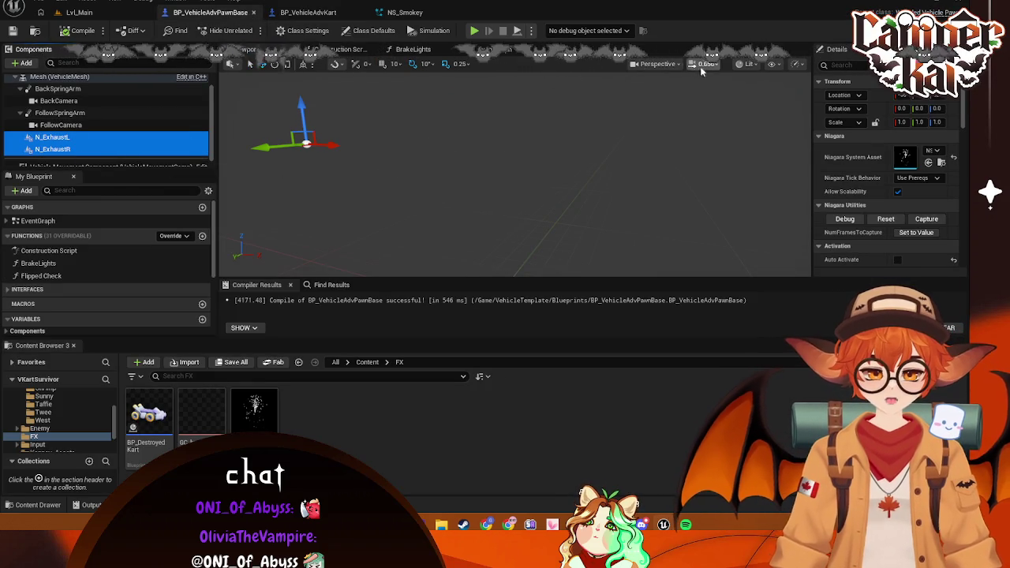
pyautogui.click(663, 64)
pyautogui.click(667, 147)
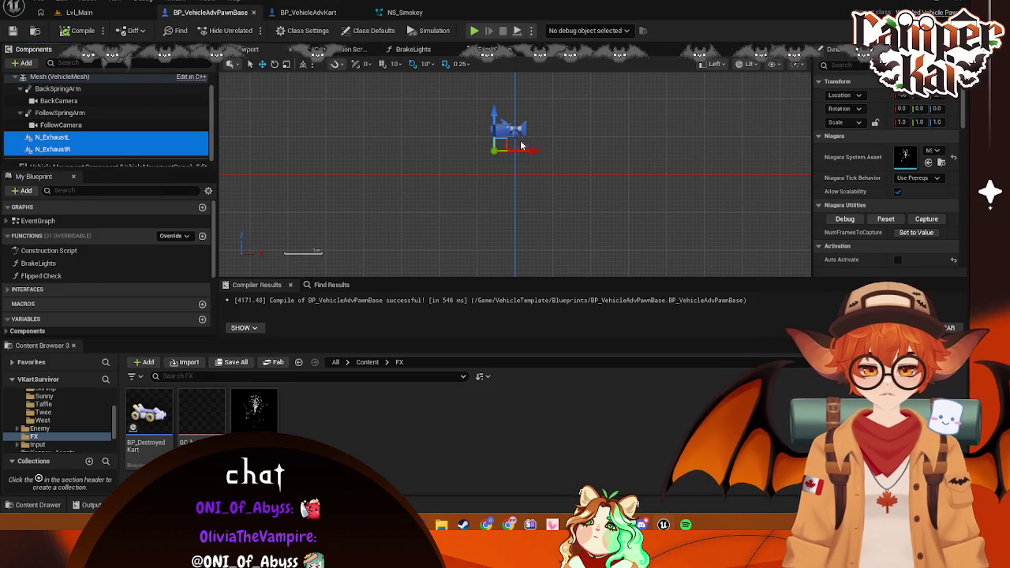
pyautogui.press('f')
pyautogui.click(275, 64)
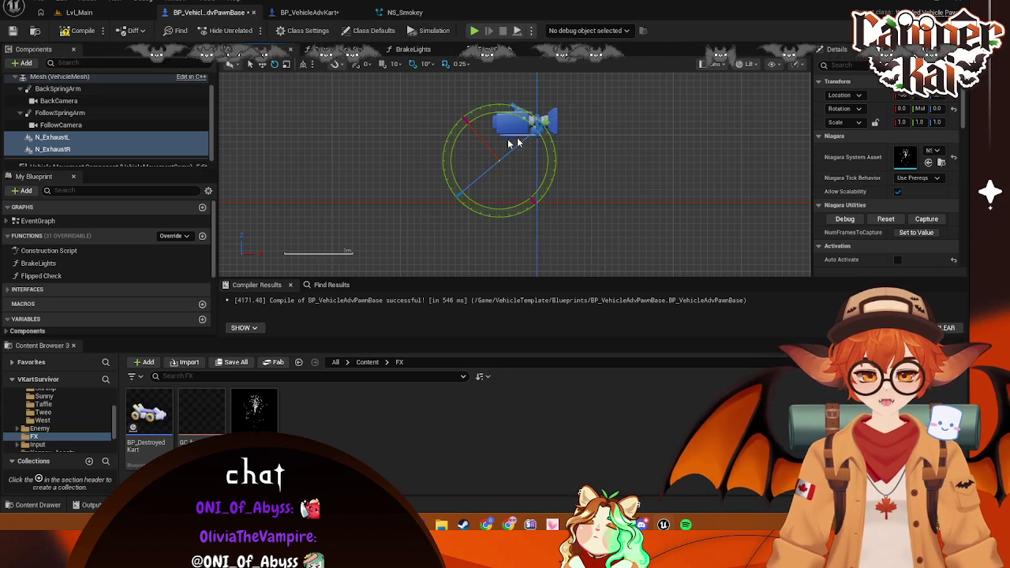
pyautogui.click(89, 150)
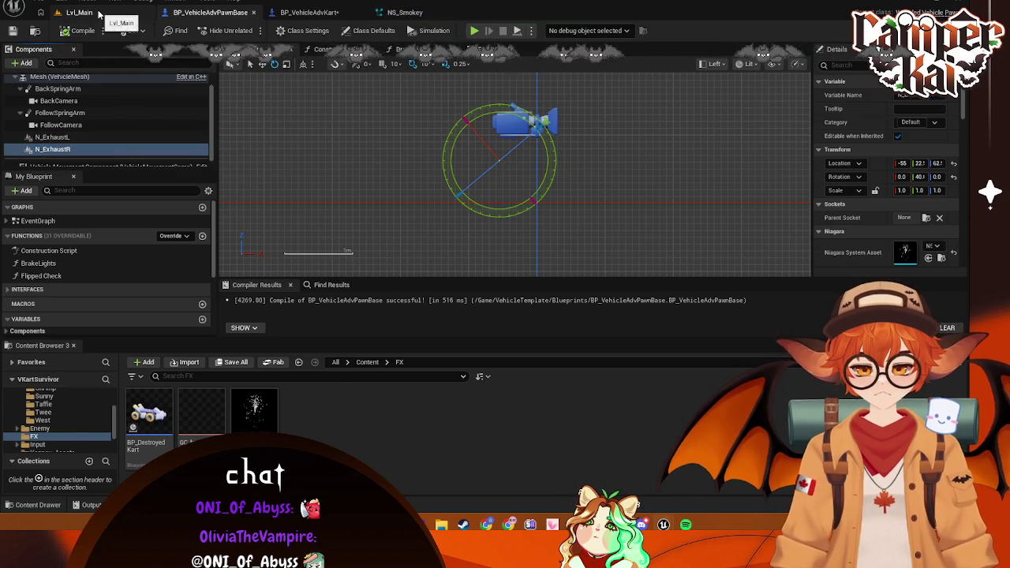
pyautogui.click(83, 13)
# Race the kart along the track to check the tilted exhaust smoke, then end the session
pyautogui.click(250, 31)
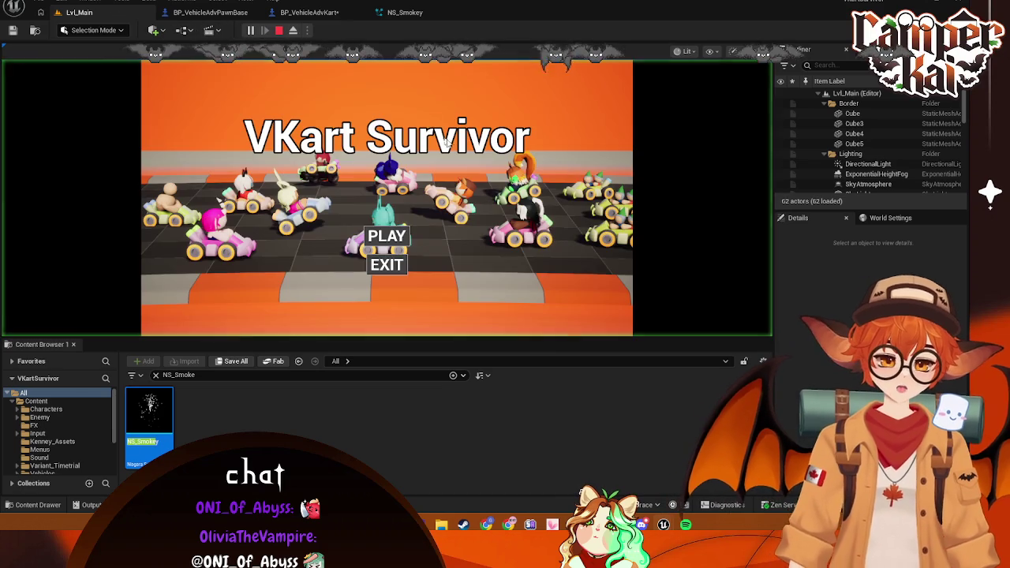
pyautogui.click(392, 246)
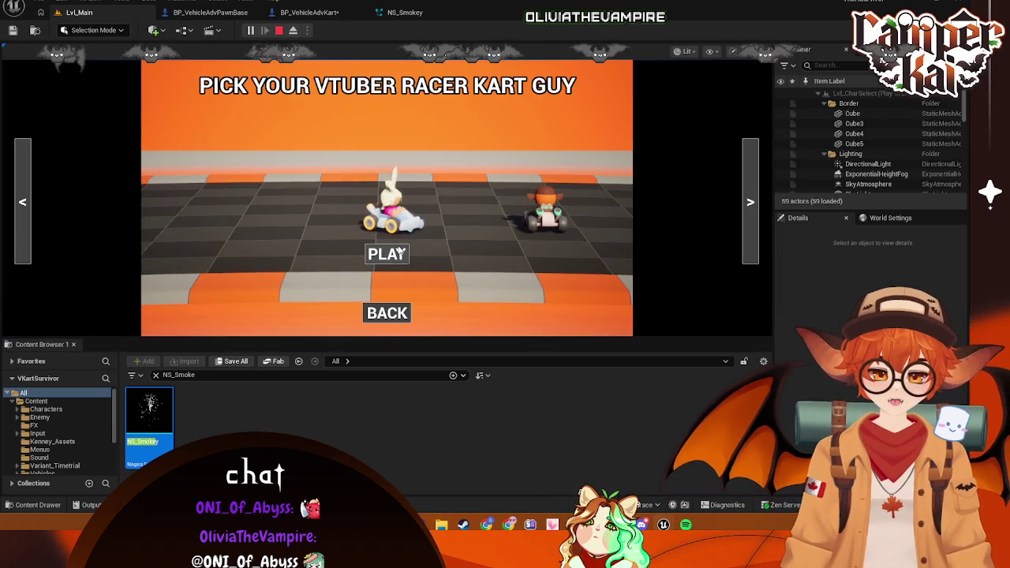
pyautogui.click(386, 254)
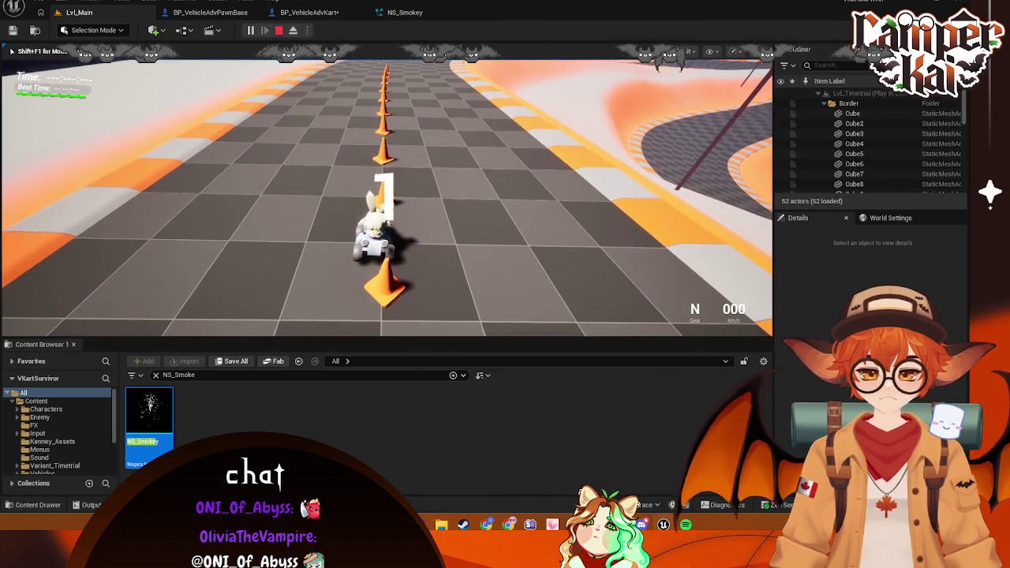
pyautogui.press('w')
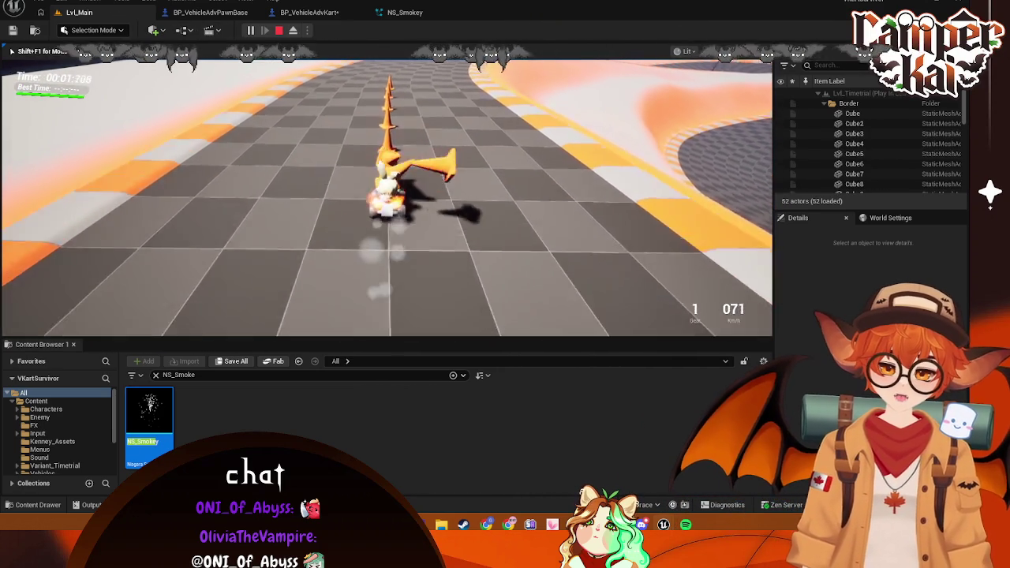
pyautogui.press('w')
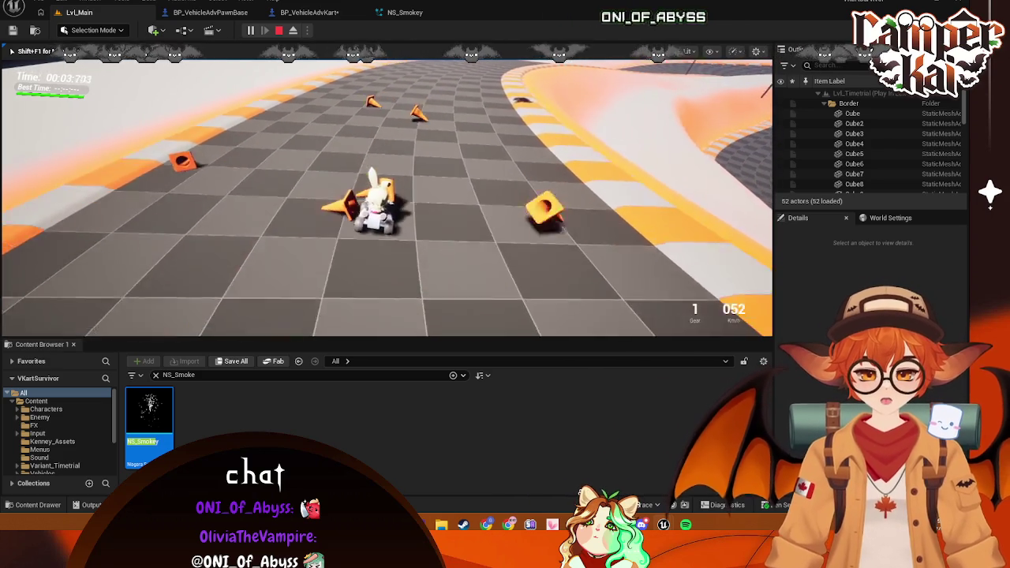
pyautogui.press('a')
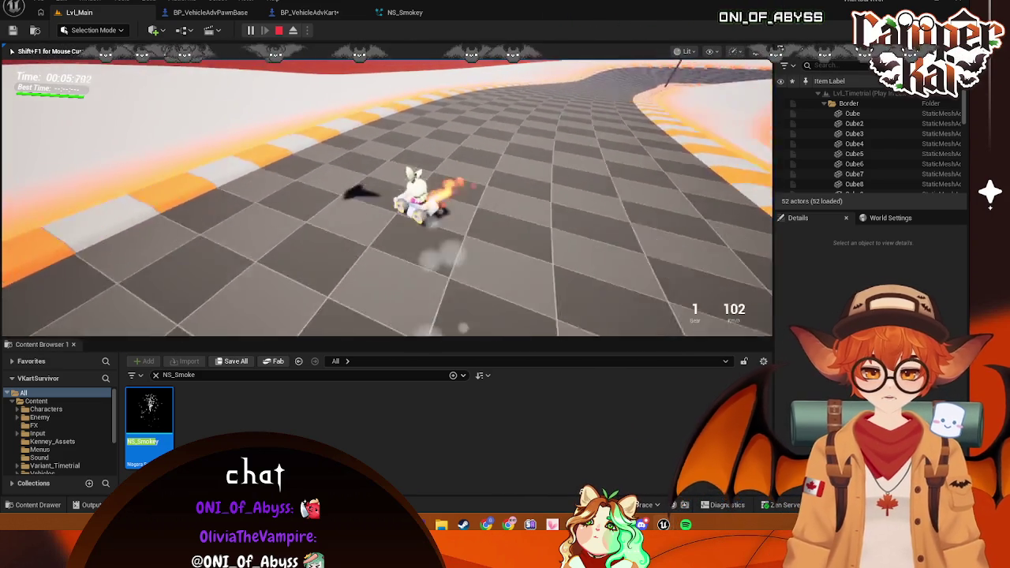
pyautogui.press('d')
pyautogui.press('w')
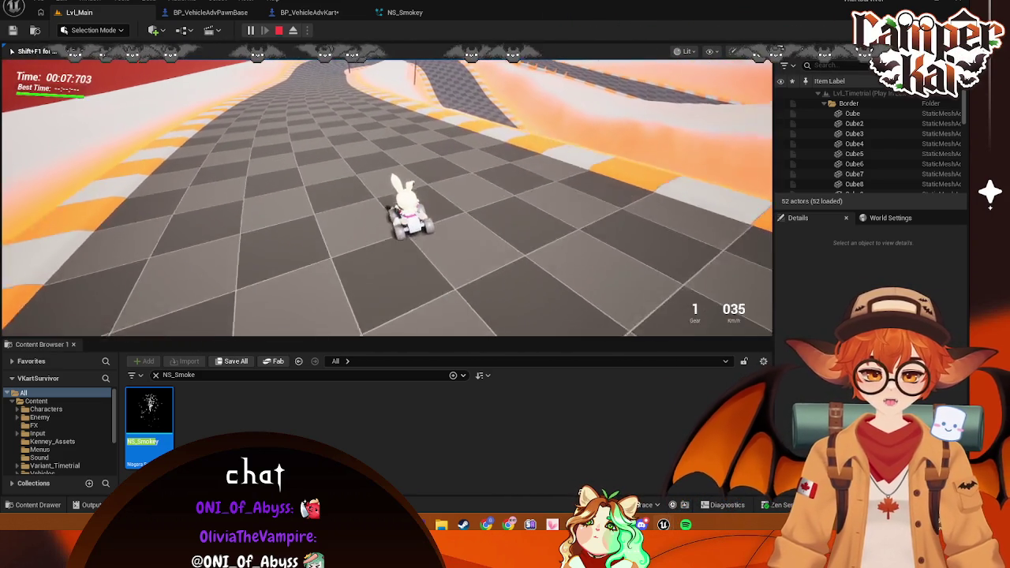
pyautogui.press('w')
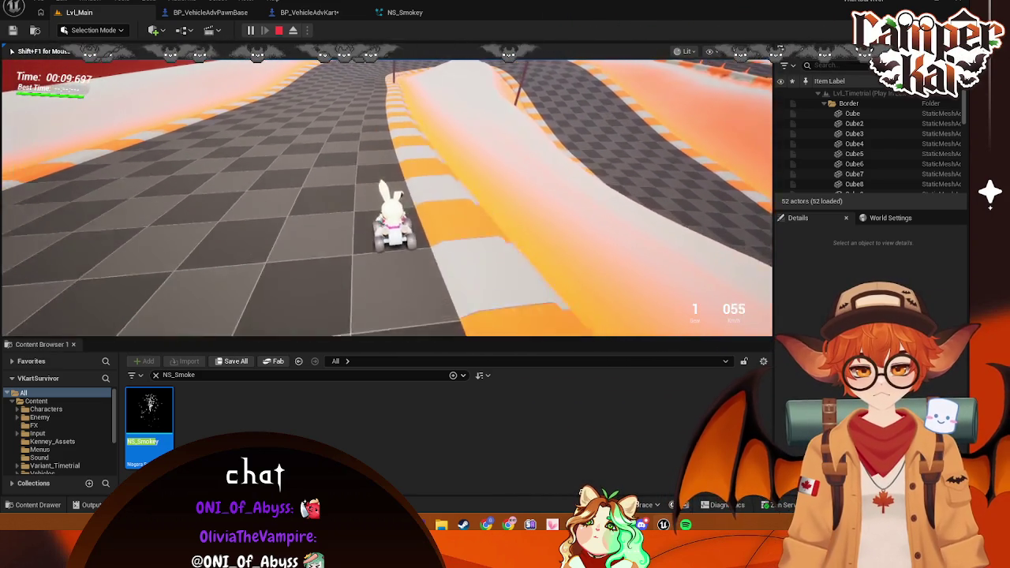
pyautogui.press('d')
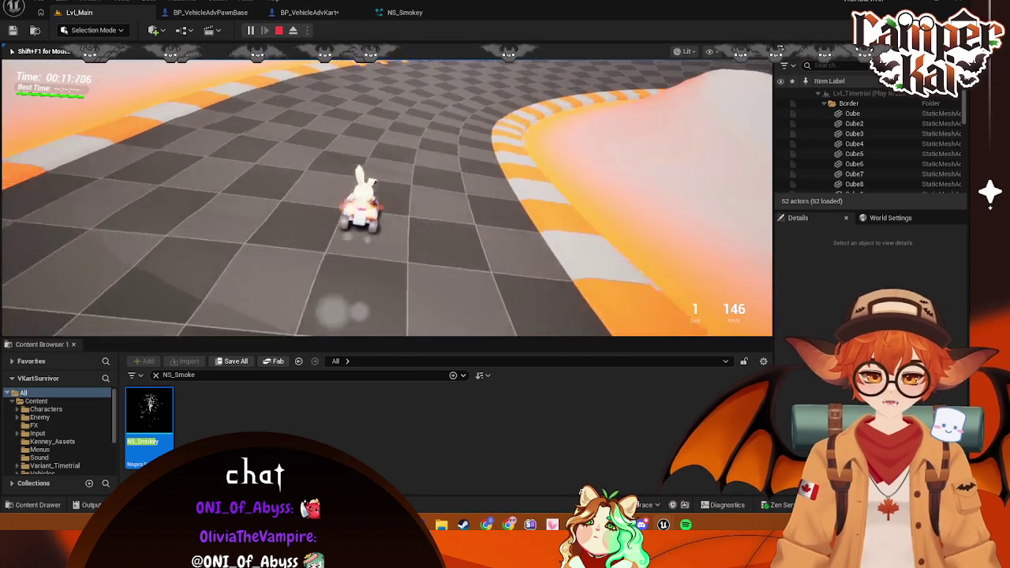
pyautogui.press('Escape')
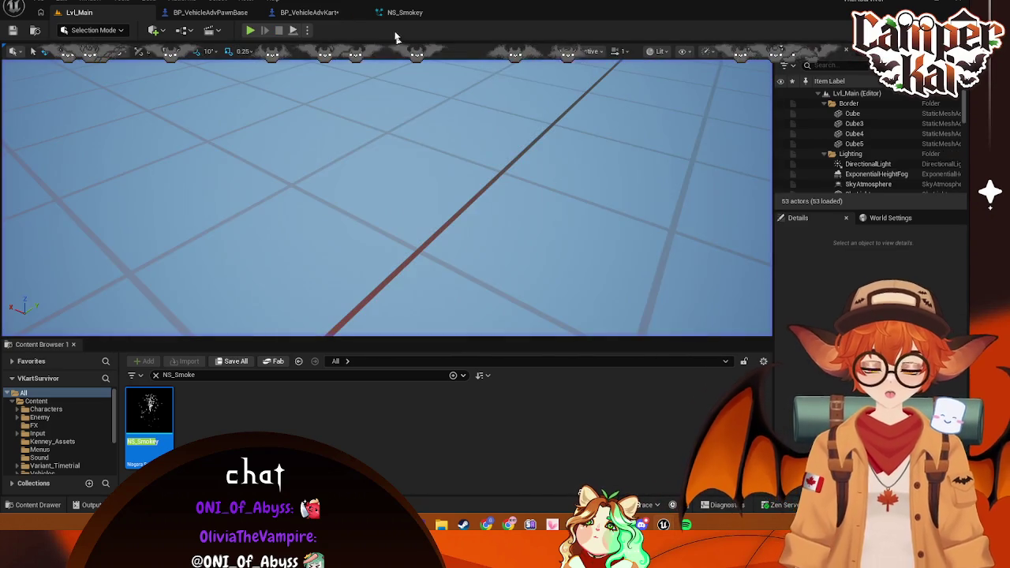
# Save NS_Smokey and the other changes, then review BP_VehicleAdvKart's event graph
pyautogui.click(405, 13)
pyautogui.hotkey('ctrl', 's')
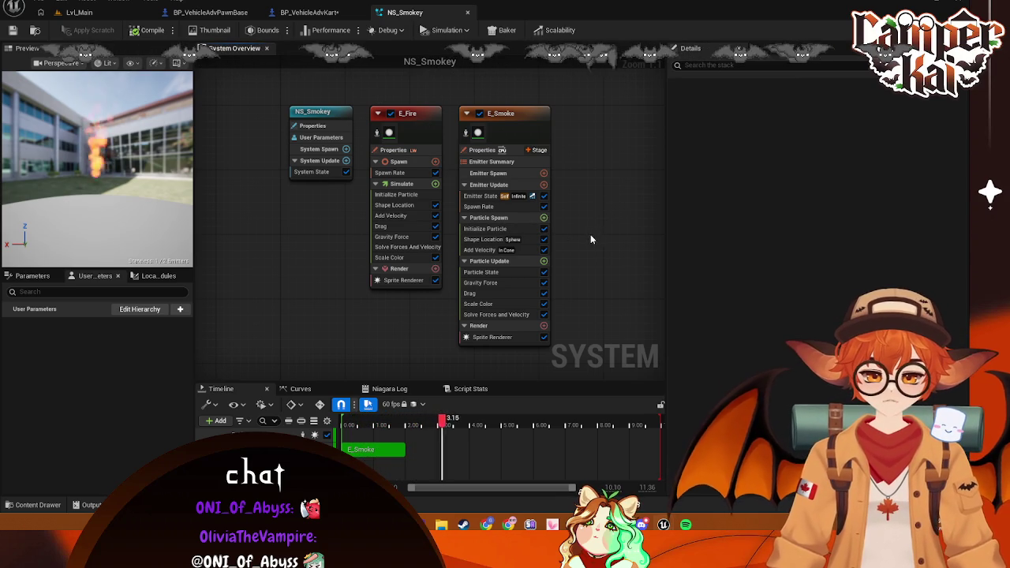
pyautogui.hotkey('ctrl', 's')
pyautogui.hotkey('ctrl', 'Tab')
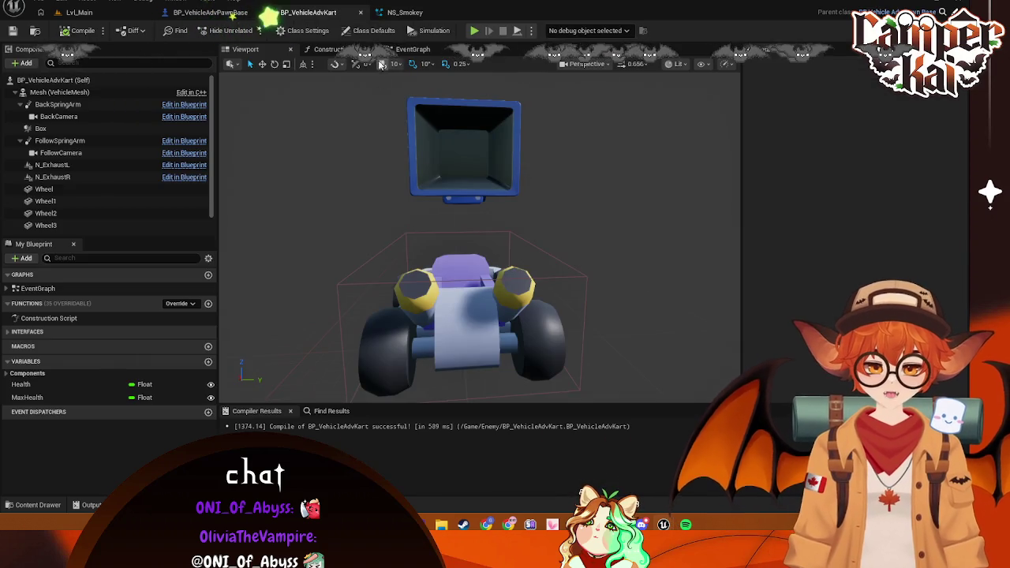
pyautogui.click(397, 52)
pyautogui.moveTo(559, 295)
pyautogui.mouseDown()
pyautogui.moveTo(548, 168)
pyautogui.moveTo(537, 191)
pyautogui.moveTo(478, 185)
pyautogui.mouseUp()
# Show the Characters folder's assets in the Content Browser
pyautogui.click(210, 12)
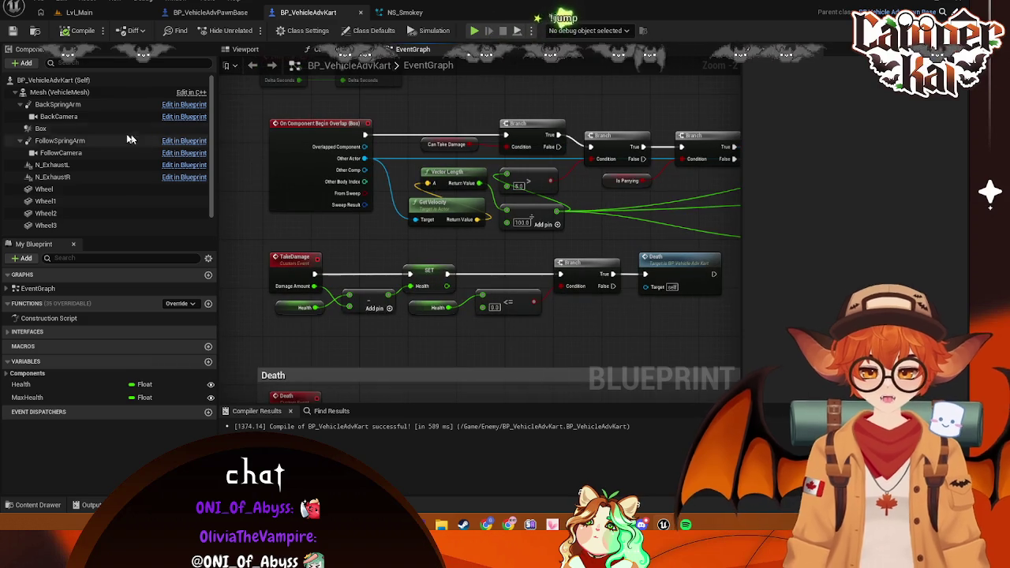
pyautogui.doubleClick(113, 168)
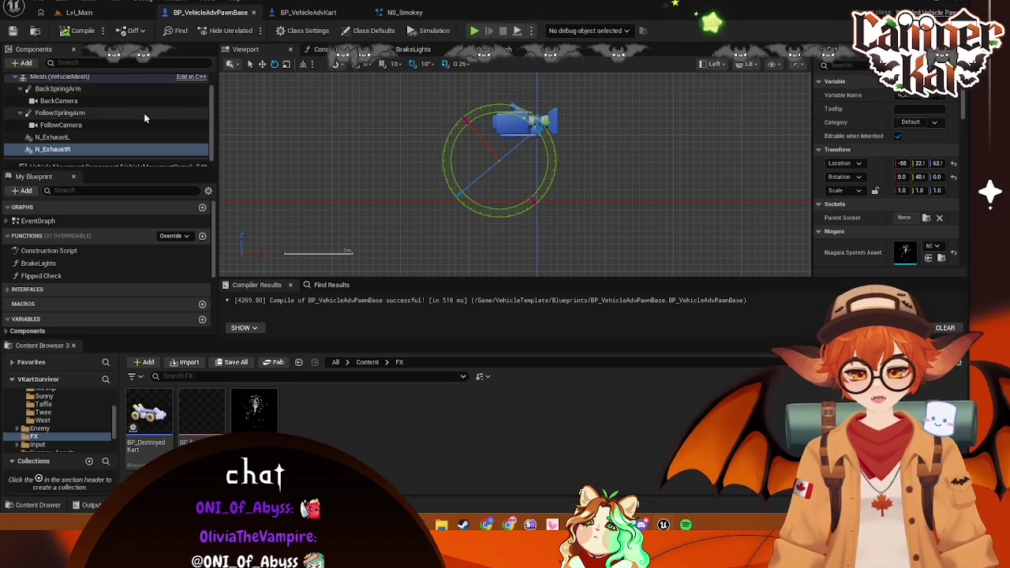
pyautogui.scroll(2, 166, 117)
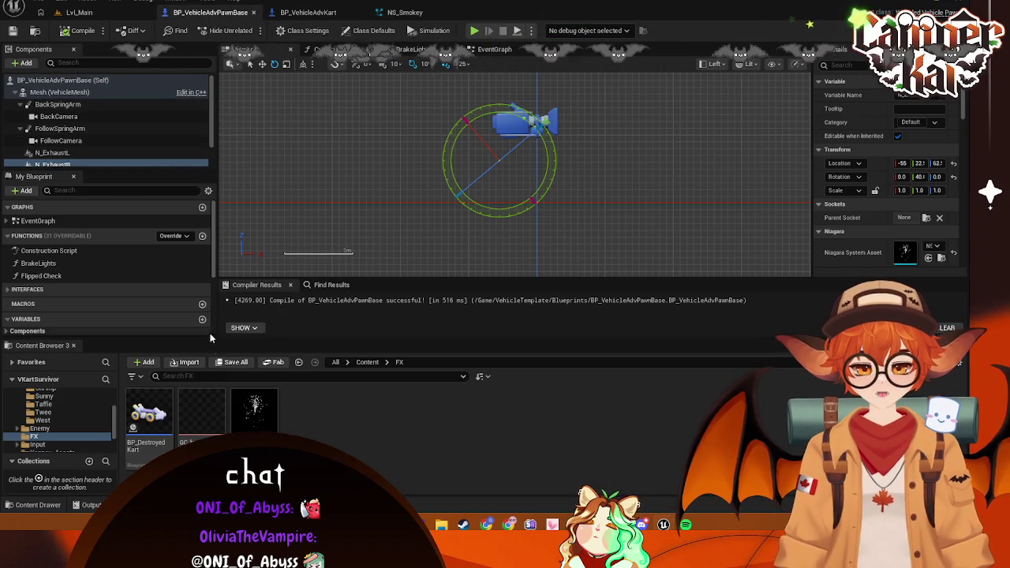
pyautogui.scroll(5, 71, 416)
pyautogui.click(71, 410)
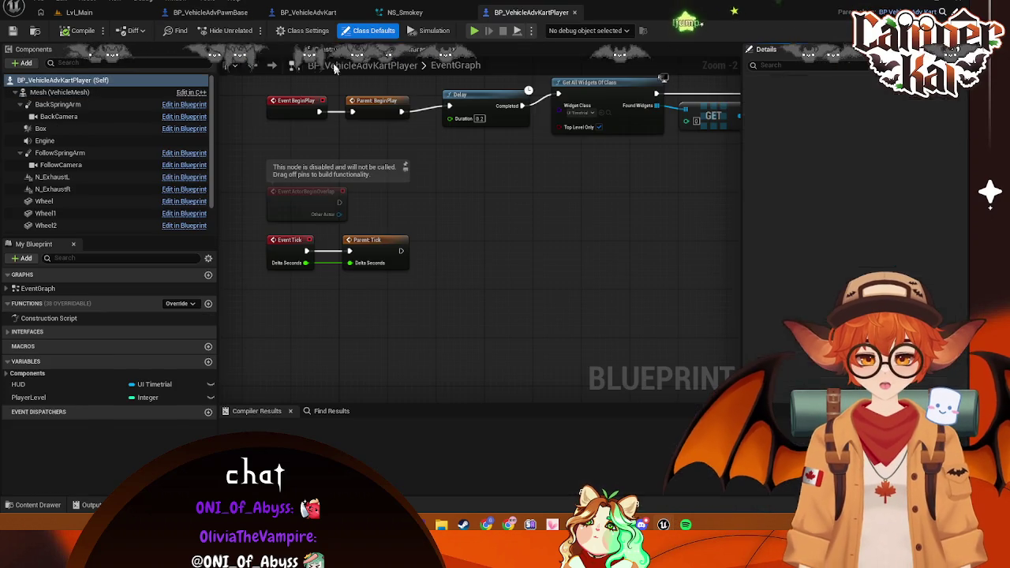
# Delete the Engine audio component from BP_VehicleAdvKartPlayer and compile it
pyautogui.click(71, 142)
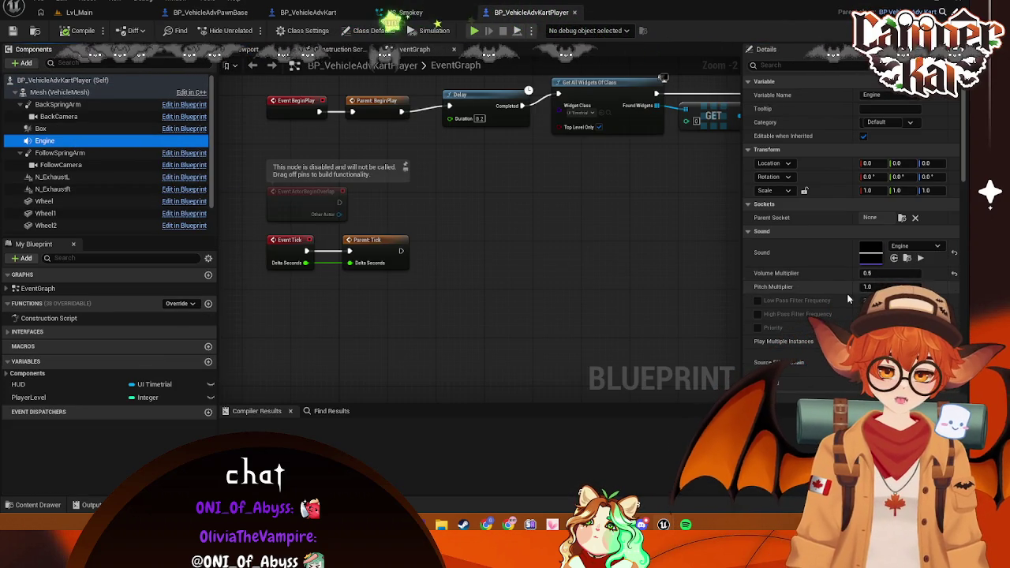
pyautogui.moveTo(492, 221)
pyautogui.mouseDown()
pyautogui.moveTo(450, 196)
pyautogui.moveTo(552, 239)
pyautogui.moveTo(384, 241)
pyautogui.moveTo(711, 241)
pyautogui.mouseUp()
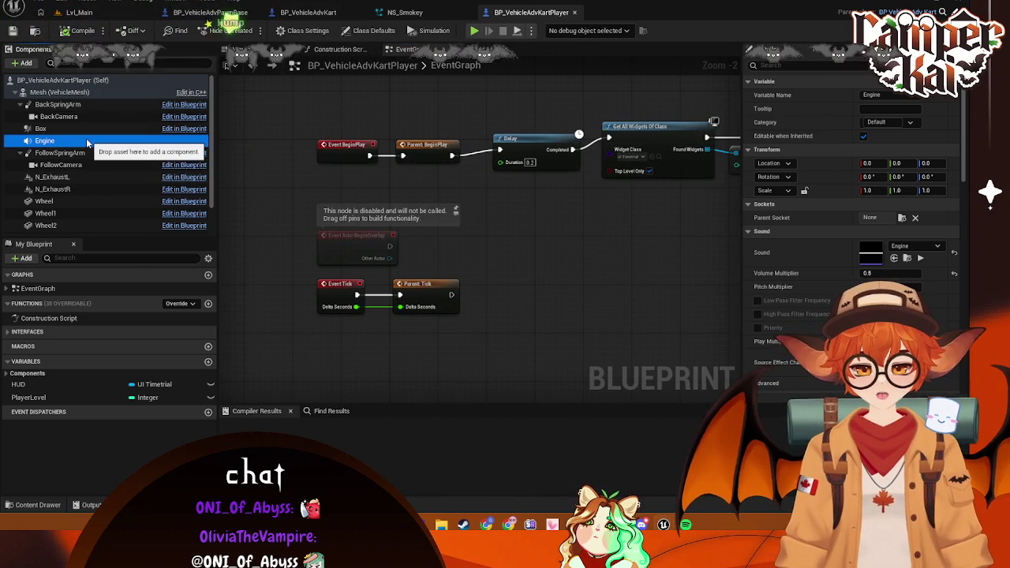
pyautogui.rightClick(91, 142)
pyautogui.click(131, 249)
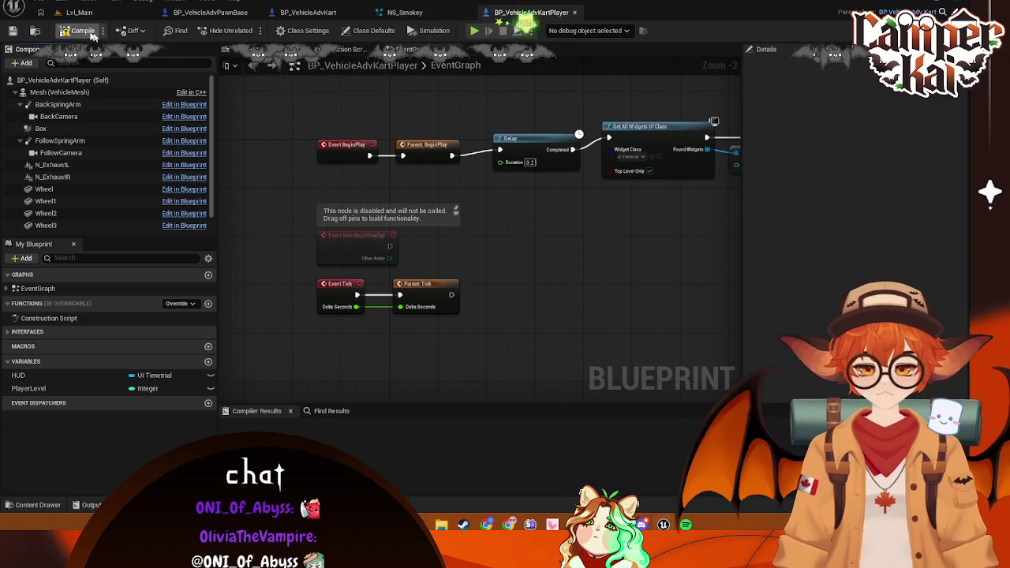
pyautogui.click(232, 17)
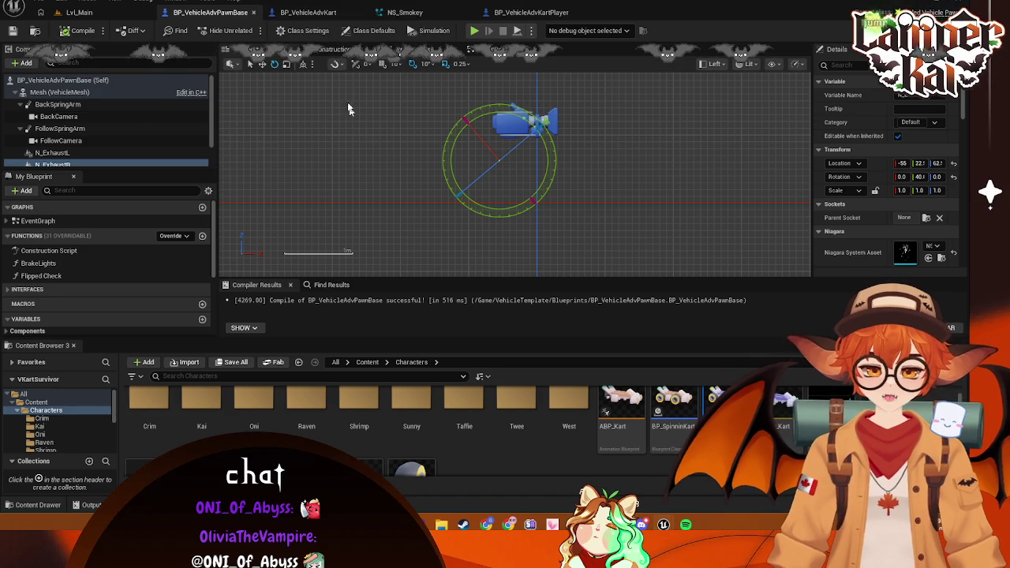
# Add an Audio component to BP_VehicleAdvKart, then delete it after it's misnamed 'Engine\'
pyautogui.click(286, 15)
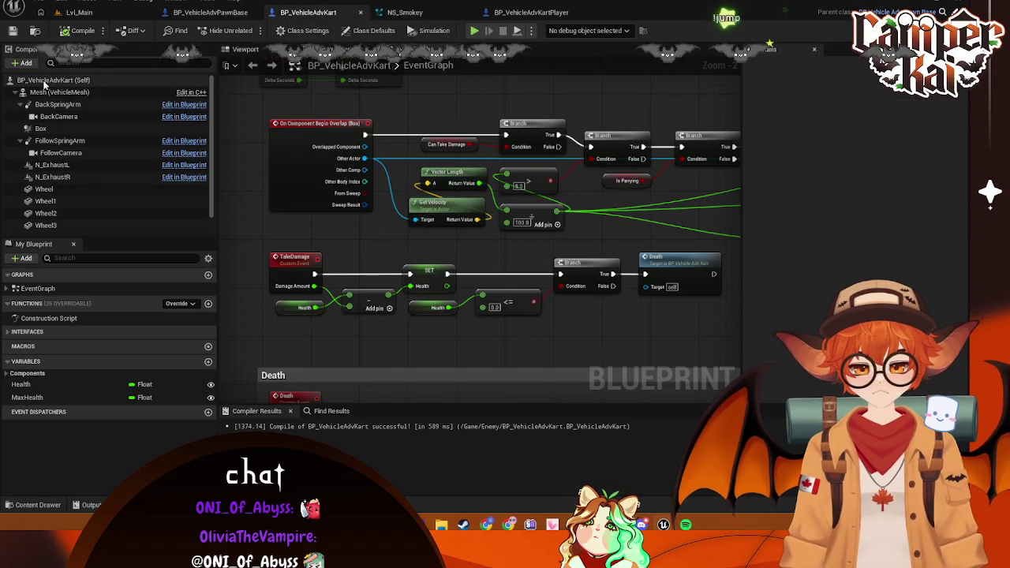
pyautogui.click(20, 68)
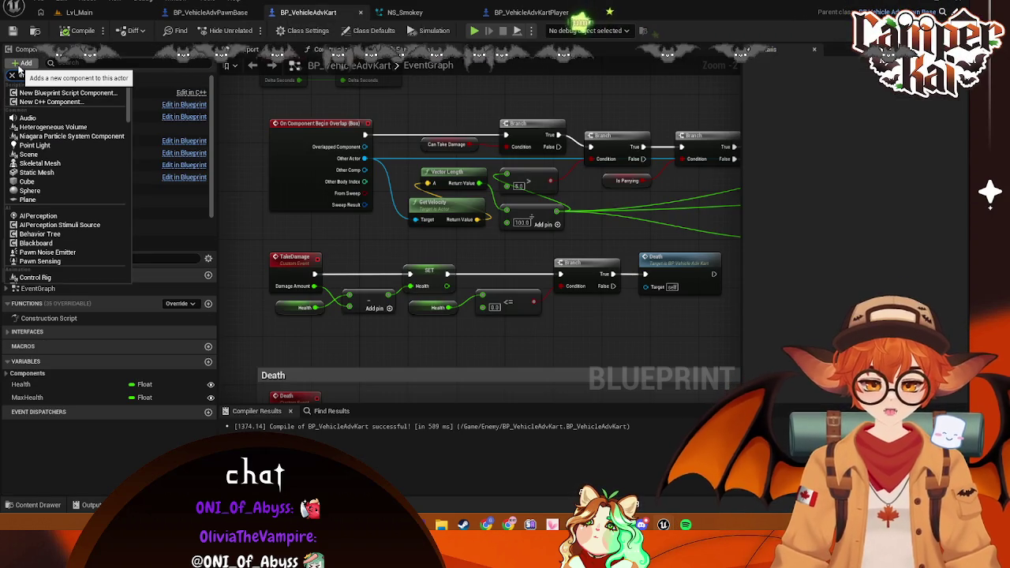
pyautogui.write('engine')
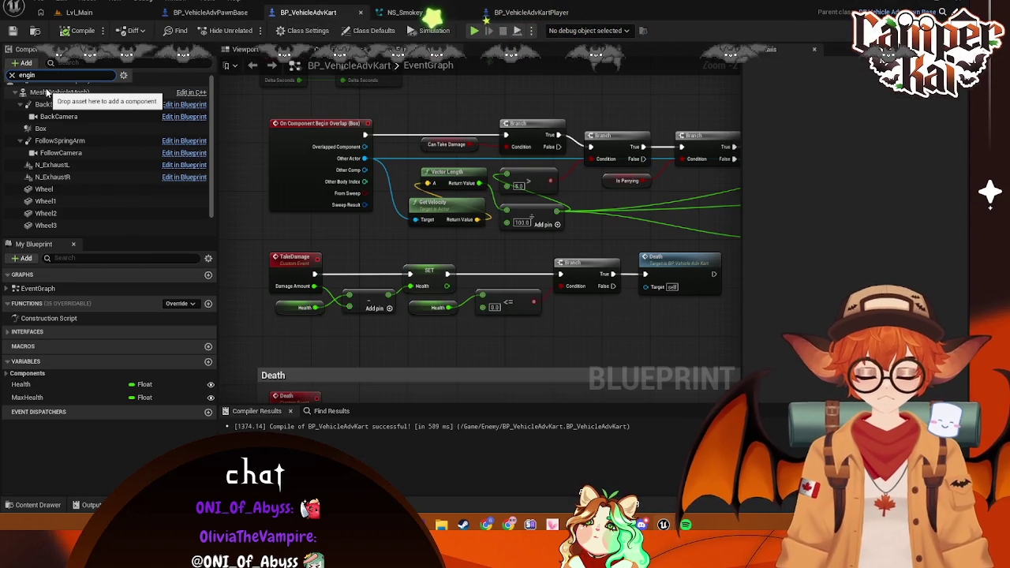
pyautogui.press('BackSpace')
pyautogui.press('BackSpace')
pyautogui.press('BackSpace')
pyautogui.write('d')
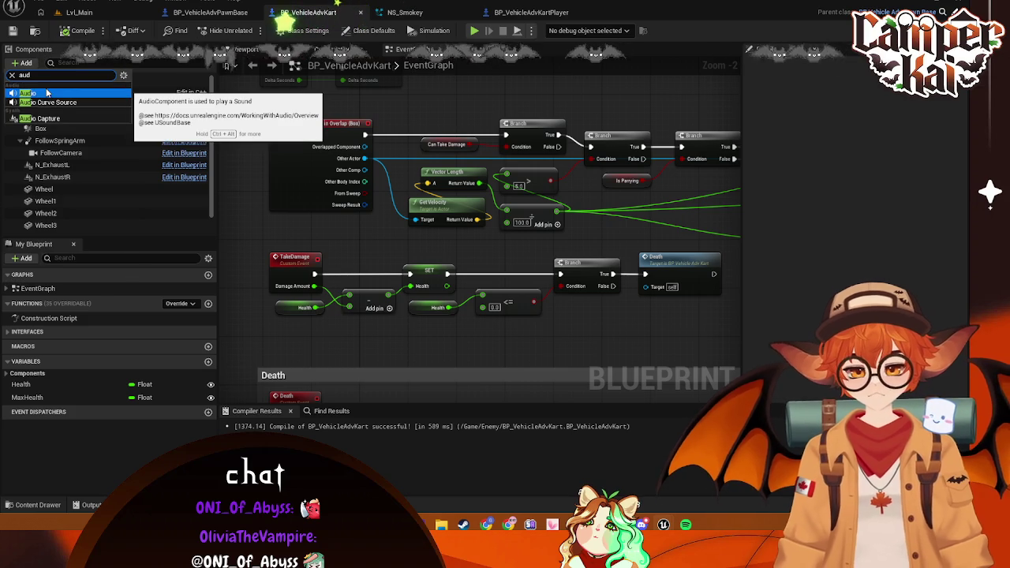
pyautogui.click(41, 93)
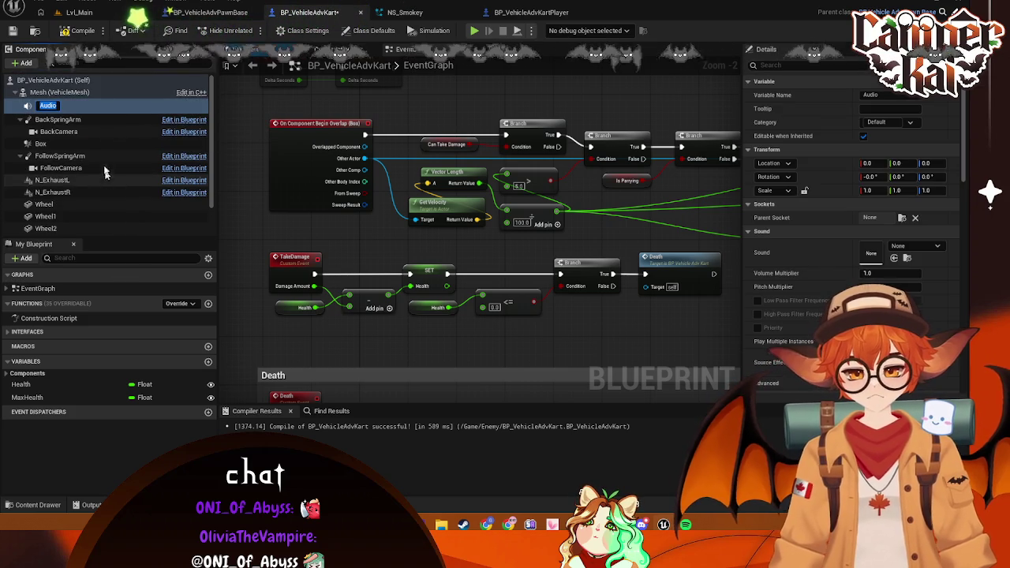
pyautogui.write('\\')
pyautogui.press('Return')
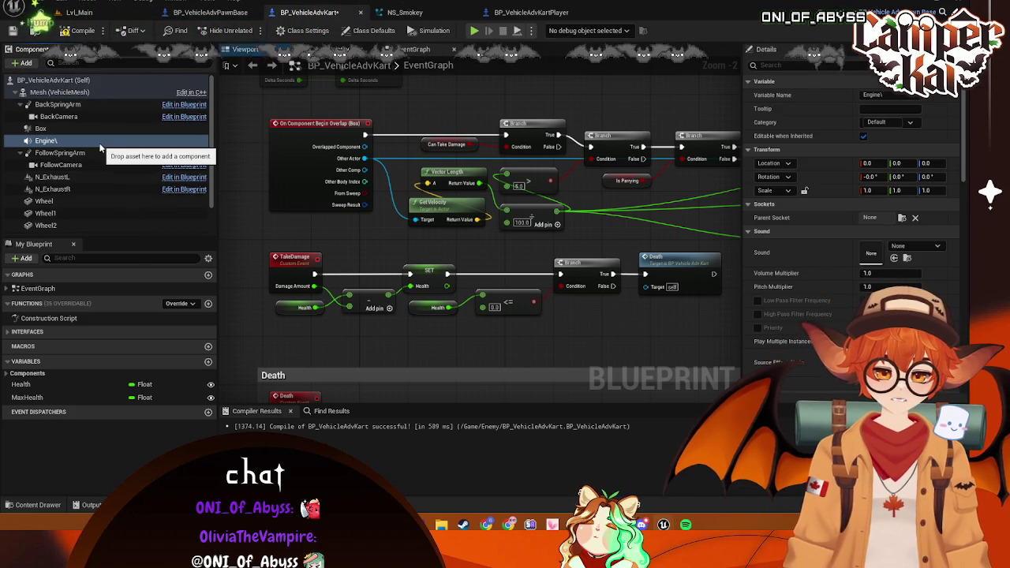
pyautogui.rightClick(55, 140)
pyautogui.click(94, 247)
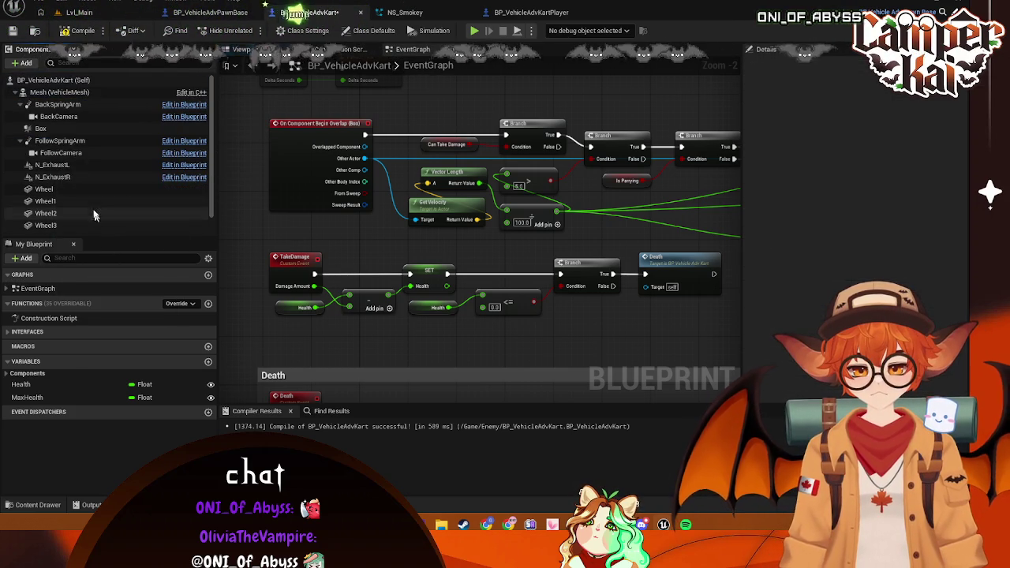
# Add a fresh Audio component named Engine
pyautogui.click(24, 63)
pyautogui.write('audio')
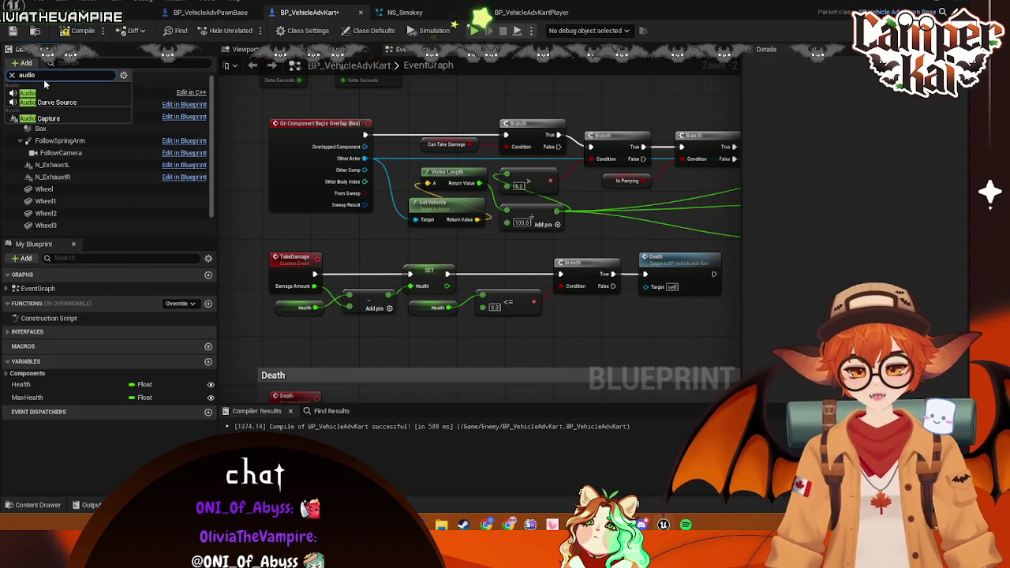
pyautogui.click(45, 92)
pyautogui.write('Engine')
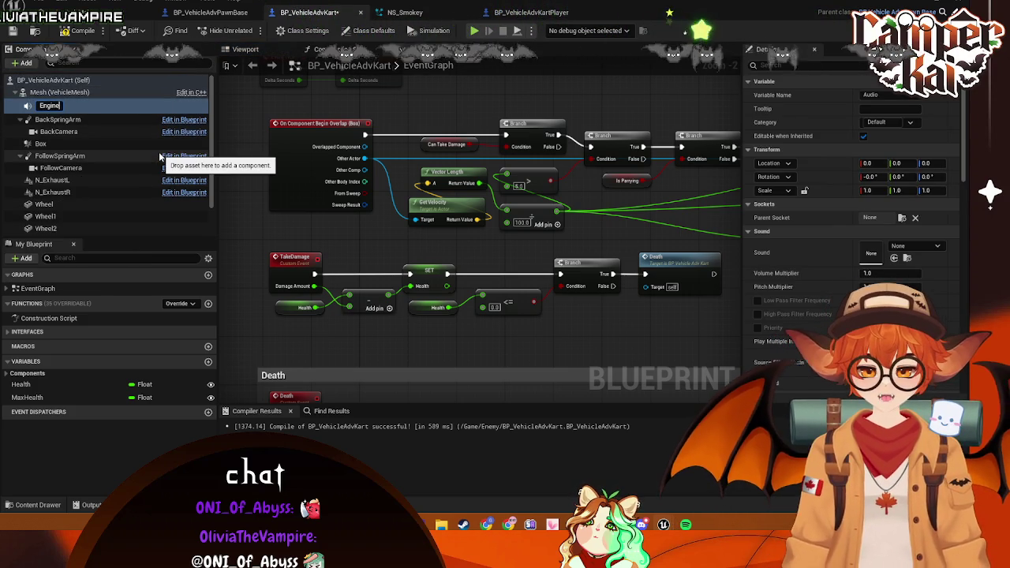
pyautogui.press('Return')
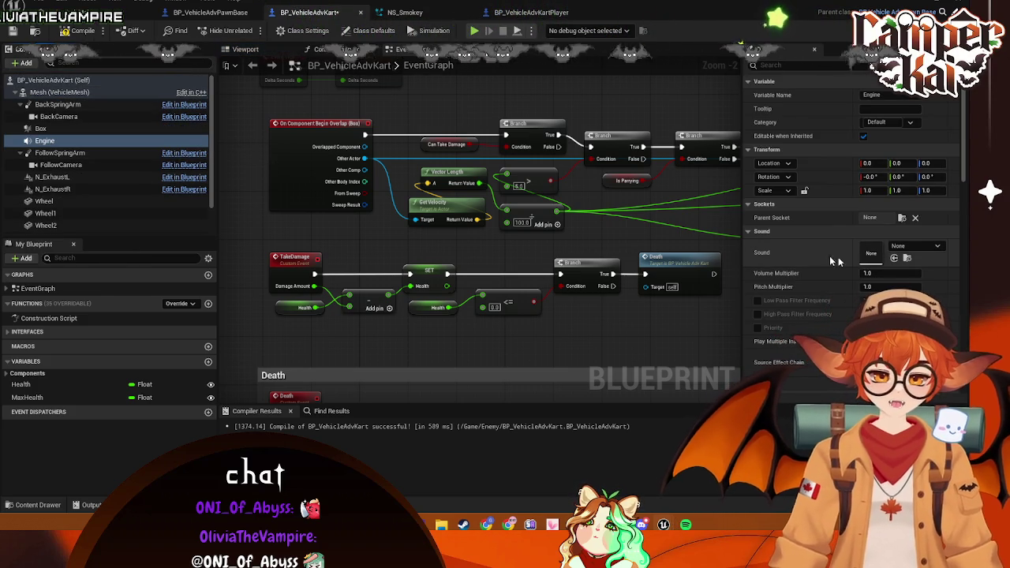
# Assign the Engine sound wave from the Sound folder with volume multiplier 0.25
pyautogui.click(921, 248)
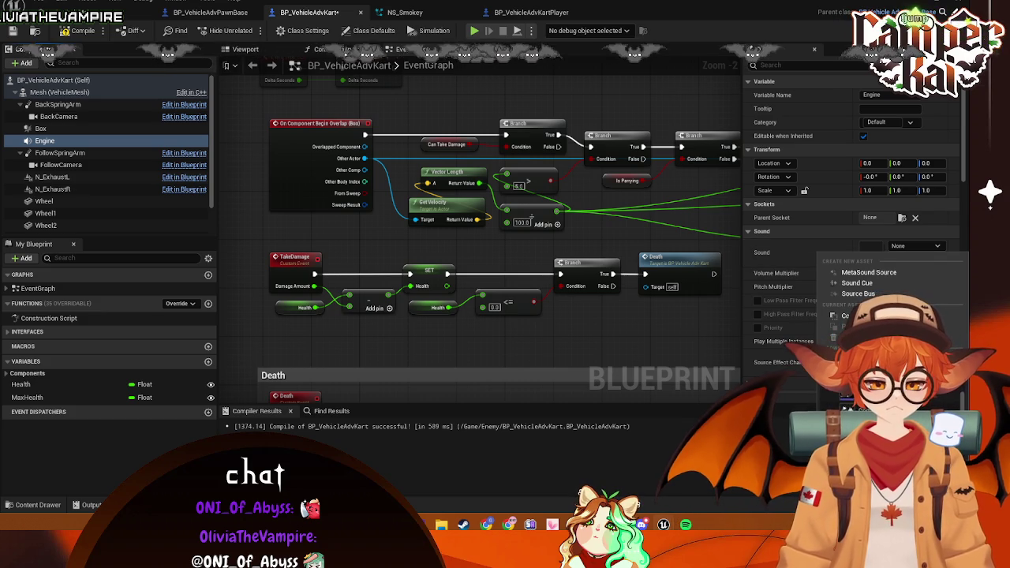
pyautogui.click(394, 443)
pyautogui.click(30, 505)
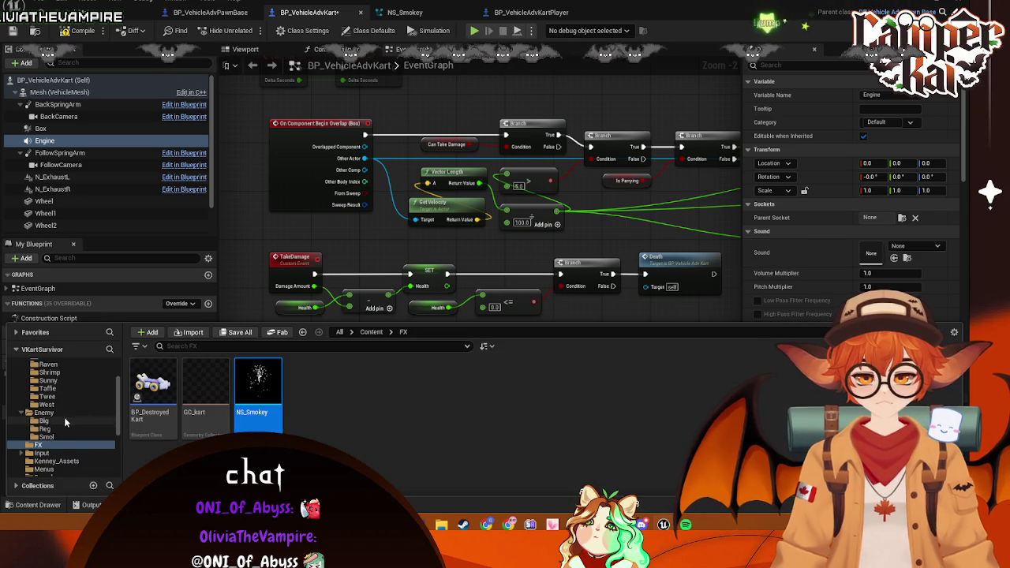
pyautogui.scroll(3, 61, 416)
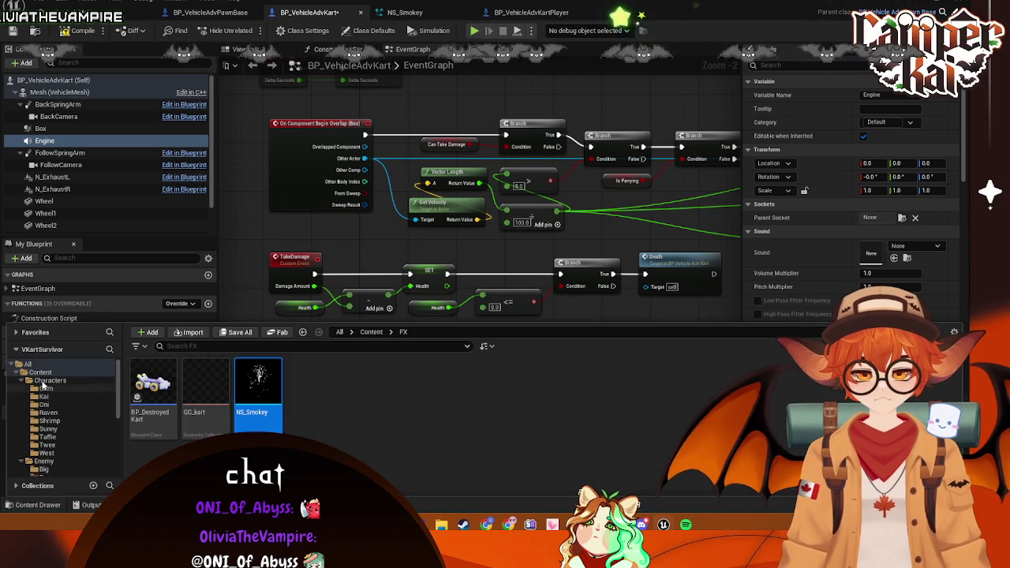
pyautogui.scroll(-5, 55, 411)
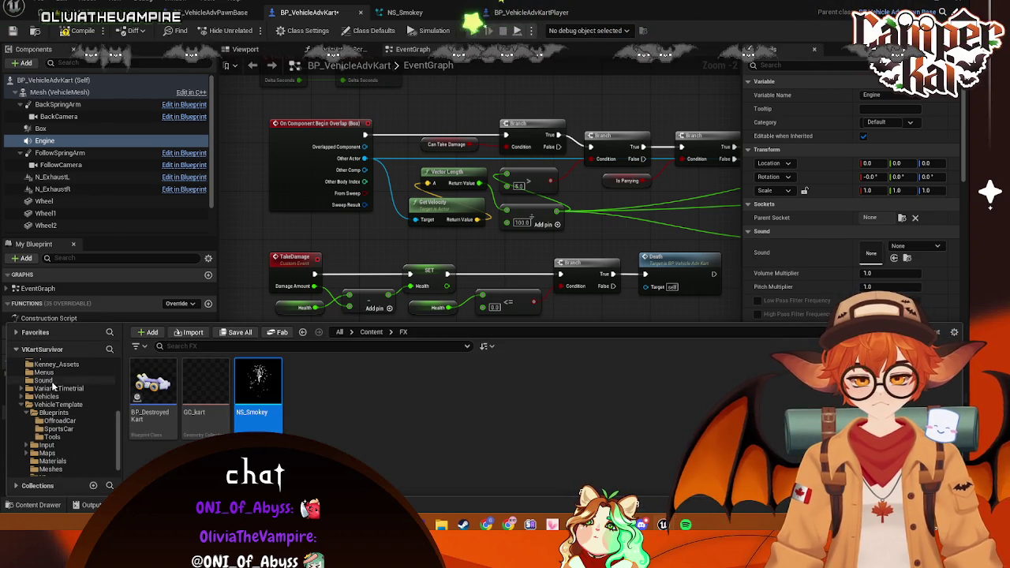
pyautogui.click(43, 380)
pyautogui.moveTo(410, 391); pyautogui.dragTo(900, 254)
pyautogui.write('0.25')
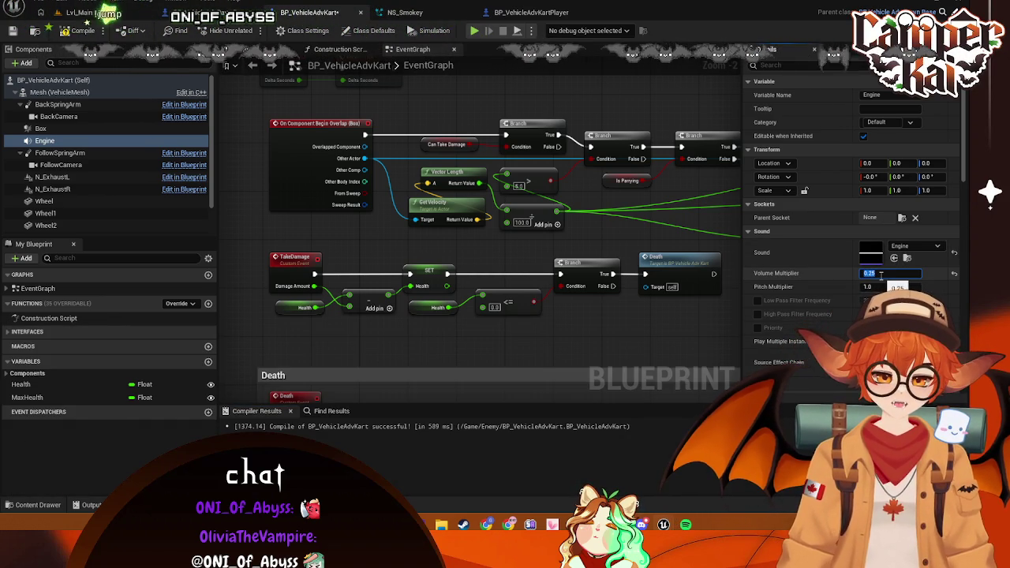
pyautogui.press('Return')
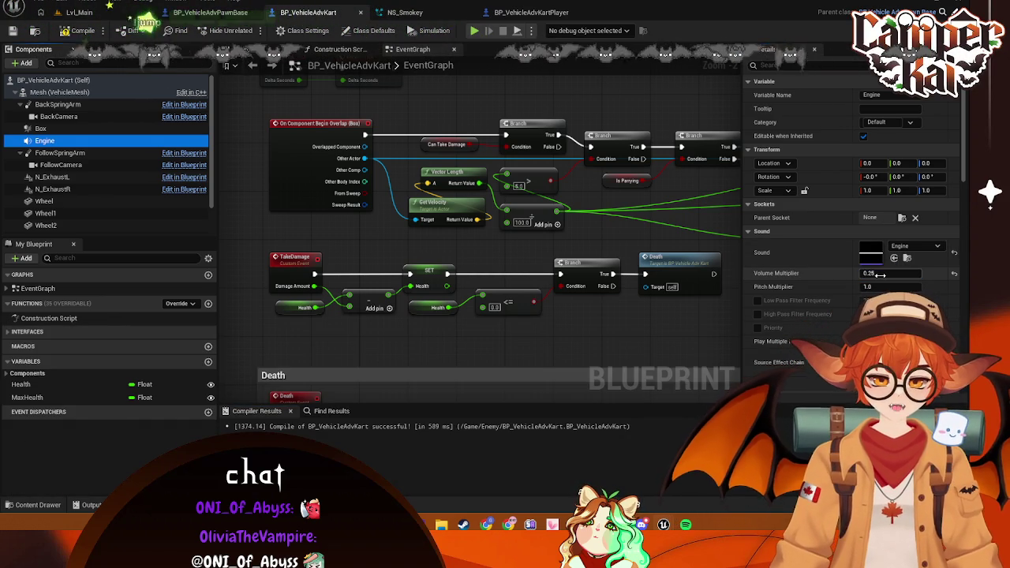
pyautogui.click(86, 13)
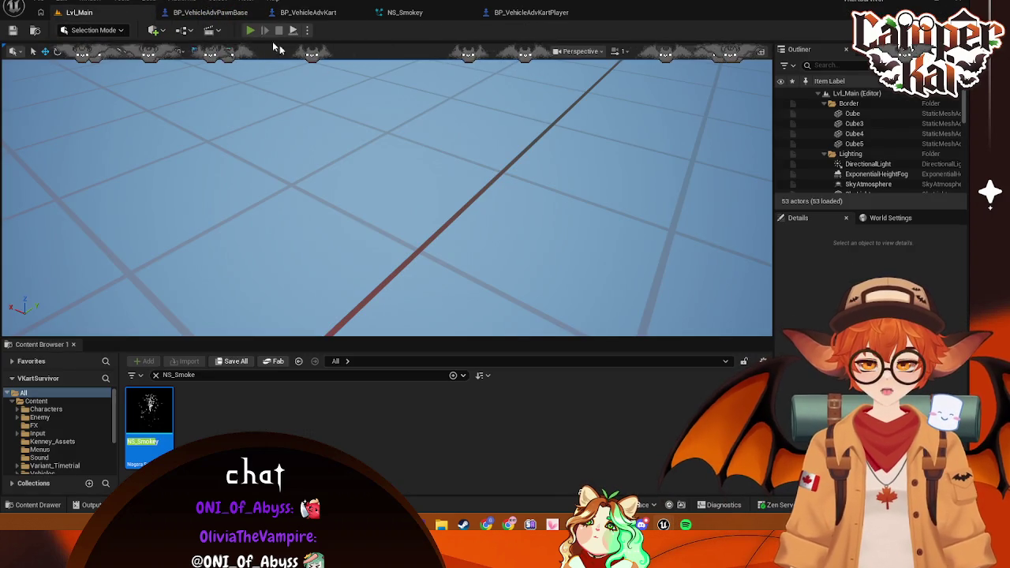
# Drive a time-trial race to hear the engine, then stop and open NS_Smokey
pyautogui.click(253, 32)
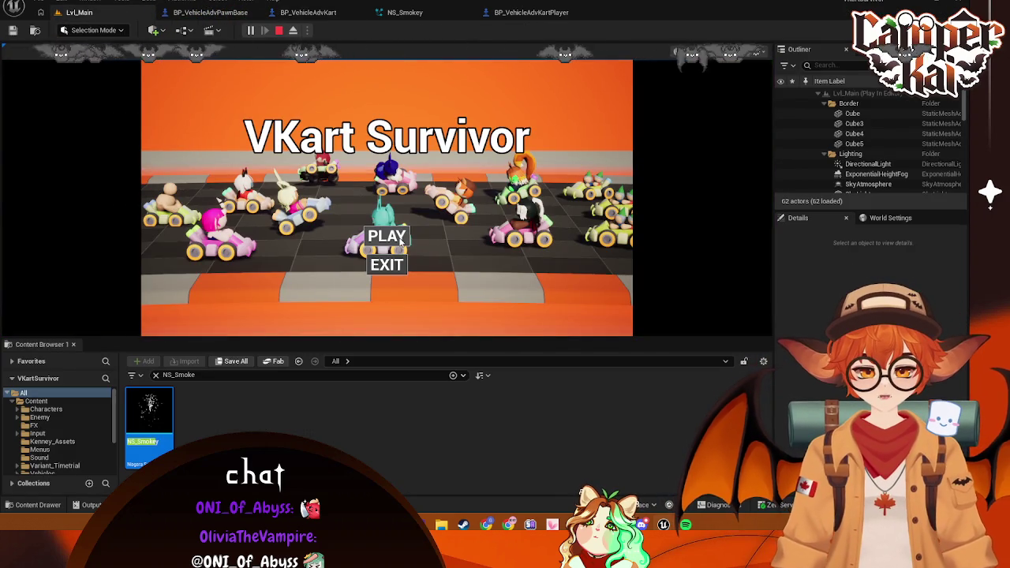
pyautogui.click(401, 241)
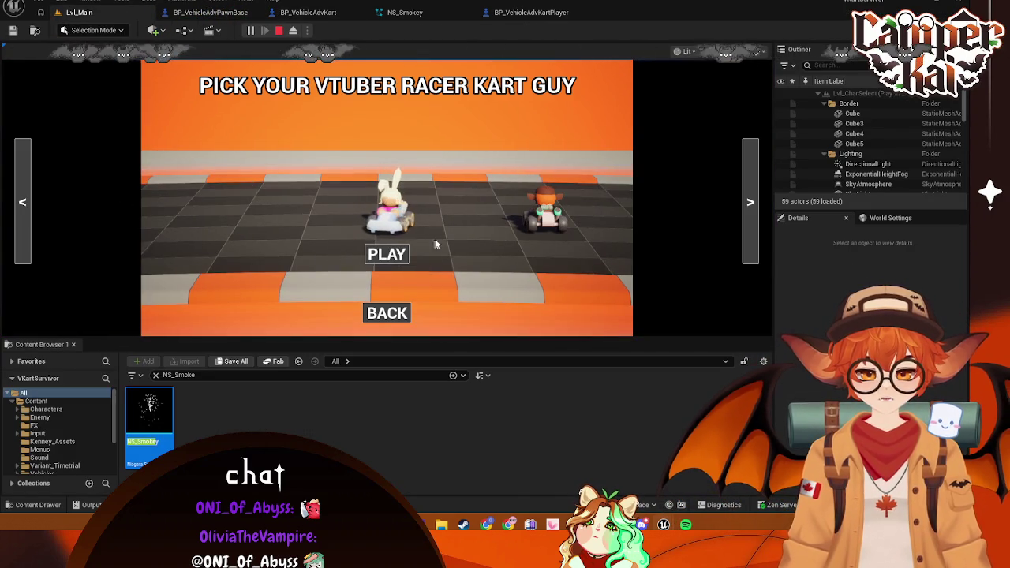
pyautogui.click(387, 254)
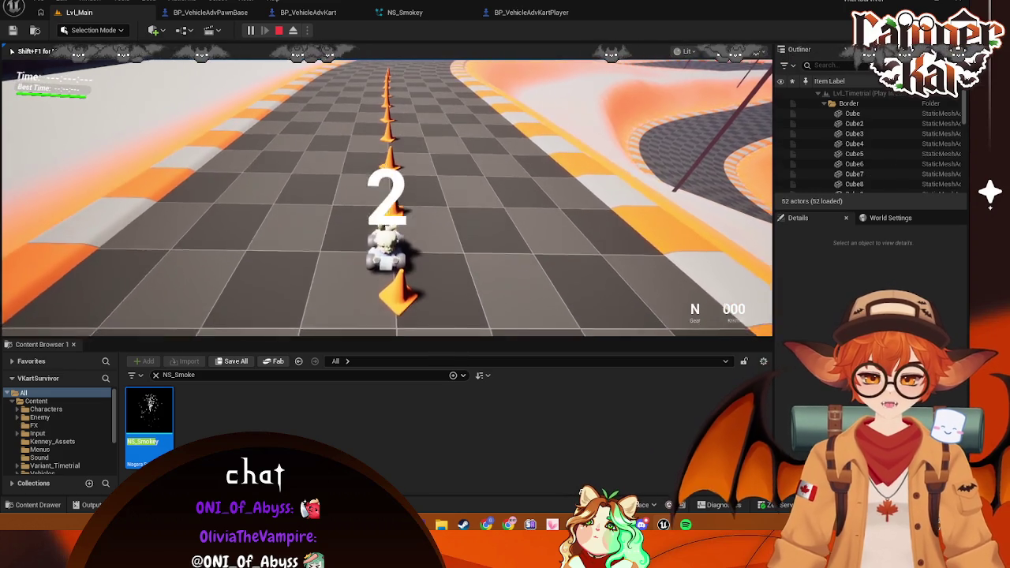
pyautogui.press('w')
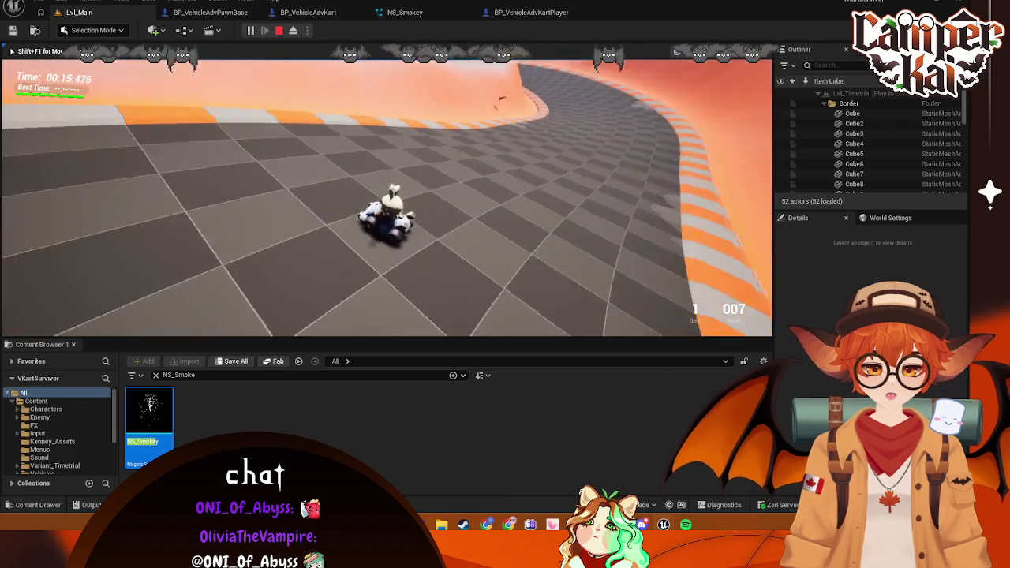
pyautogui.press('Escape')
pyautogui.click(405, 12)
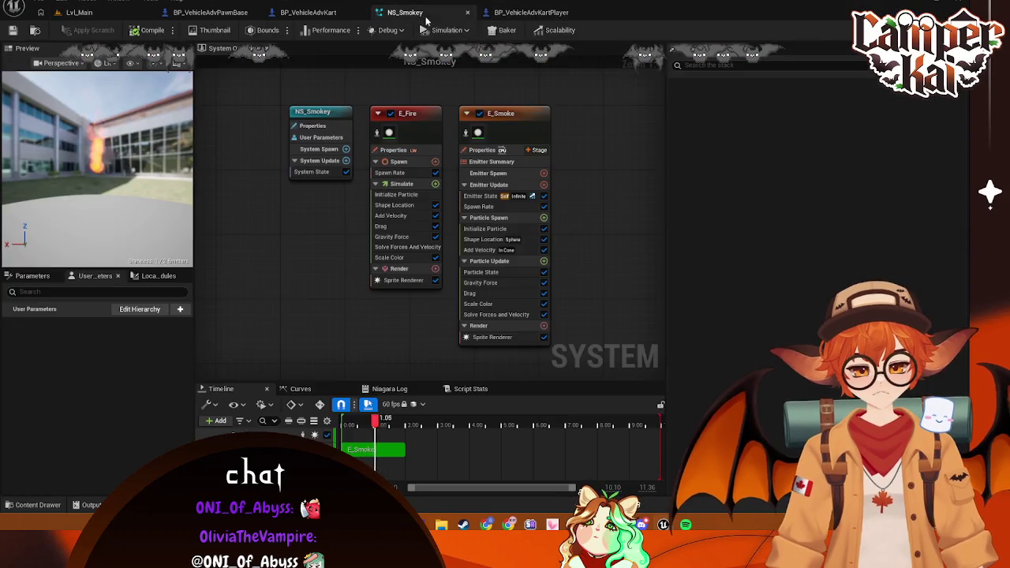
# Flip between the kart, pawn base and kart player blueprints, ending on BP_VehicleAdvKart's graph
pyautogui.click(318, 9)
pyautogui.click(210, 12)
pyautogui.click(308, 12)
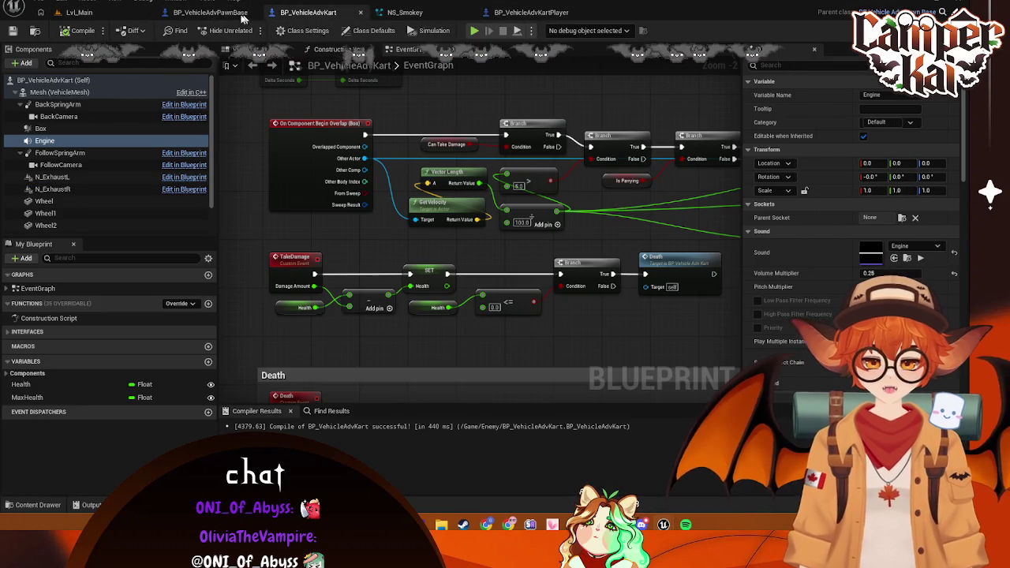
pyautogui.click(206, 12)
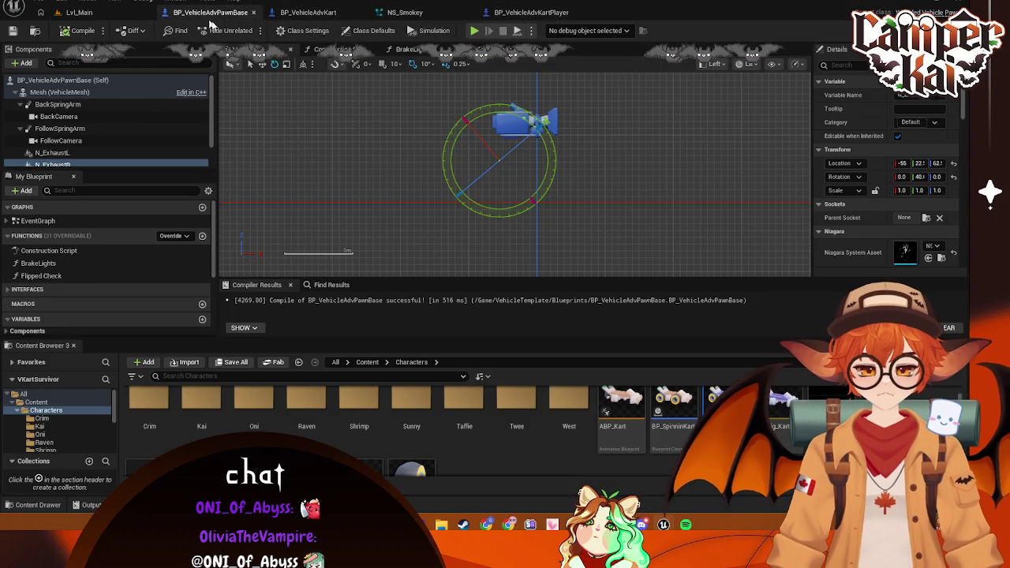
pyautogui.click(632, 145)
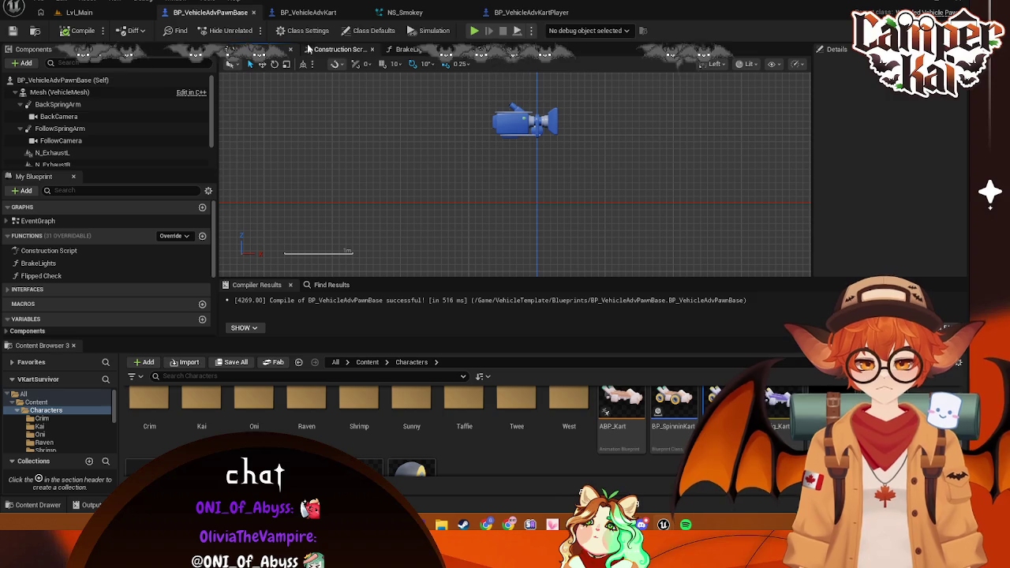
pyautogui.click(525, 13)
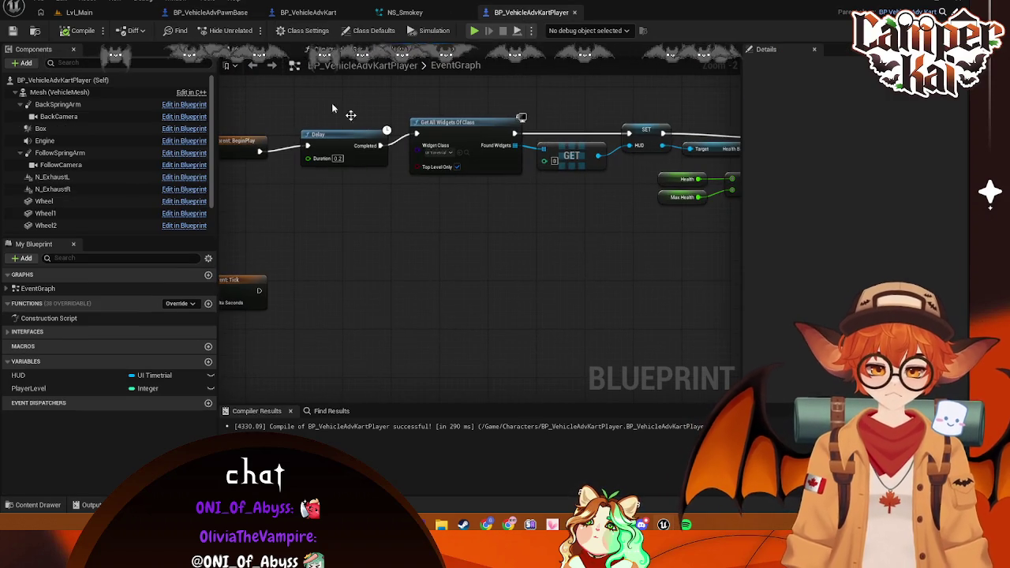
pyautogui.click(307, 12)
# Select Get Velocity and pan until the disabled Event Tick and Parent: Tick nodes are centred
pyautogui.moveTo(368, 240)
pyautogui.mouseDown()
pyautogui.moveTo(359, 113)
pyautogui.moveTo(355, 221)
pyautogui.mouseUp()
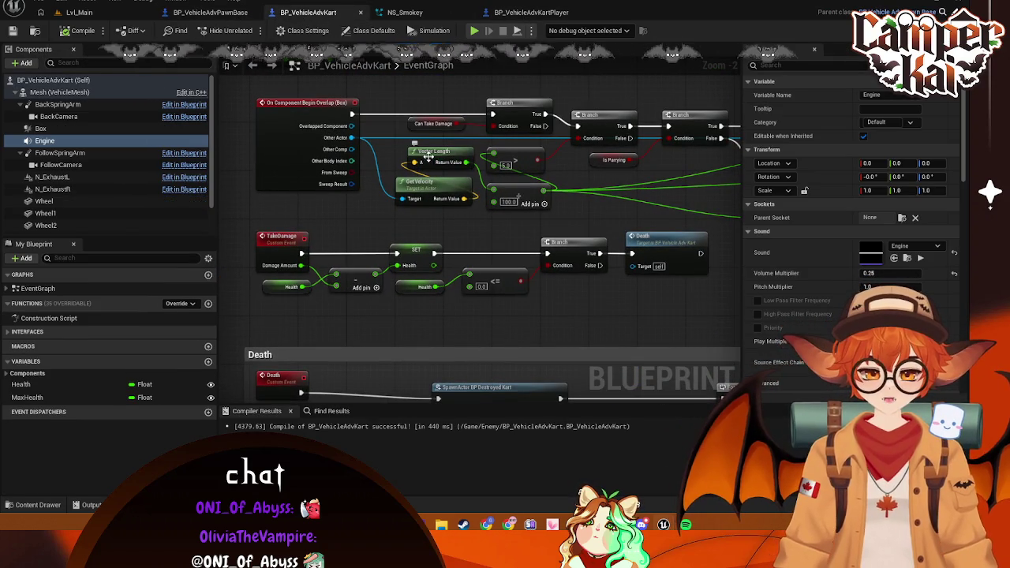
pyautogui.click(432, 192)
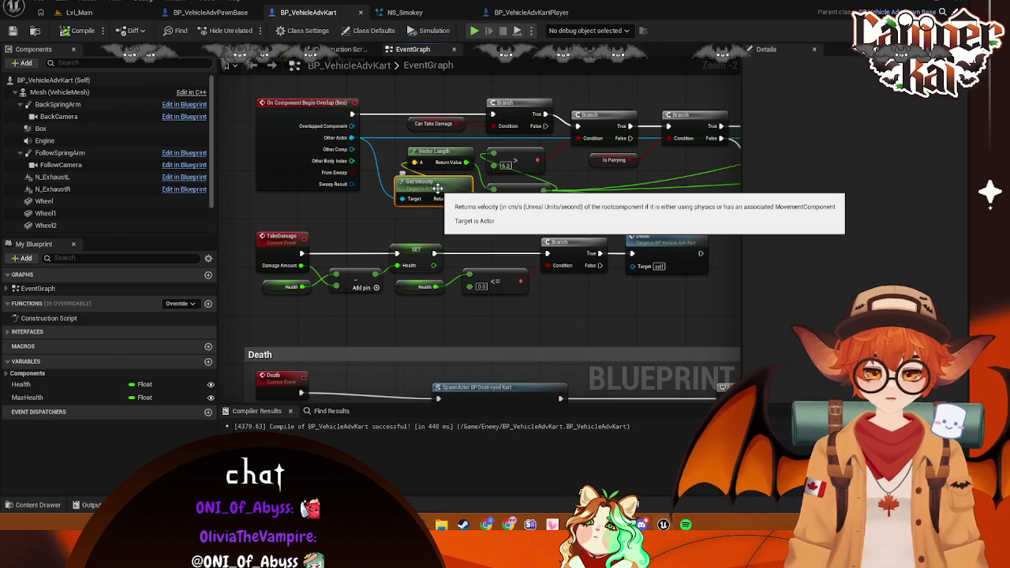
pyautogui.moveTo(539, 195)
pyautogui.mouseDown()
pyautogui.moveTo(146, 194)
pyautogui.moveTo(541, 222)
pyautogui.mouseUp()
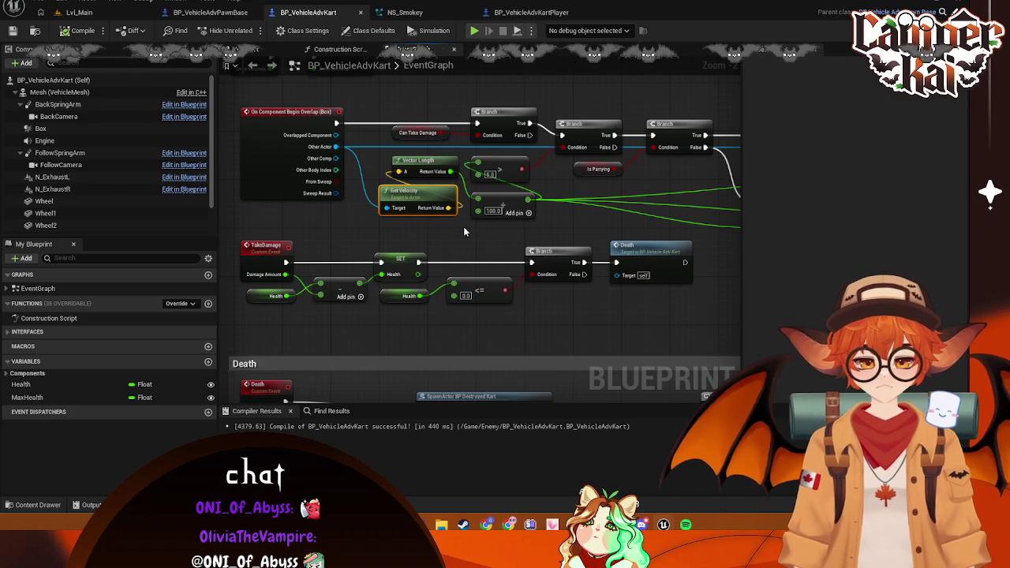
pyautogui.moveTo(497, 237); pyautogui.dragTo(474, 228)
pyautogui.moveTo(482, 96)
pyautogui.mouseDown()
pyautogui.moveTo(612, 186)
pyautogui.moveTo(612, 352)
pyautogui.moveTo(600, 77)
pyautogui.mouseUp()
pyautogui.moveTo(565, 300); pyautogui.dragTo(527, 147)
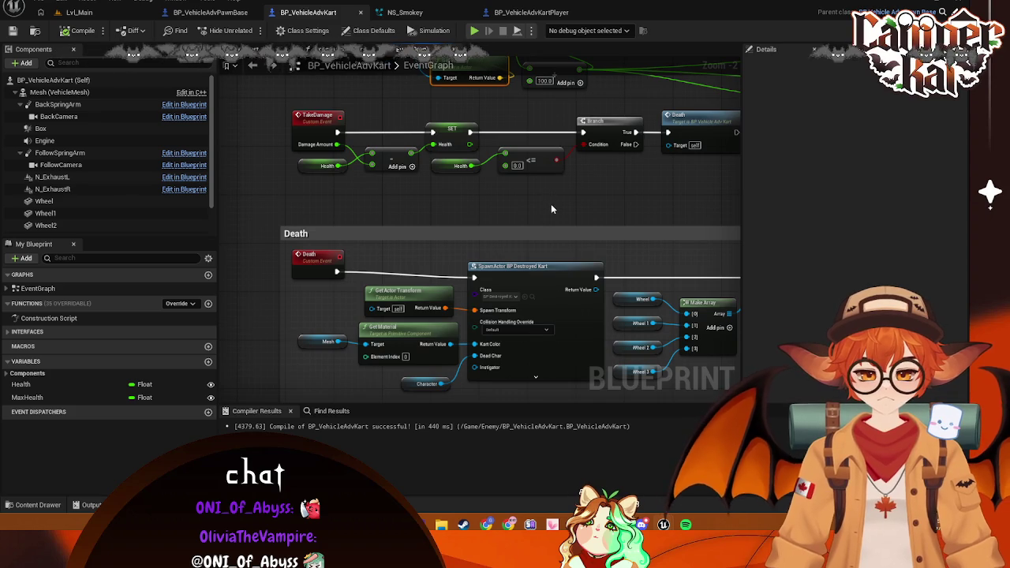
pyautogui.moveTo(550, 209); pyautogui.dragTo(576, 379)
pyautogui.moveTo(442, 158); pyautogui.dragTo(444, 299)
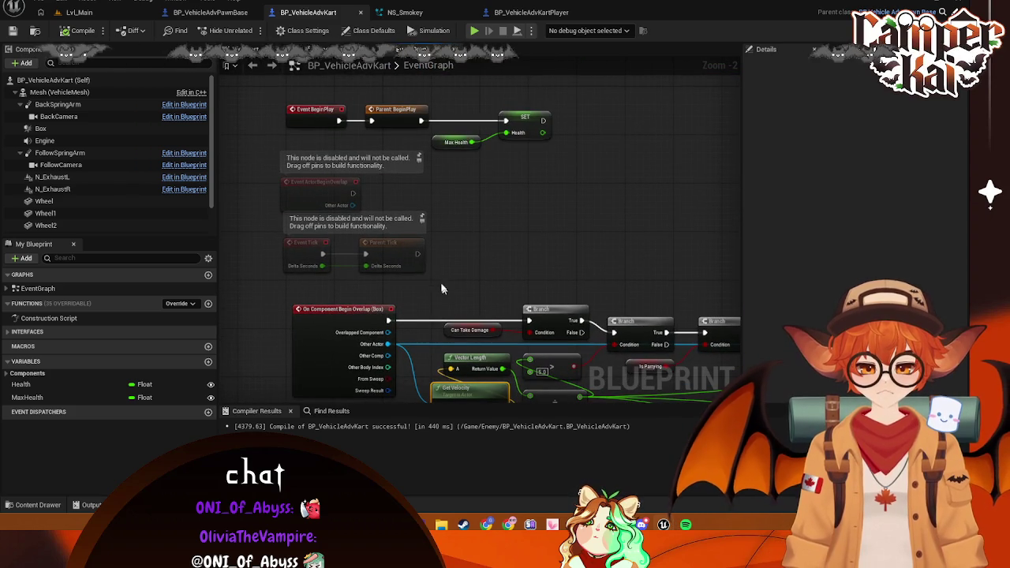
# Paste a copy of the Get Velocity node beside Event Tick
pyautogui.moveTo(418, 254); pyautogui.dragTo(431, 258)
pyautogui.moveTo(503, 252); pyautogui.dragTo(503, 252)
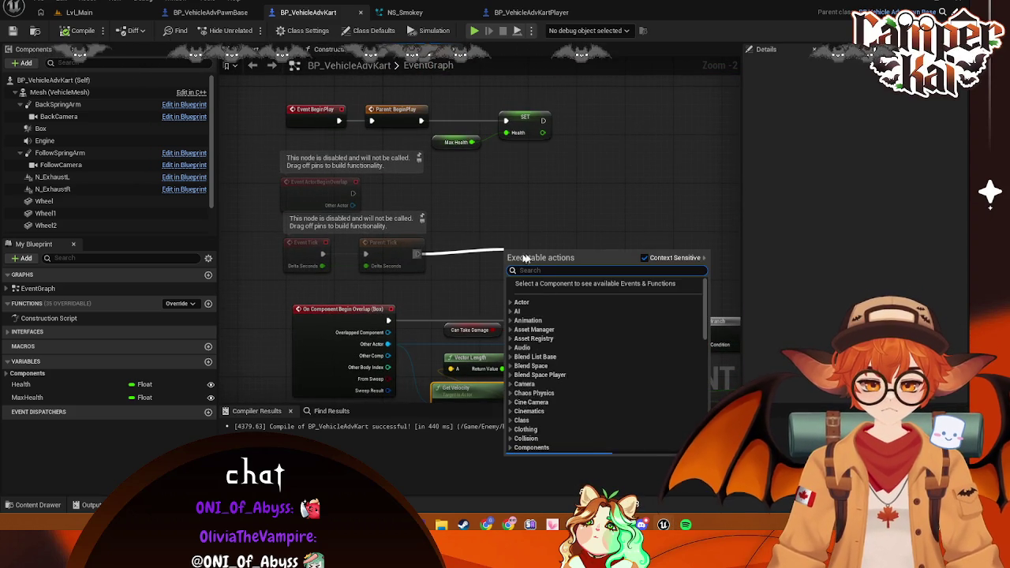
pyautogui.write('get velo')
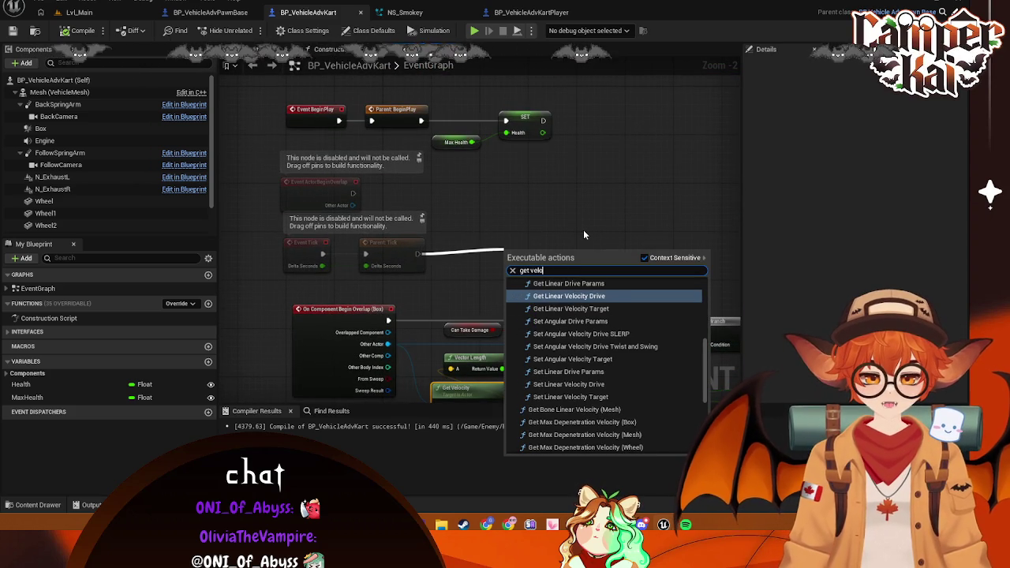
pyautogui.write('city')
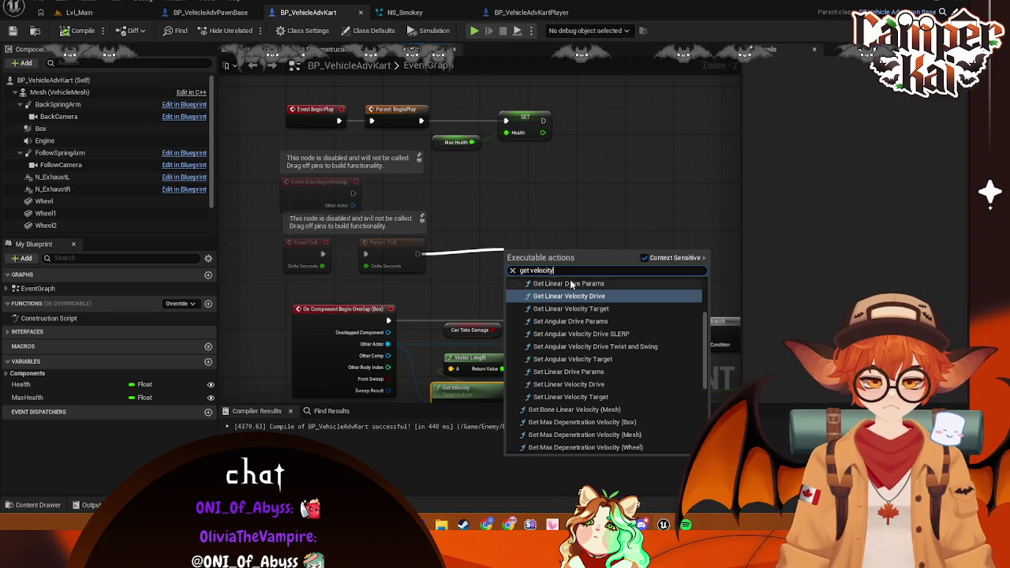
pyautogui.scroll(3, 583, 311)
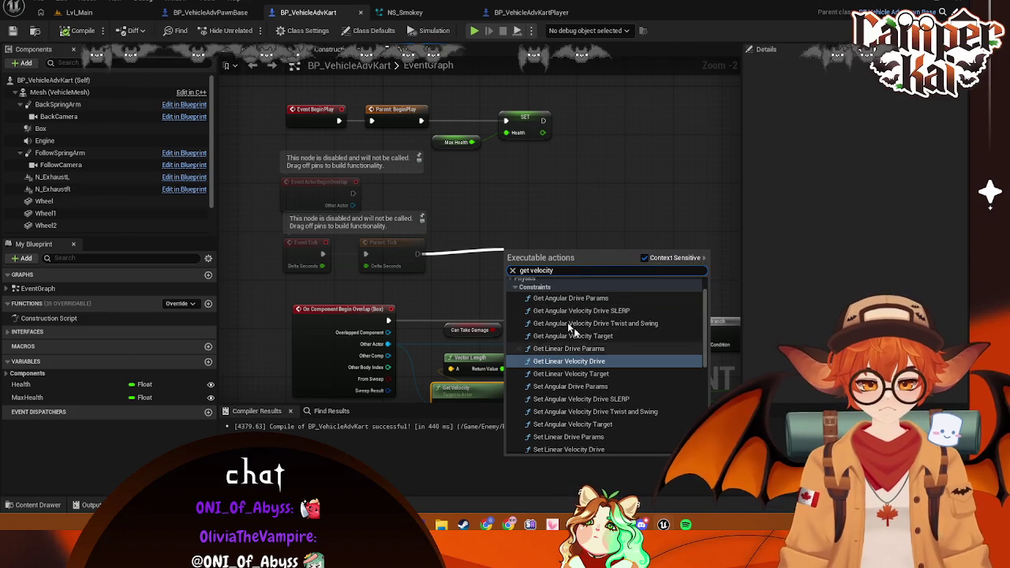
pyautogui.press('Escape')
pyautogui.click(476, 390)
pyautogui.hotkey('ctrl', 'c')
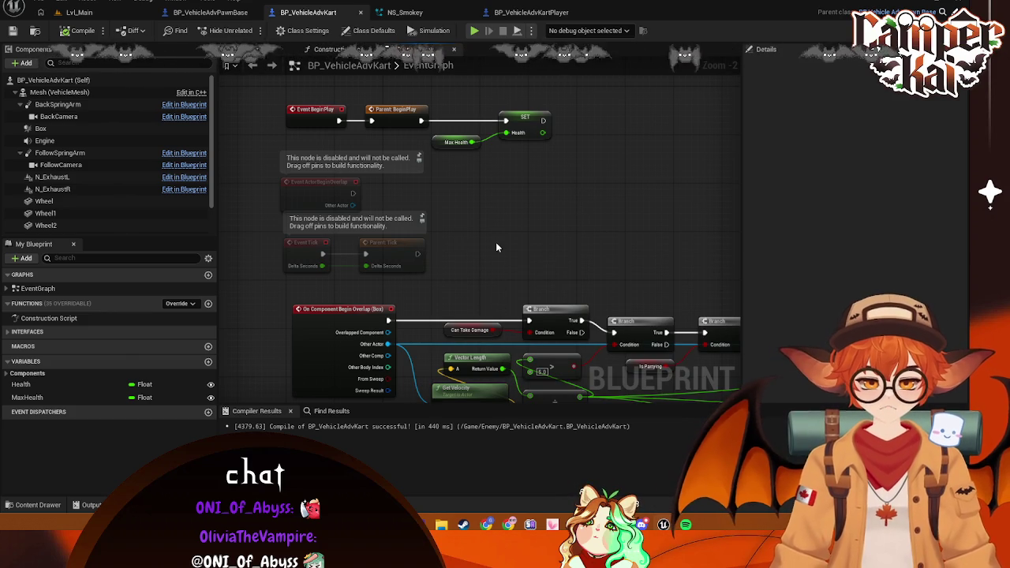
pyautogui.hotkey('ctrl', 'v')
pyautogui.moveTo(515, 246)
pyautogui.mouseDown()
pyautogui.moveTo(410, 286)
pyautogui.moveTo(599, 233)
pyautogui.moveTo(585, 229)
pyautogui.mouseUp()
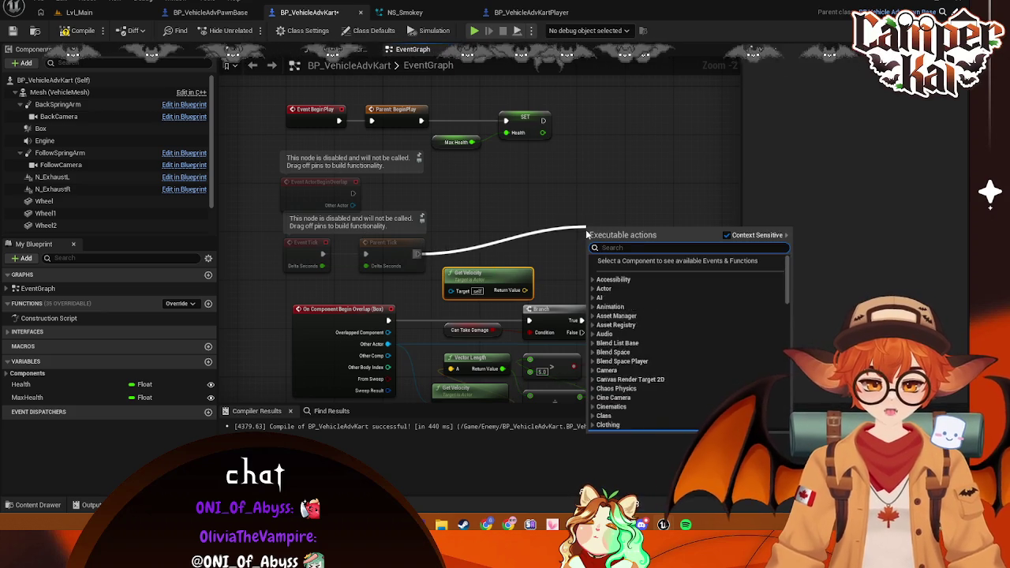
# Add a Branch after Event Tick, plus greater-than and Vector Length nodes off Get Velocity
pyautogui.write('branch')
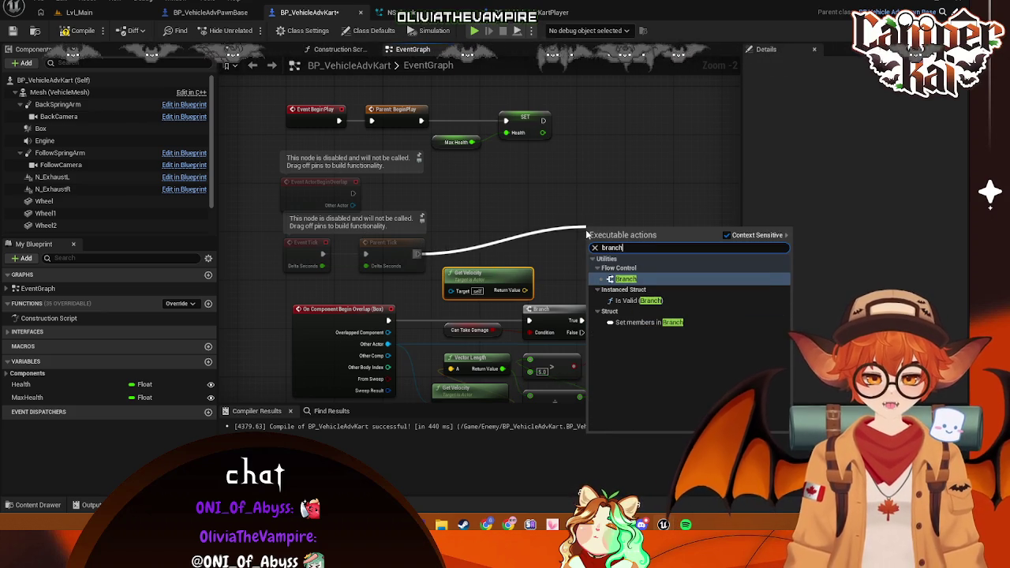
pyautogui.click(624, 278)
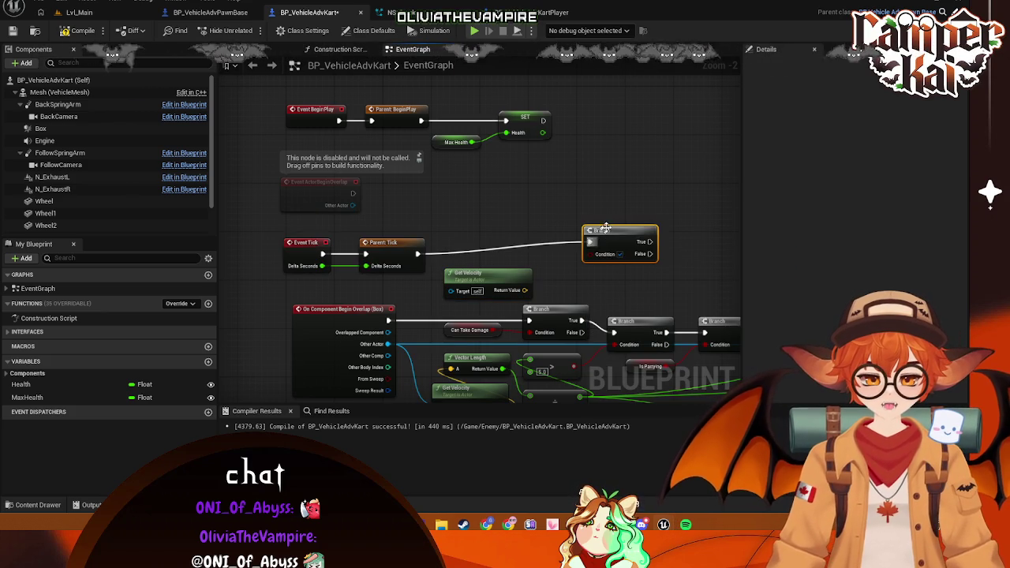
pyautogui.moveTo(629, 229); pyautogui.dragTo(641, 230)
pyautogui.moveTo(525, 291); pyautogui.dragTo(555, 280)
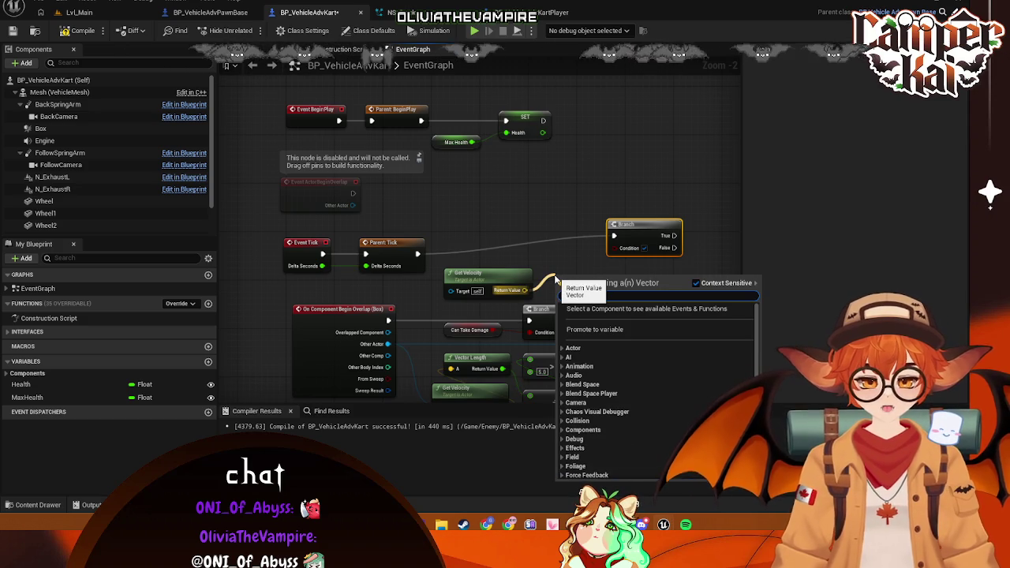
pyautogui.write('great')
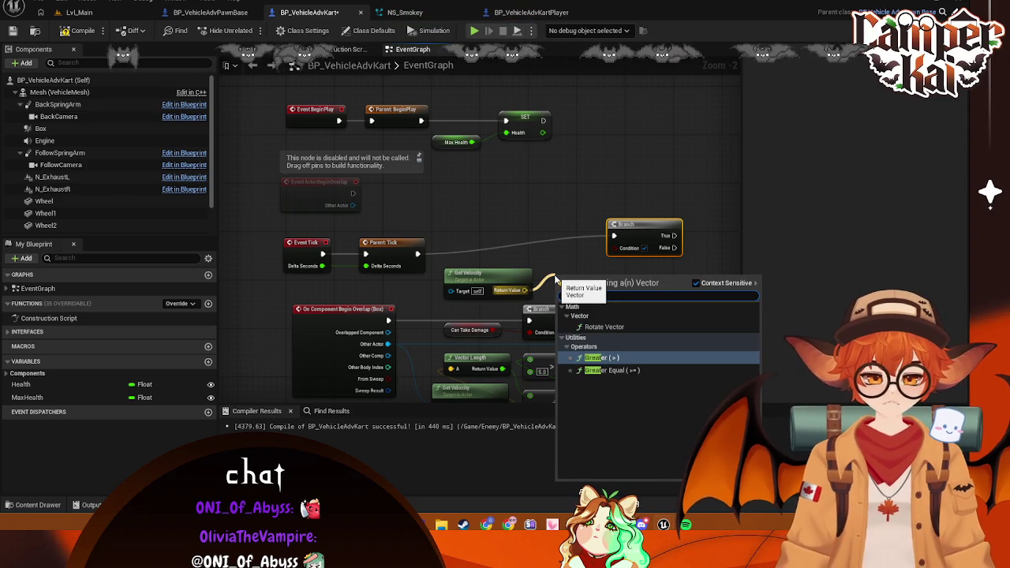
pyautogui.click(611, 358)
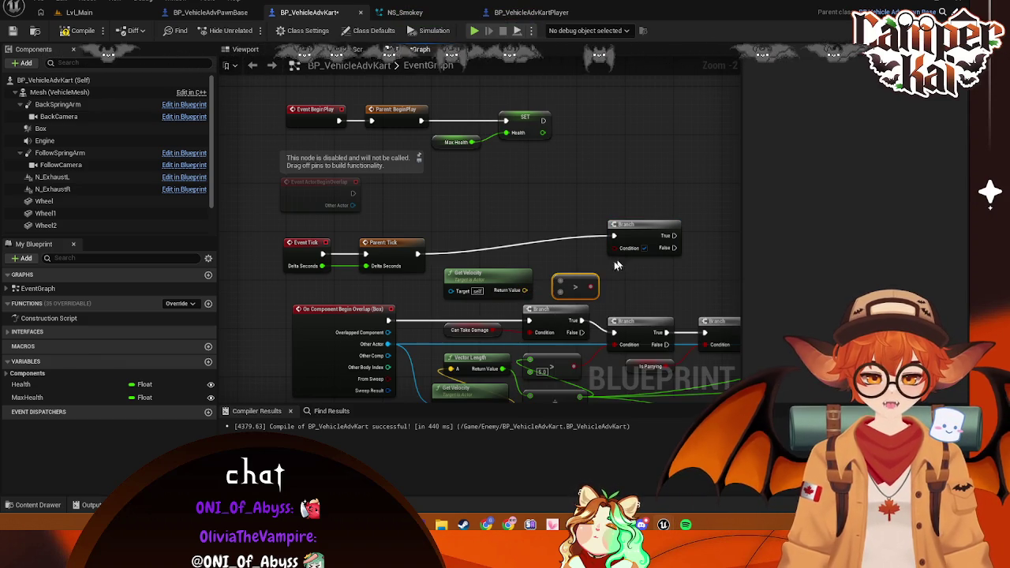
pyautogui.moveTo(524, 291)
pyautogui.mouseDown()
pyautogui.moveTo(553, 272)
pyautogui.moveTo(568, 273)
pyautogui.moveTo(567, 282)
pyautogui.moveTo(619, 275)
pyautogui.moveTo(594, 220)
pyautogui.mouseUp()
pyautogui.click(520, 264)
pyautogui.moveTo(487, 192)
pyautogui.mouseDown()
pyautogui.moveTo(462, 192)
pyautogui.moveTo(509, 184)
pyautogui.mouseUp()
pyautogui.write('vector')
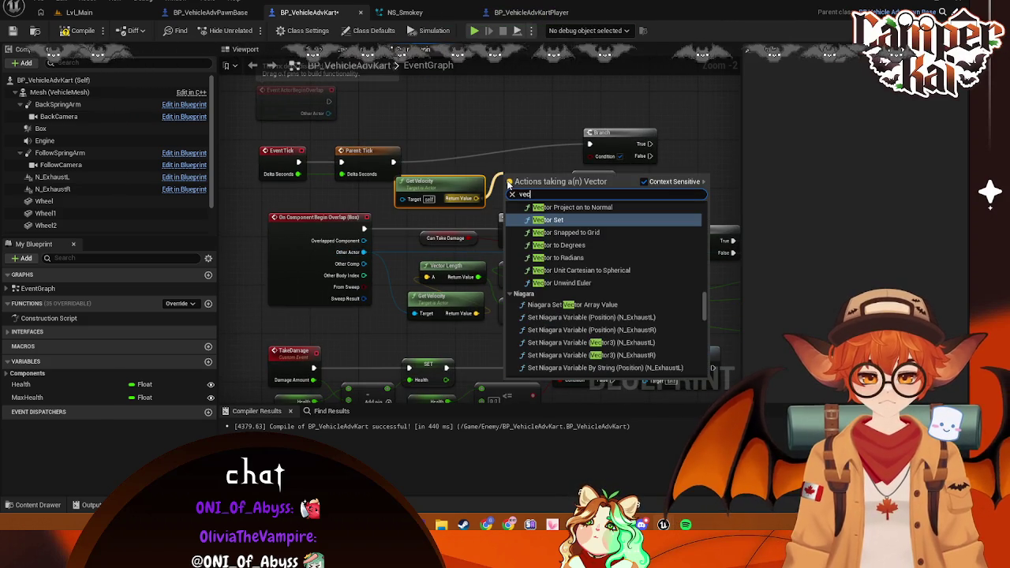
pyautogui.write(' len')
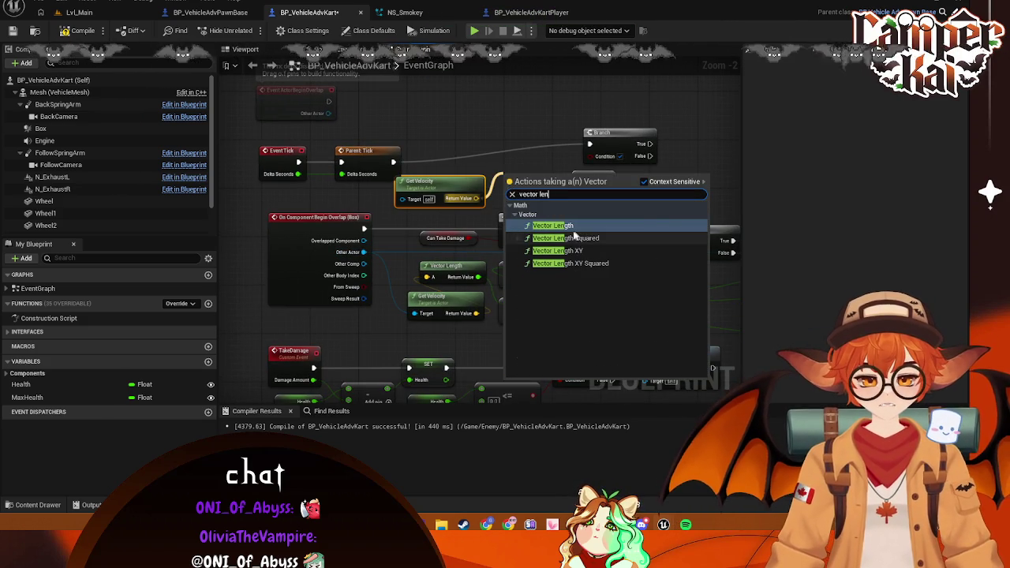
pyautogui.click(557, 226)
# Wire Vector Length into the greater-than node and set its comparison value to 25
pyautogui.moveTo(555, 186); pyautogui.dragTo(613, 177)
pyautogui.moveTo(441, 194); pyautogui.dragTo(452, 188)
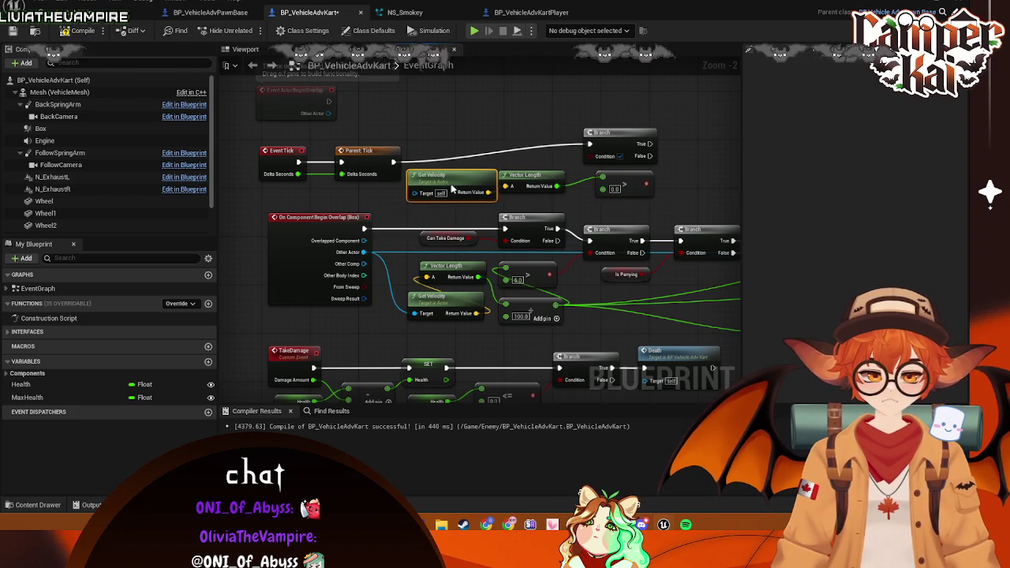
pyautogui.moveTo(520, 181); pyautogui.dragTo(540, 189)
pyautogui.moveTo(614, 184); pyautogui.dragTo(523, 190)
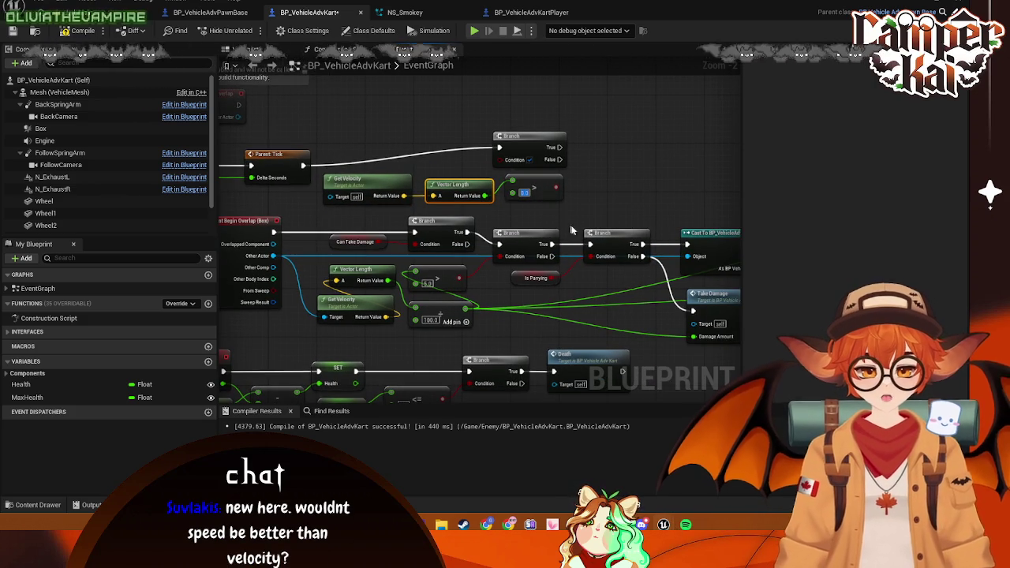
pyautogui.write('25')
pyautogui.press('Return')
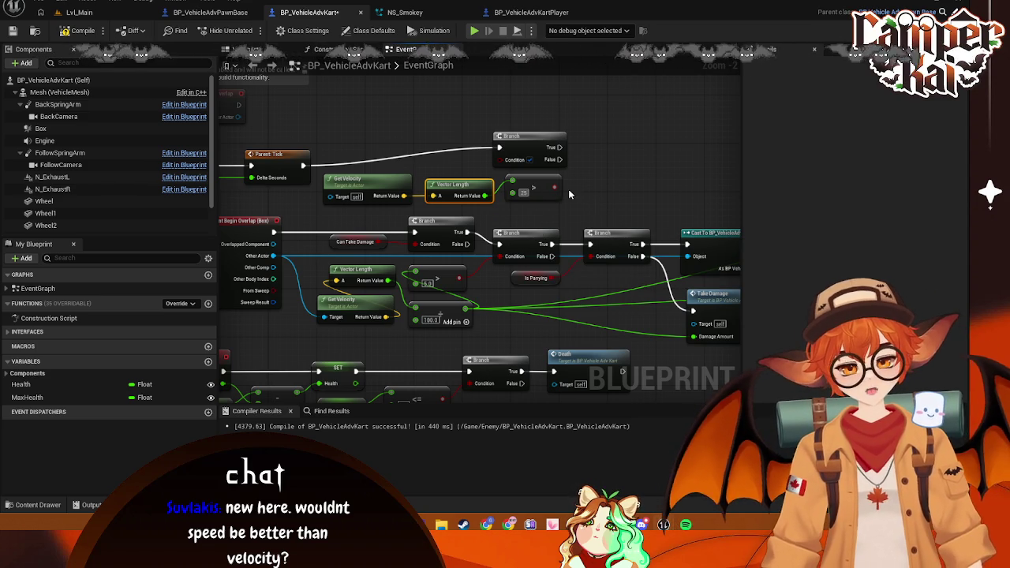
pyautogui.click(568, 194)
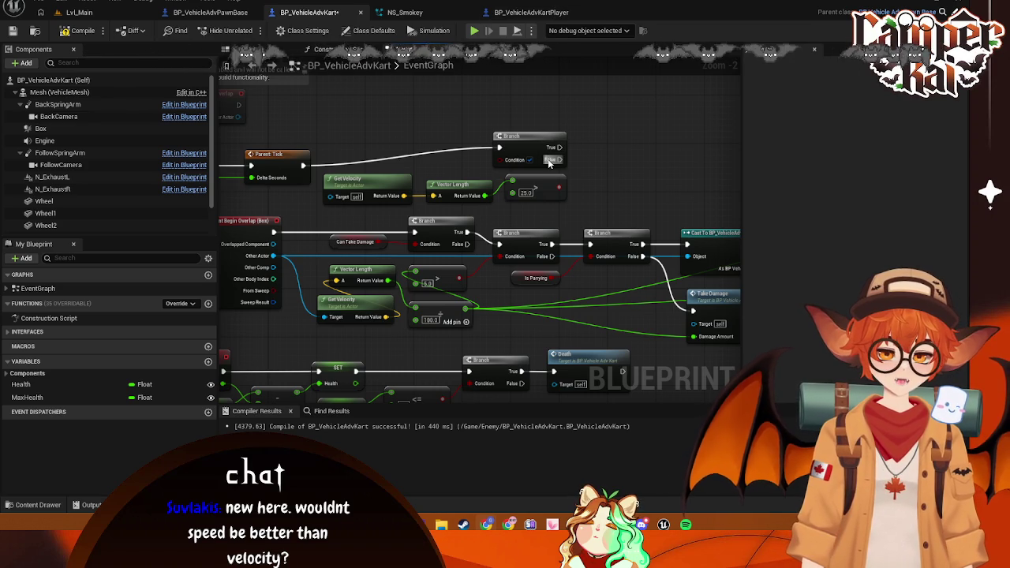
# Add a Get Forward Speed MPH node and delete the Get Velocity, Vector Length and 25.0 compare nodes
pyautogui.rightClick(418, 124)
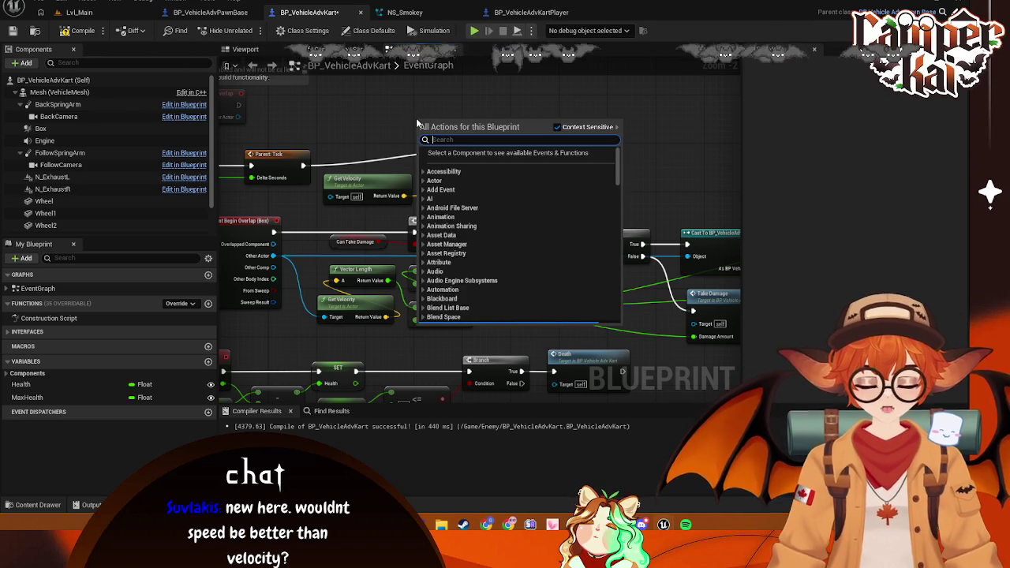
pyautogui.write('speed')
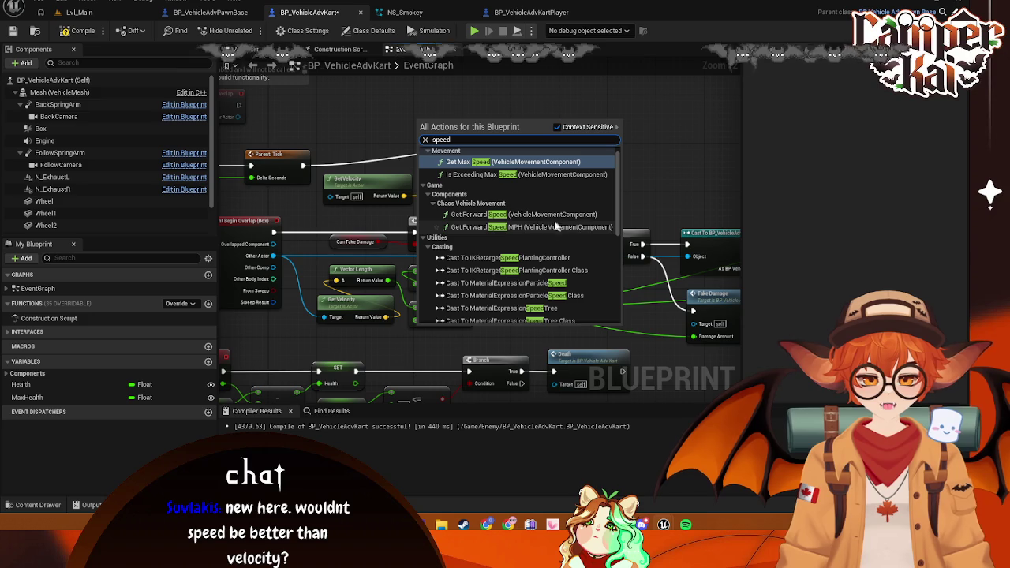
pyautogui.click(520, 227)
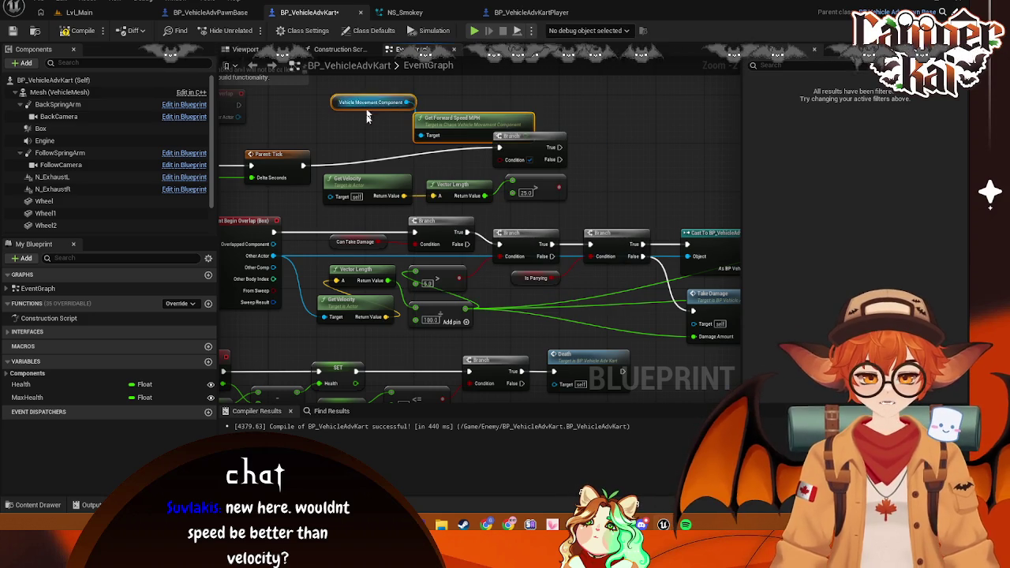
pyautogui.click(365, 180)
pyautogui.press('Delete')
pyautogui.click(458, 193)
pyautogui.press('Delete')
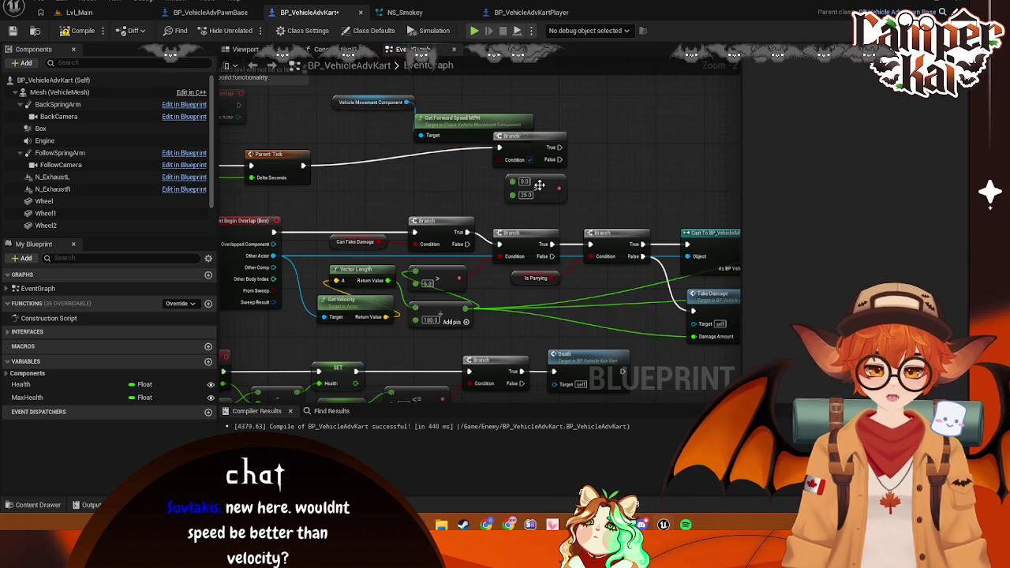
pyautogui.click(537, 187)
pyautogui.press('Delete')
# Arrange Vehicle Movement Component and Get Forward Speed MPH below the top Branch node
pyautogui.moveTo(352, 109)
pyautogui.mouseDown()
pyautogui.moveTo(347, 186)
pyautogui.moveTo(313, 216)
pyautogui.mouseUp()
pyautogui.click(469, 138)
pyautogui.moveTo(470, 138)
pyautogui.mouseDown()
pyautogui.moveTo(431, 203)
pyautogui.moveTo(450, 204)
pyautogui.mouseUp()
pyautogui.moveTo(299, 212); pyautogui.dragTo(298, 202)
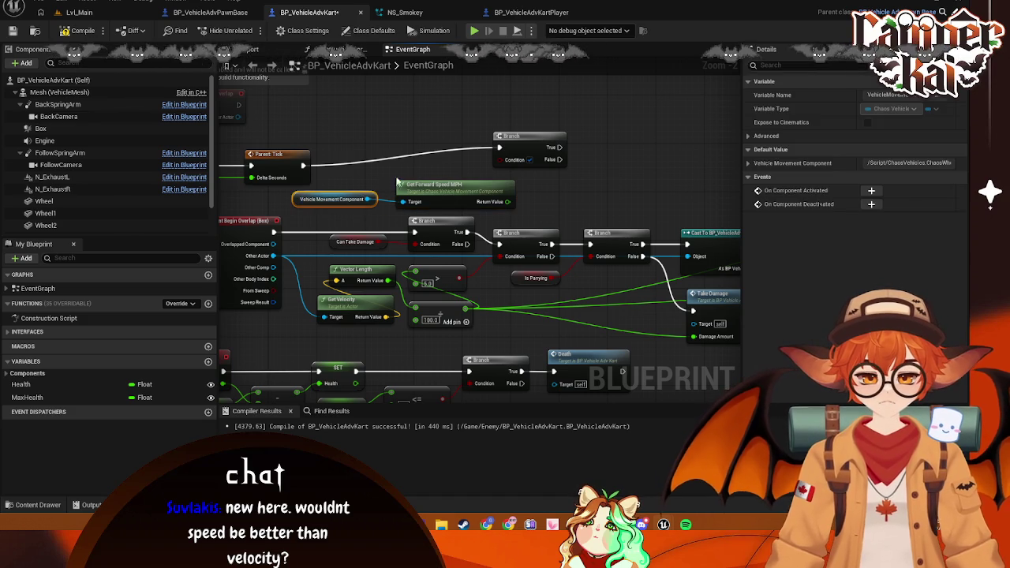
pyautogui.scroll(1, 371, 237)
pyautogui.scroll(-1, 477, 193)
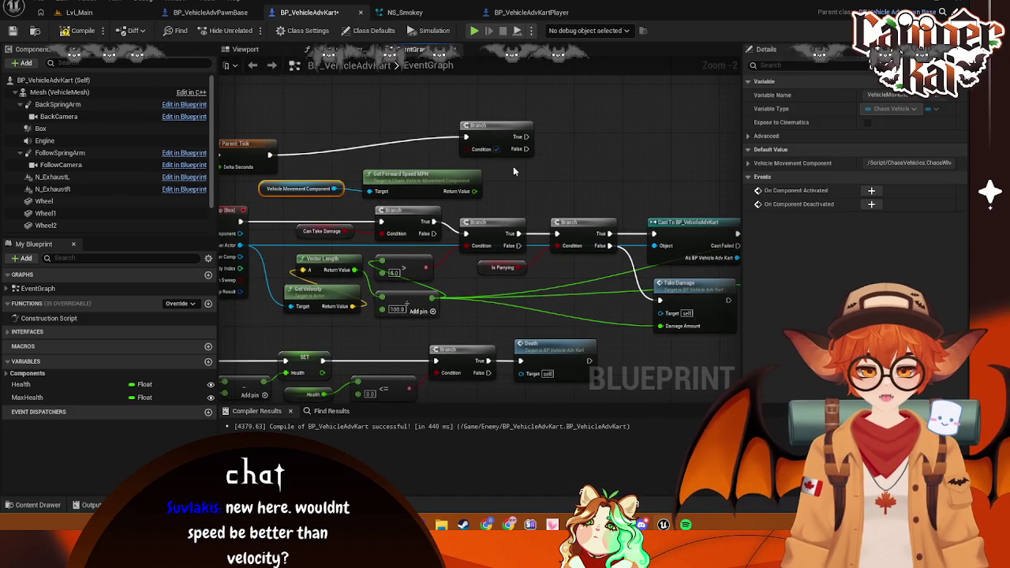
pyautogui.moveTo(497, 133)
pyautogui.mouseDown()
pyautogui.moveTo(551, 118)
pyautogui.moveTo(584, 144)
pyautogui.mouseUp()
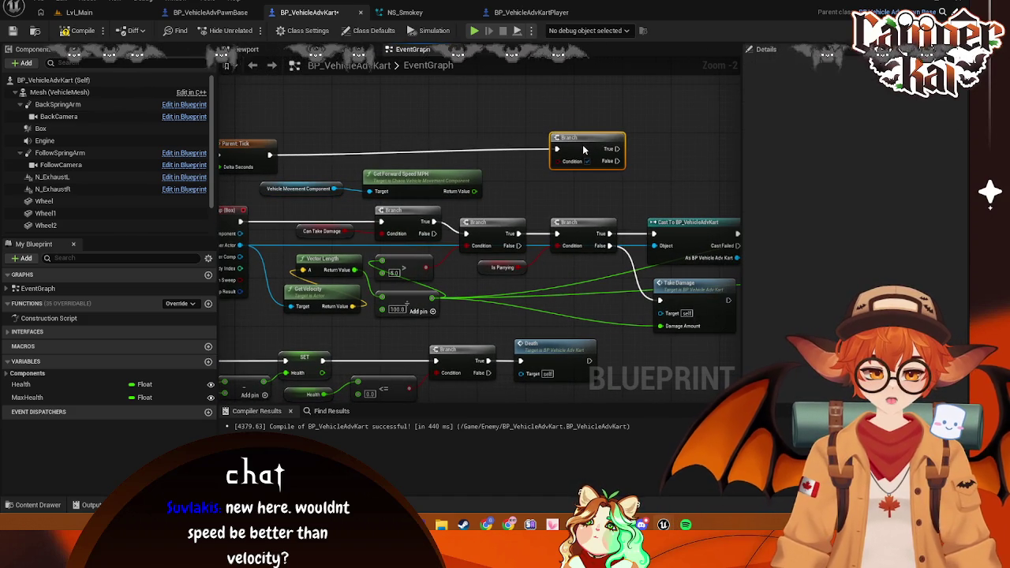
pyautogui.moveTo(474, 191); pyautogui.dragTo(483, 196)
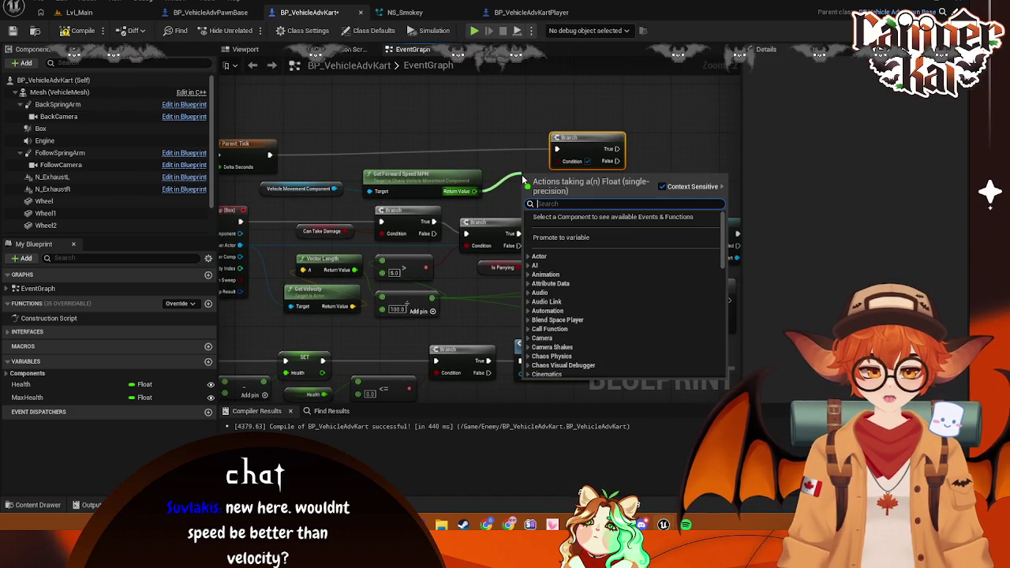
# Delete the top Branch node, then add and cut a Select Float node off Return Value
pyautogui.write('>')
pyautogui.press('Return')
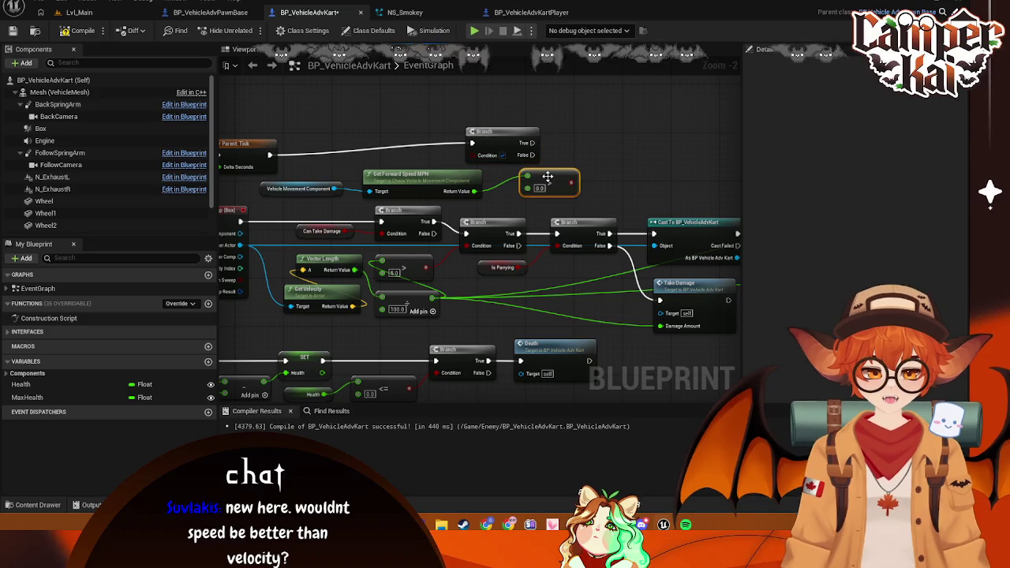
pyautogui.hotkey('ctrl', 'z')
pyautogui.click(506, 141)
pyautogui.press('Delete')
pyautogui.moveTo(474, 191); pyautogui.dragTo(537, 150)
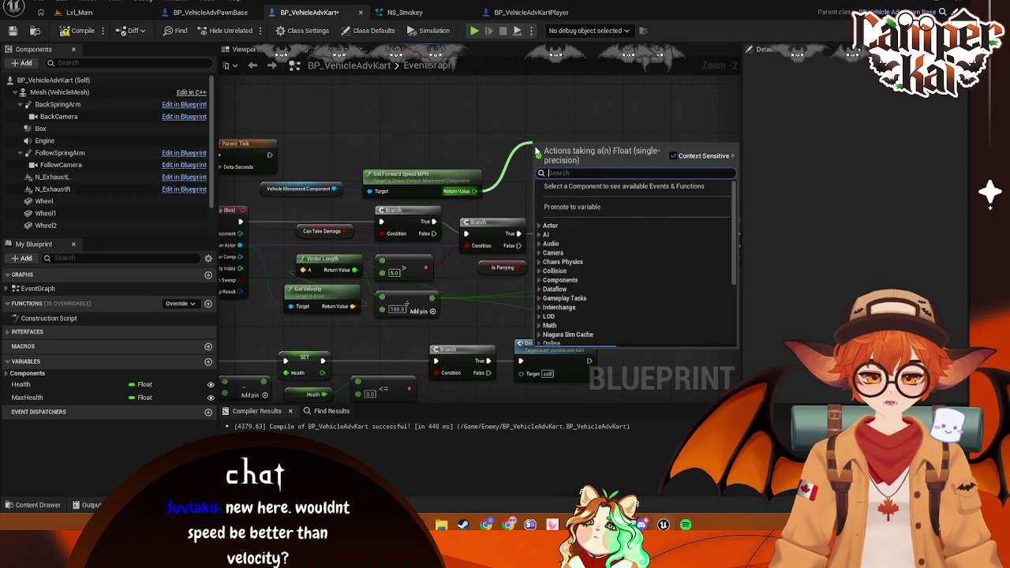
pyautogui.write('switc')
pyautogui.press('BackSpace')
pyautogui.press('BackSpace')
pyautogui.press('BackSpace')
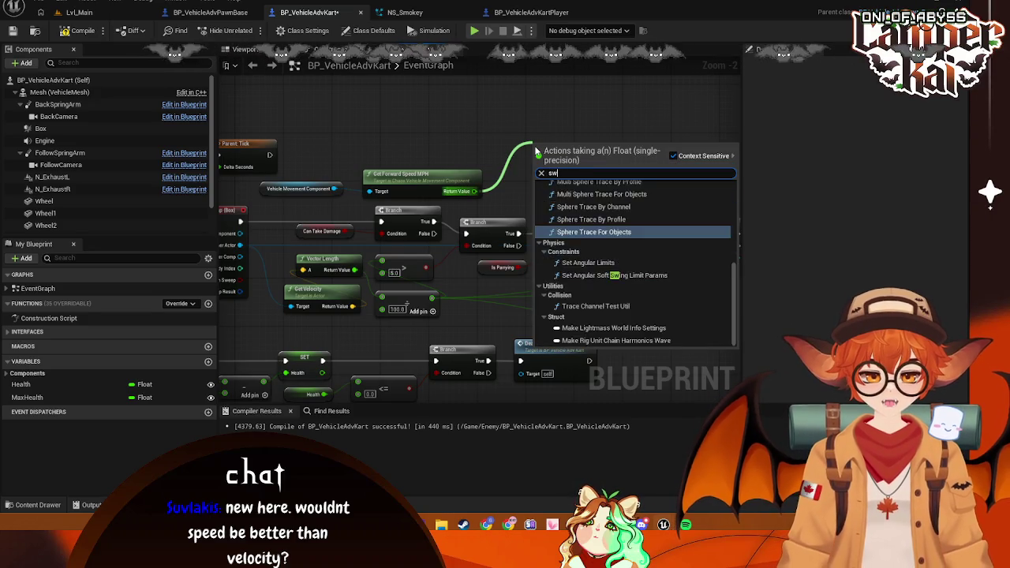
pyautogui.write('sele')
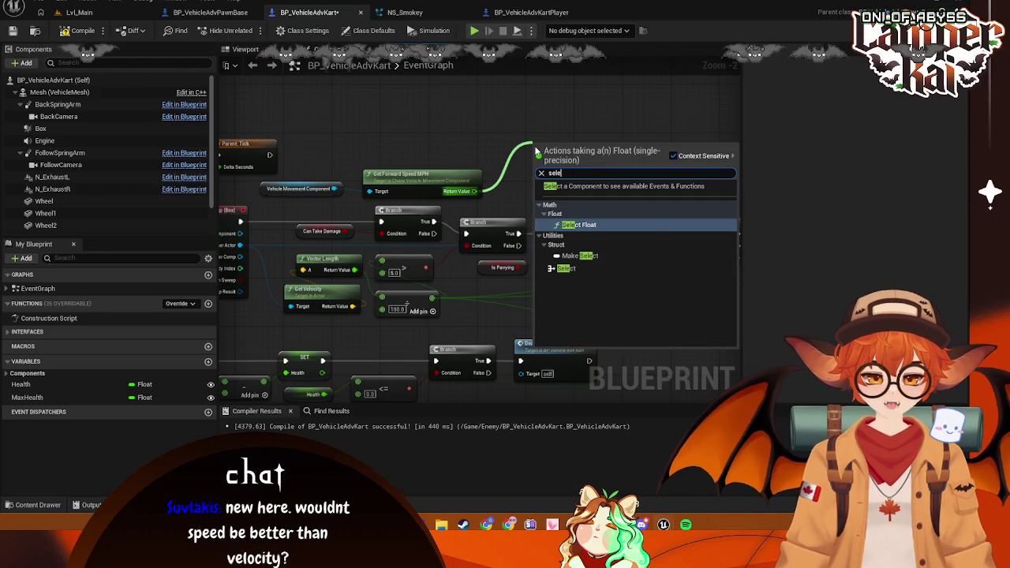
pyautogui.press('Return')
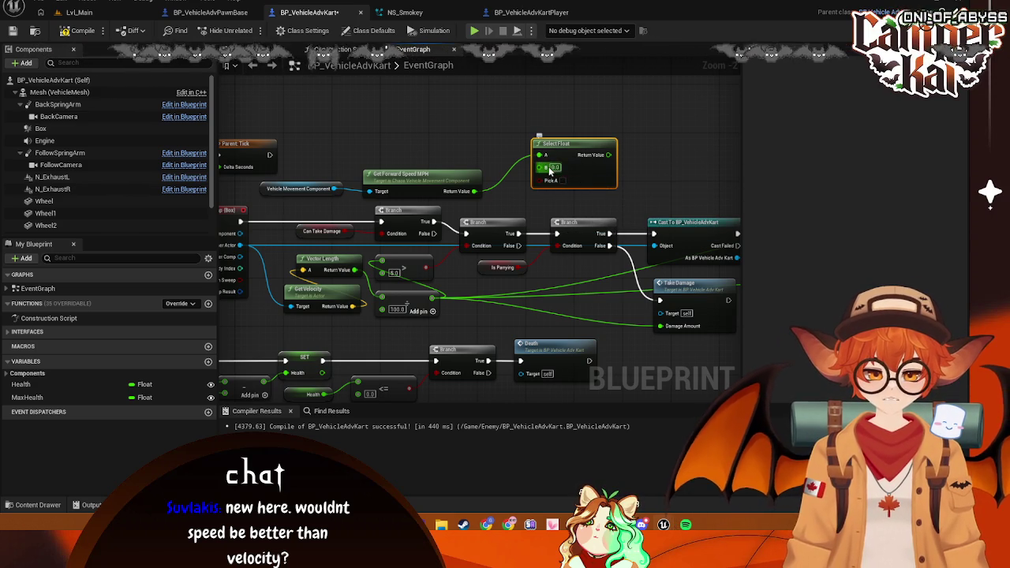
pyautogui.rightClick(570, 153)
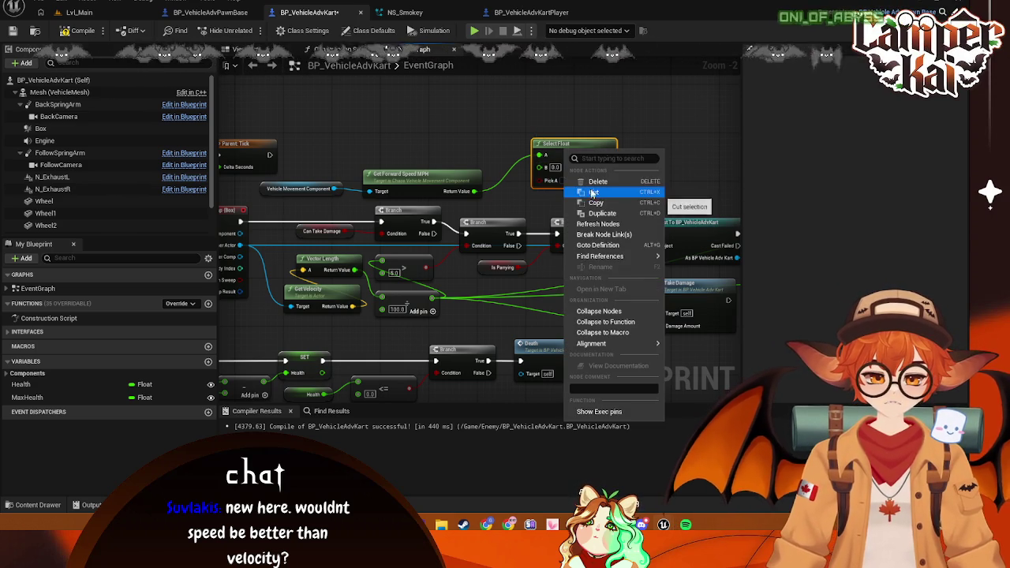
pyautogui.click(593, 192)
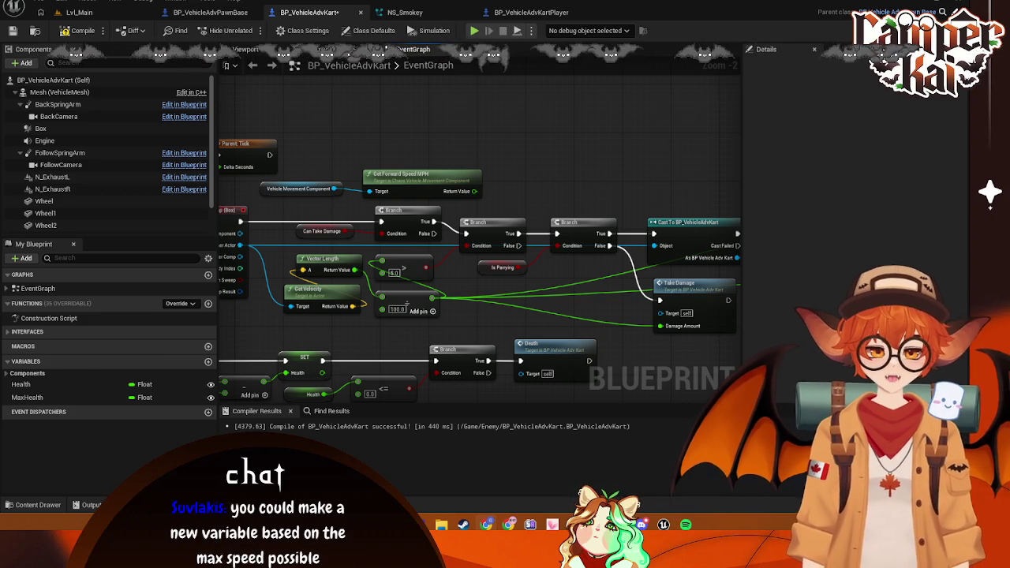
pyautogui.moveTo(435, 174); pyautogui.dragTo(422, 173)
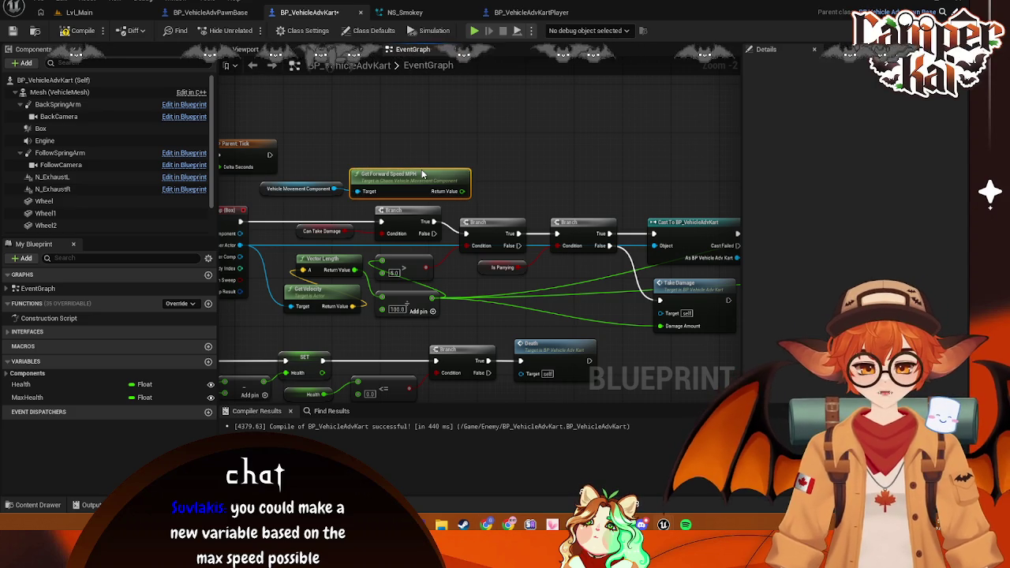
# Drag the Engine audio component into the graph near Get Forward Speed MPH
pyautogui.moveTo(44, 140)
pyautogui.mouseDown()
pyautogui.moveTo(393, 112)
pyautogui.moveTo(514, 203)
pyautogui.mouseUp()
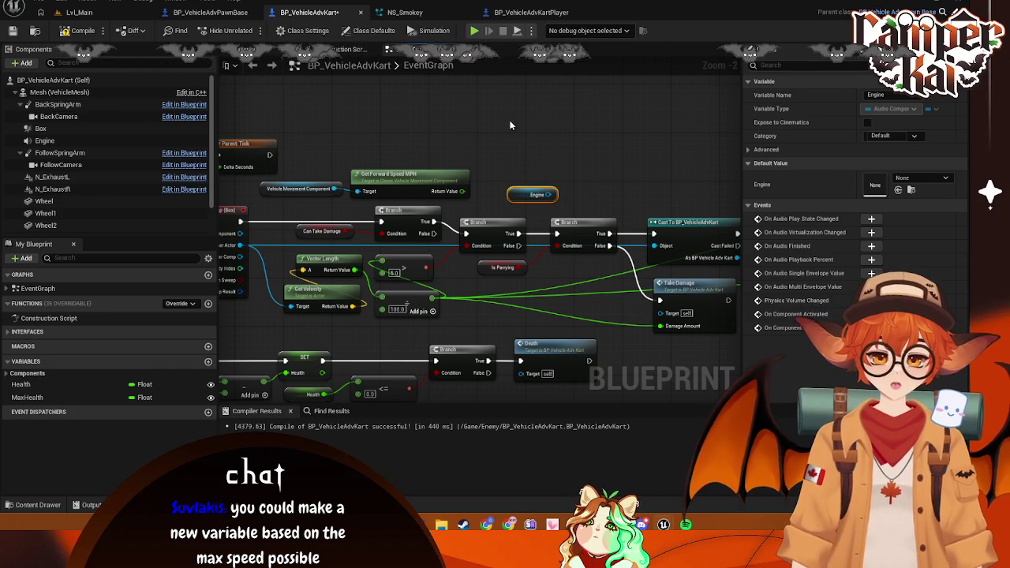
pyautogui.moveTo(497, 117); pyautogui.dragTo(506, 112)
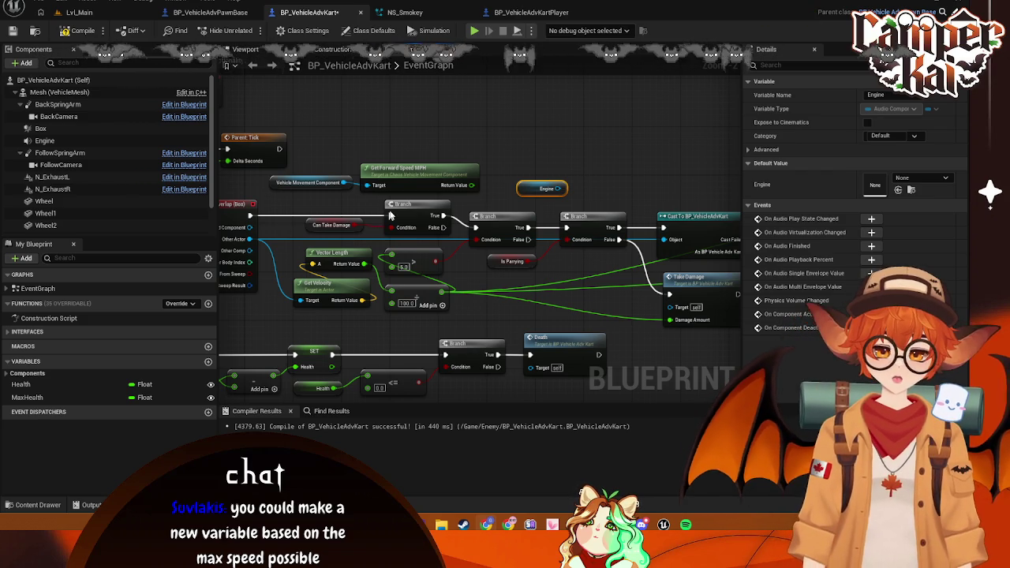
pyautogui.click(453, 198)
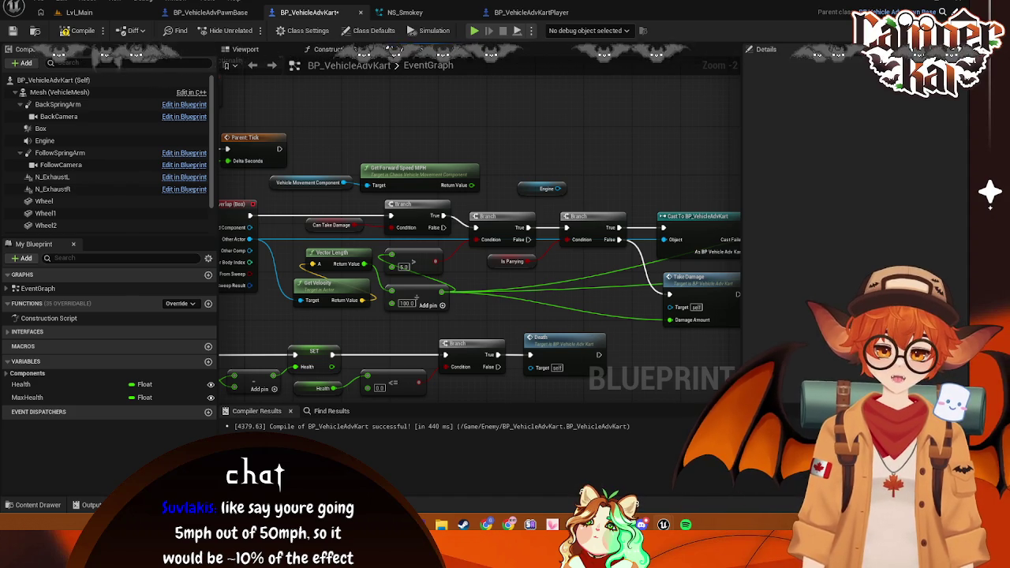
pyautogui.moveTo(455, 188)
pyautogui.mouseDown()
pyautogui.moveTo(497, 138)
pyautogui.moveTo(504, 144)
pyautogui.mouseUp()
pyautogui.press('Escape')
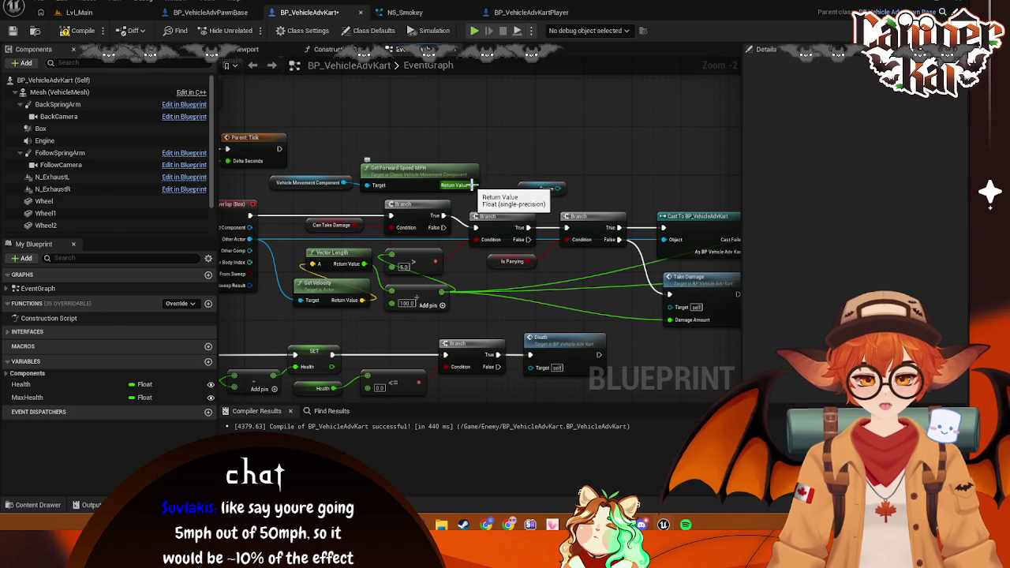
pyautogui.moveTo(531, 190)
pyautogui.mouseDown()
pyautogui.moveTo(520, 184)
pyautogui.moveTo(584, 160)
pyautogui.mouseUp()
# Add Set Volume Multiplier on Engine, fed by forward speed and executed after Parent: Tick
pyautogui.write('set')
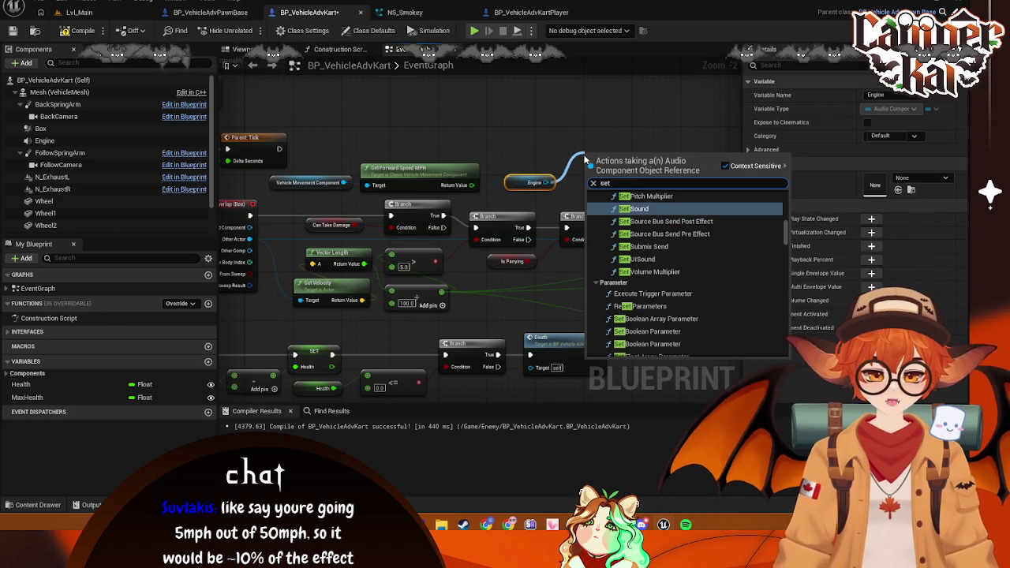
pyautogui.write(' vol')
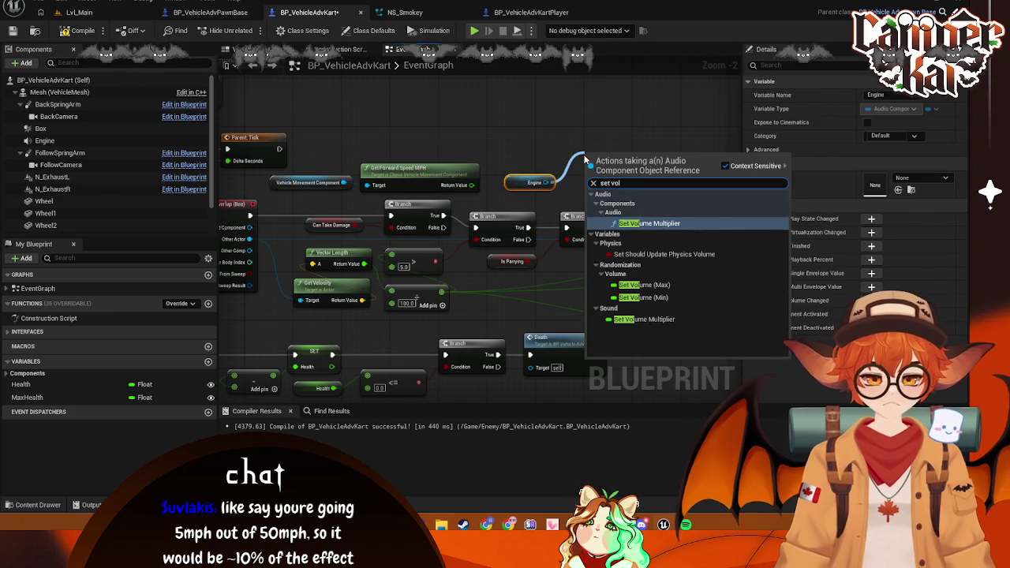
pyautogui.click(647, 223)
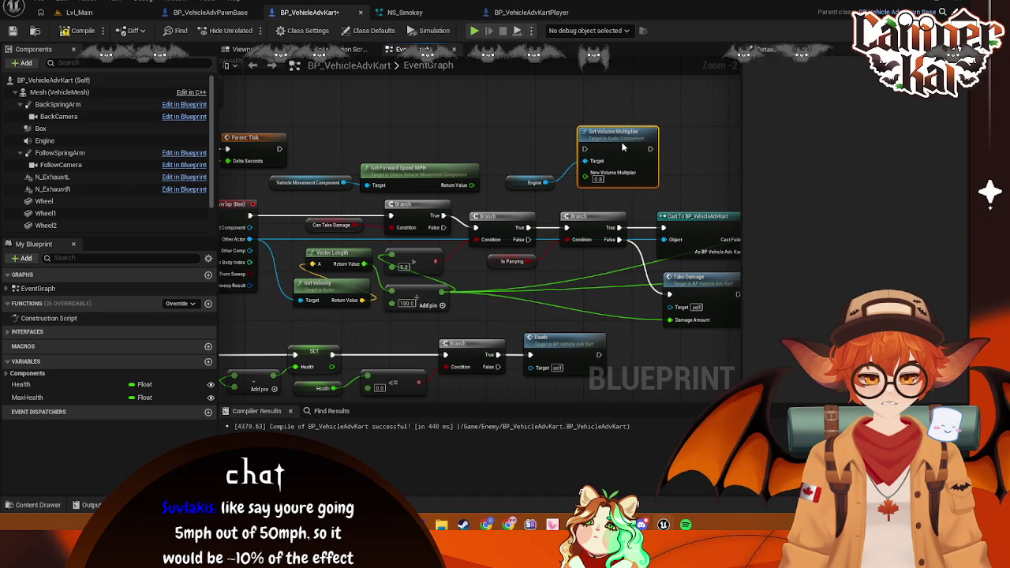
pyautogui.moveTo(514, 182); pyautogui.dragTo(497, 154)
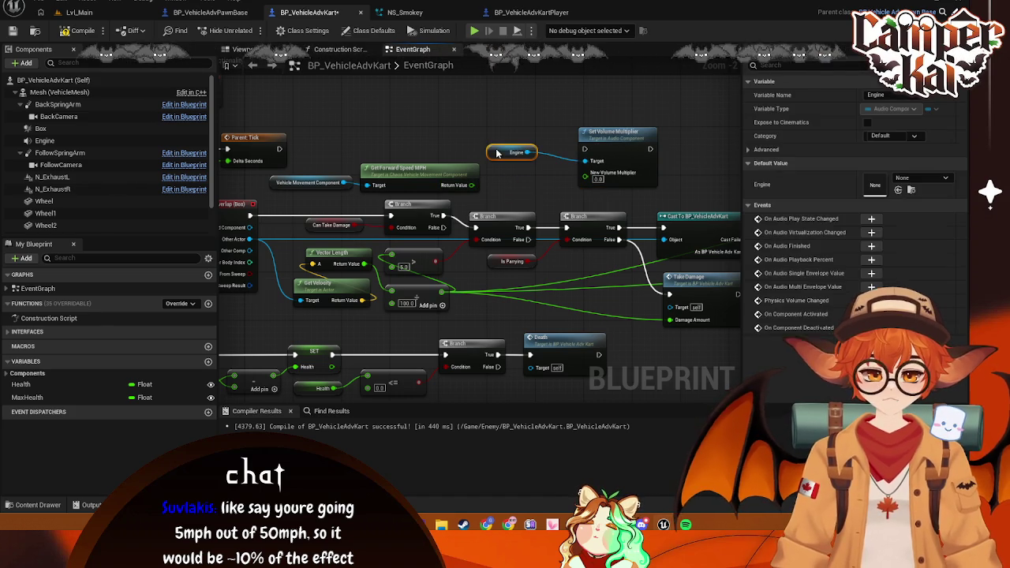
pyautogui.moveTo(471, 186); pyautogui.dragTo(585, 173)
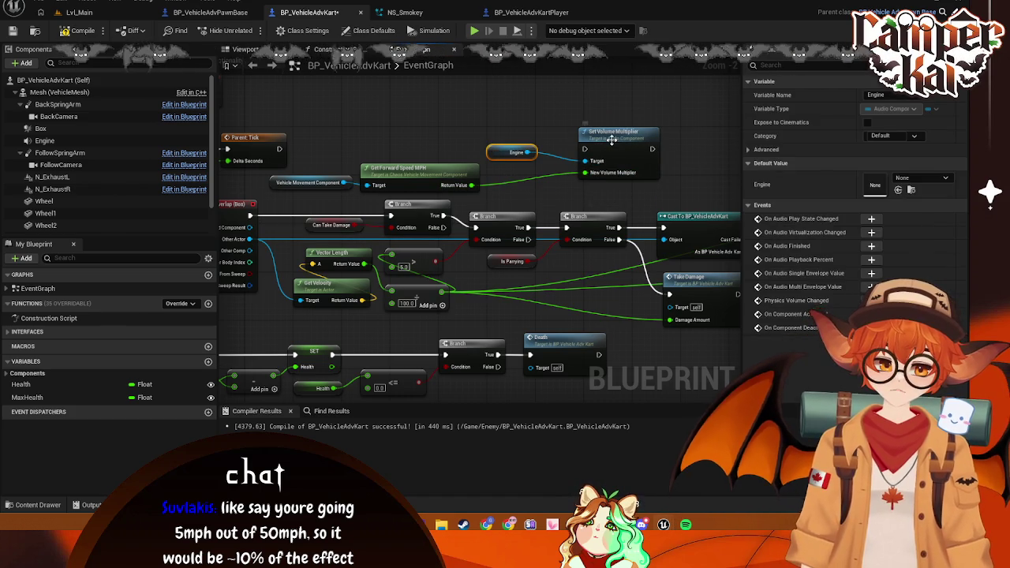
pyautogui.moveTo(492, 150); pyautogui.dragTo(436, 151)
pyautogui.moveTo(615, 144); pyautogui.dragTo(533, 150)
pyautogui.moveTo(279, 149)
pyautogui.mouseDown()
pyautogui.moveTo(506, 155)
pyautogui.moveTo(551, 132)
pyautogui.mouseUp()
pyautogui.moveTo(474, 150)
pyautogui.mouseDown()
pyautogui.moveTo(468, 156)
pyautogui.moveTo(521, 171)
pyautogui.mouseUp()
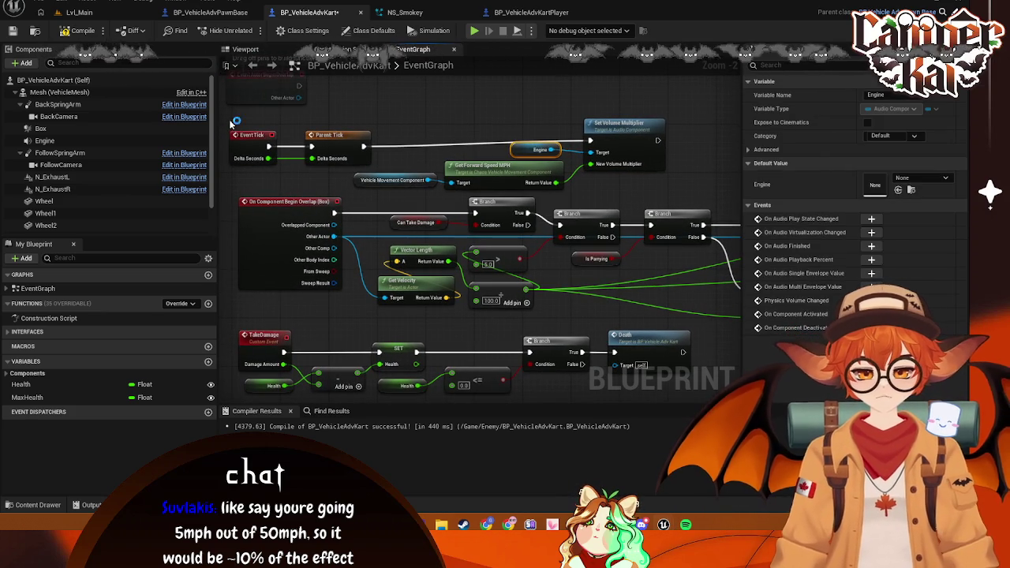
pyautogui.moveTo(225, 119)
pyautogui.mouseDown()
pyautogui.moveTo(530, 199)
pyautogui.moveTo(677, 196)
pyautogui.mouseUp()
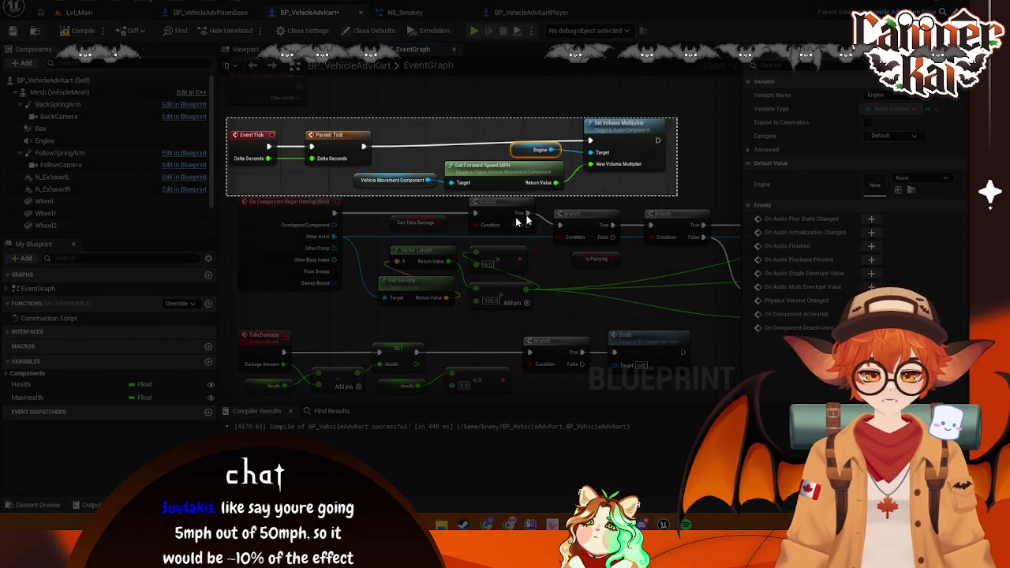
# Align Event Tick, Parent: Tick and Set Volume Multiplier, then save BP_VehicleAdvKart with Ctrl+S
pyautogui.click(333, 212)
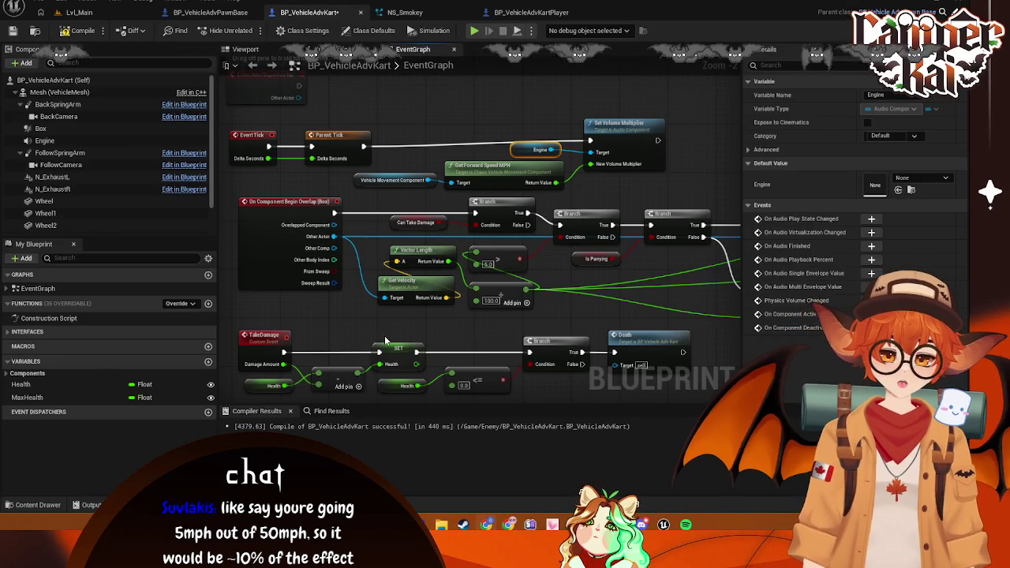
pyautogui.moveTo(229, 115)
pyautogui.mouseDown()
pyautogui.moveTo(379, 166)
pyautogui.moveTo(353, 137)
pyautogui.mouseUp()
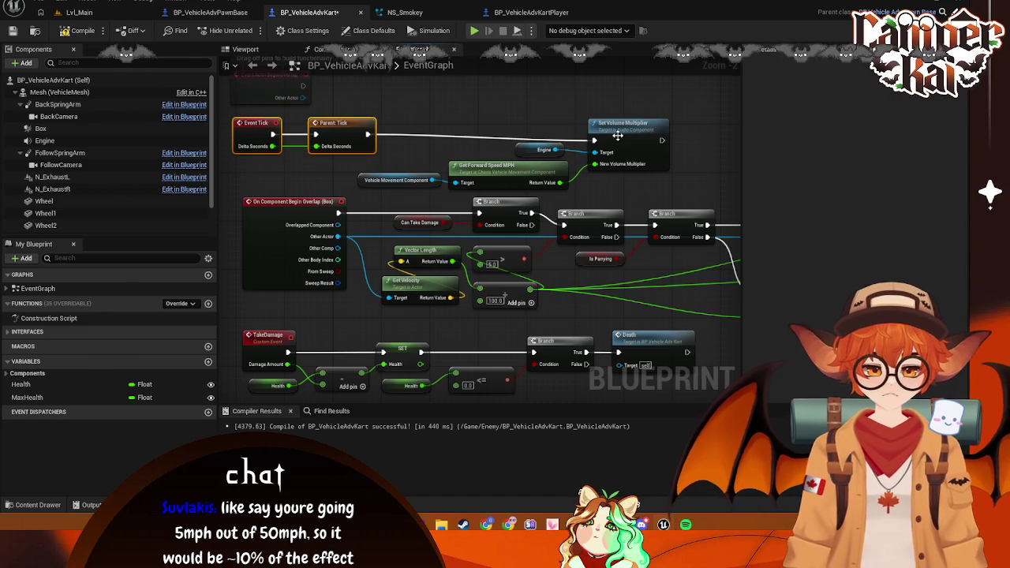
pyautogui.moveTo(620, 128); pyautogui.dragTo(620, 122)
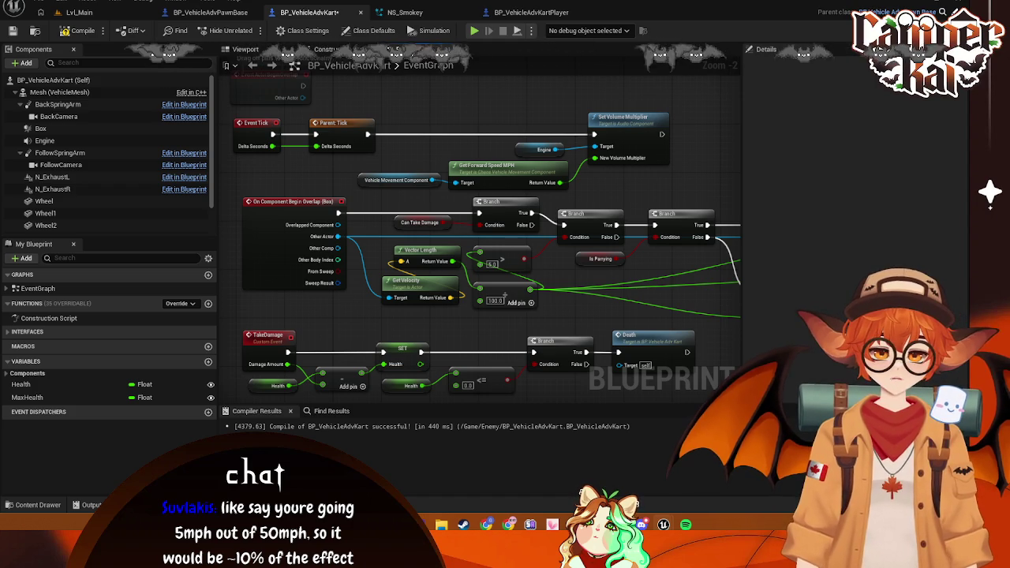
pyautogui.hotkey('ctrl', 's')
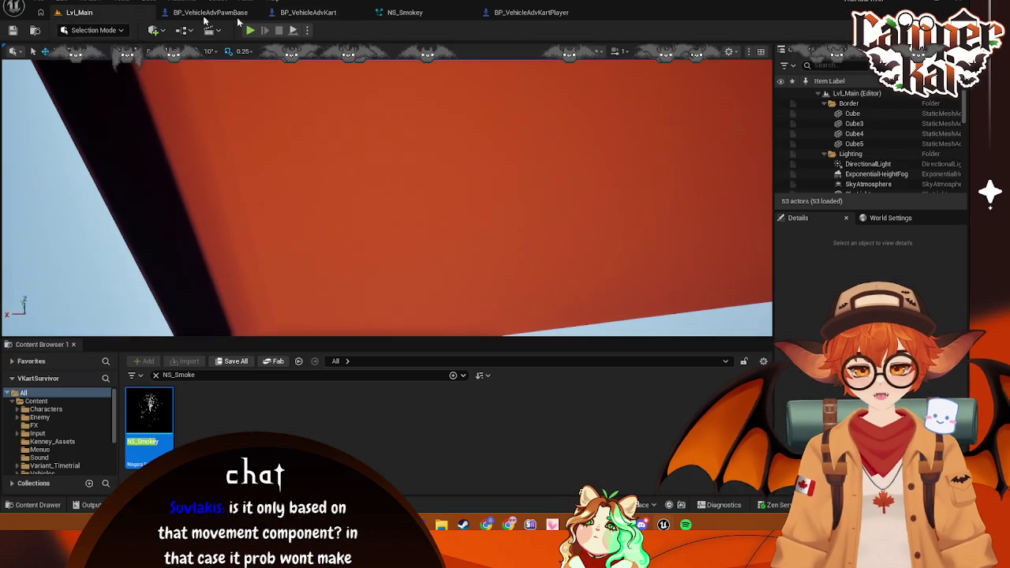
# Play-test Lvl_Main, driving the kart down the track and around the right-hand curve
pyautogui.click(79, 12)
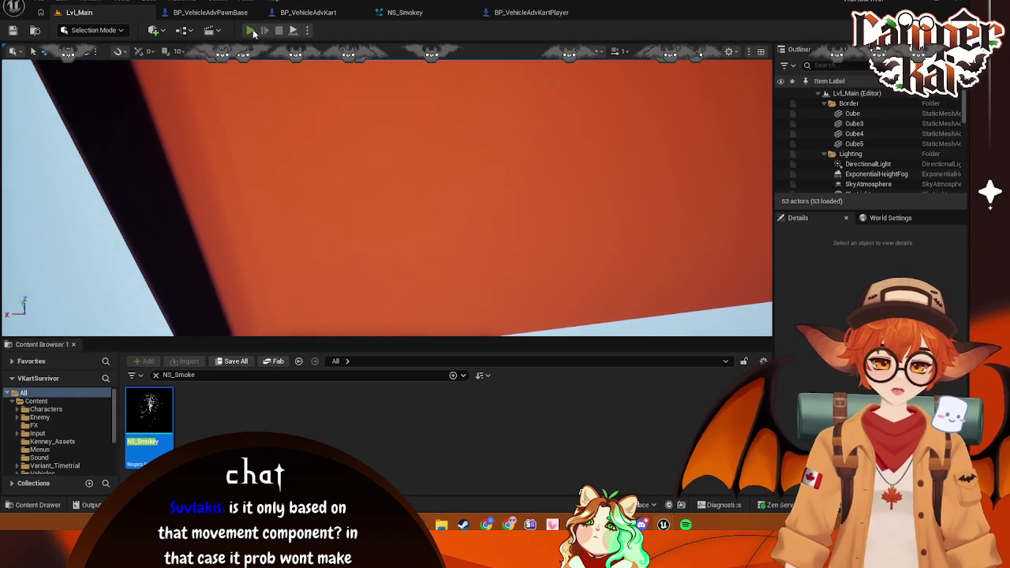
pyautogui.click(251, 31)
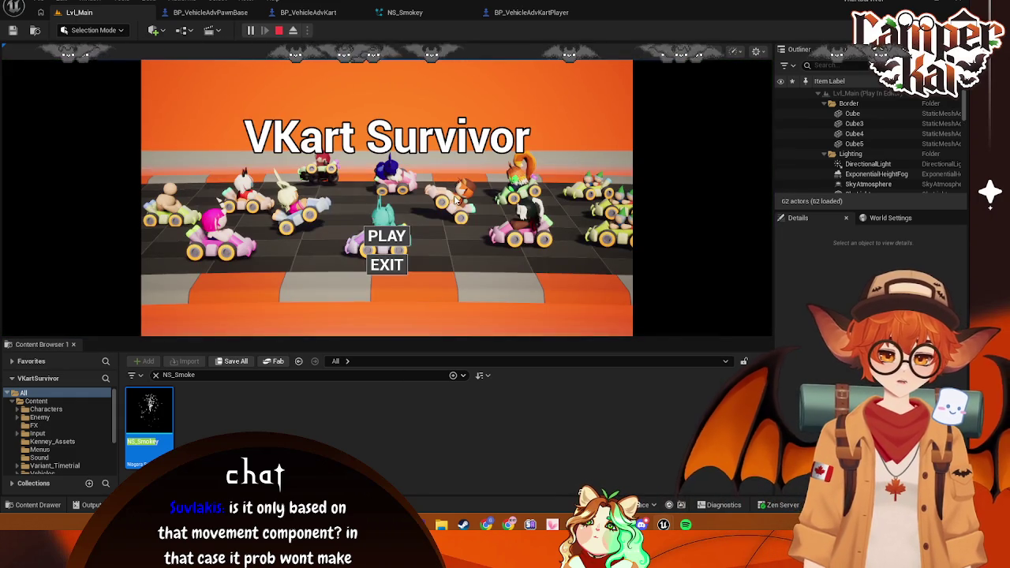
pyautogui.click(401, 235)
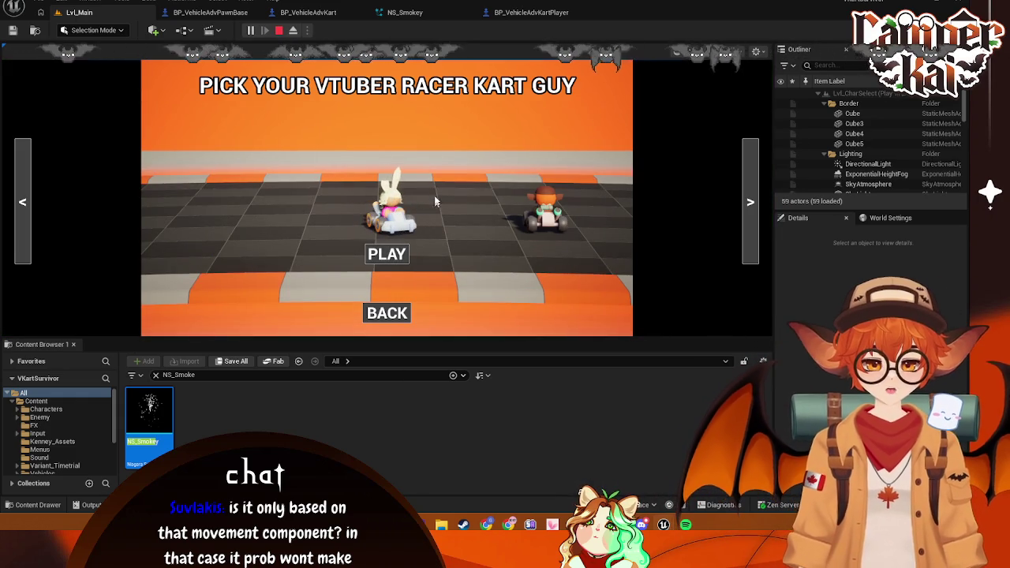
pyautogui.click(387, 253)
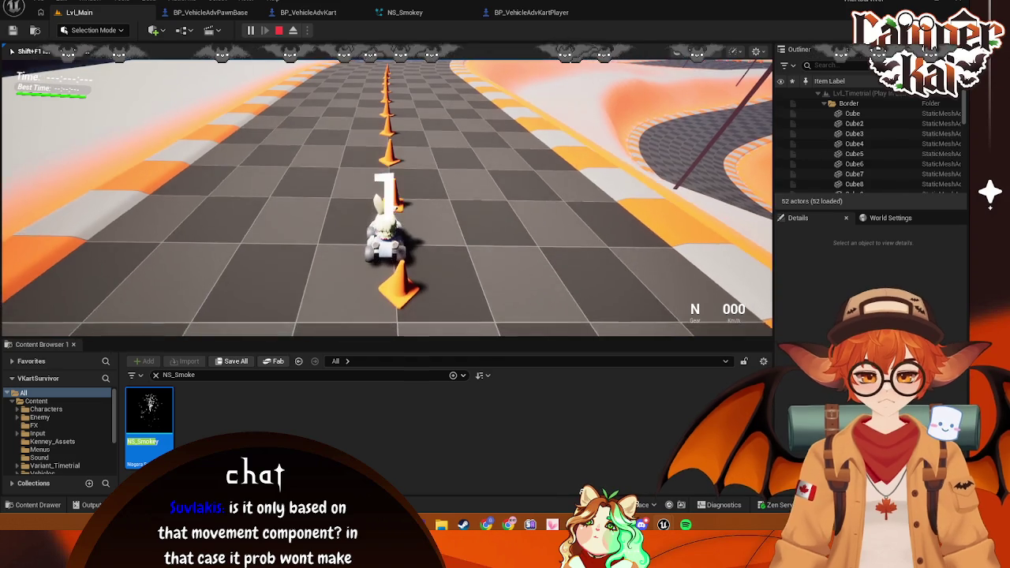
pyautogui.press('w')
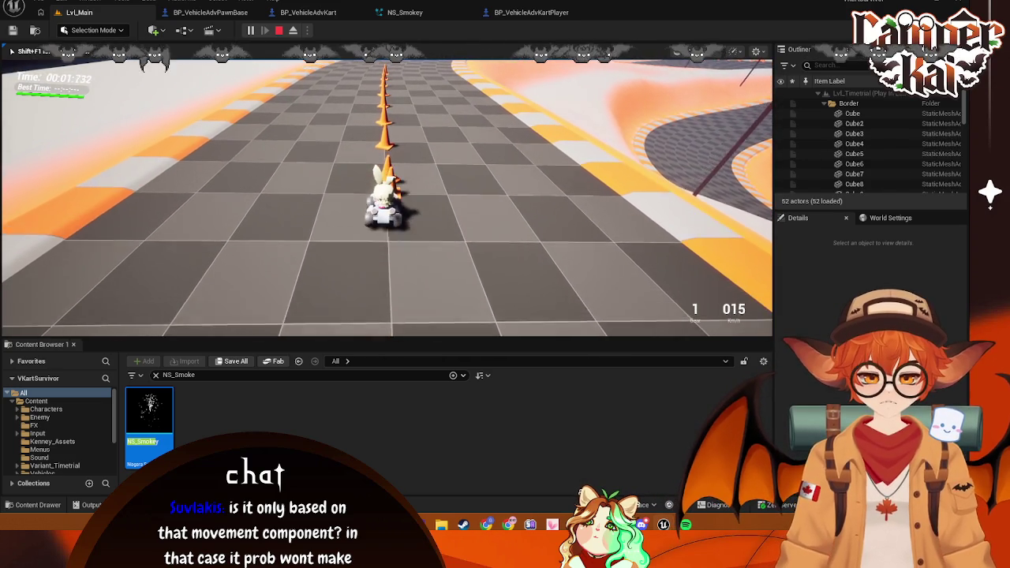
pyautogui.press('d')
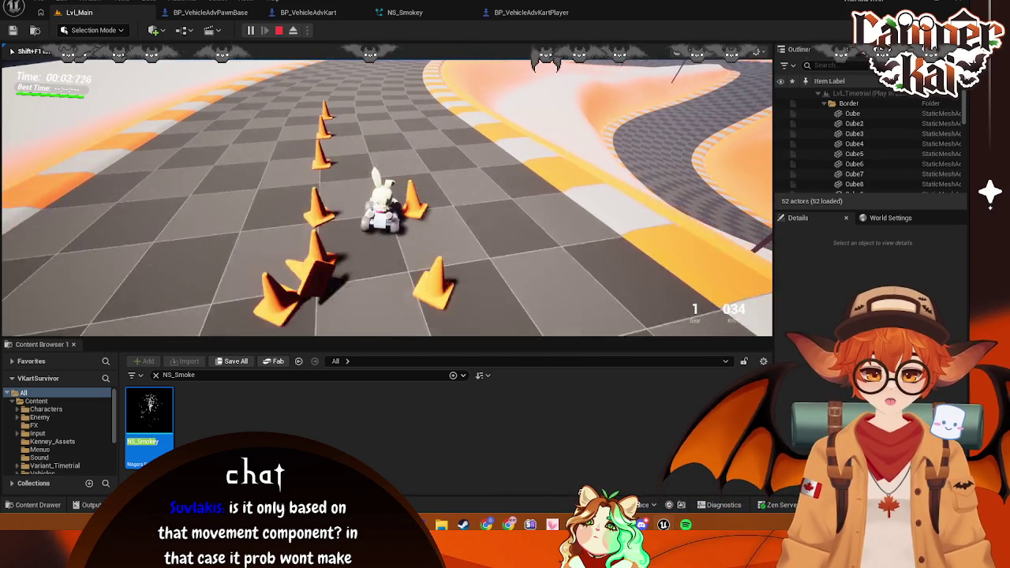
pyautogui.press('w')
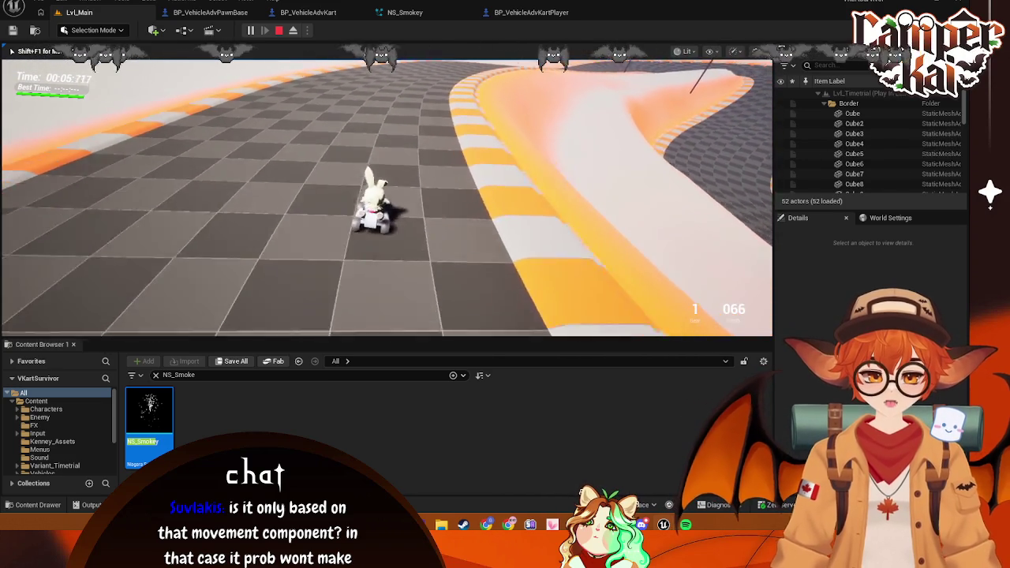
pyautogui.press('Escape')
pyautogui.click(531, 12)
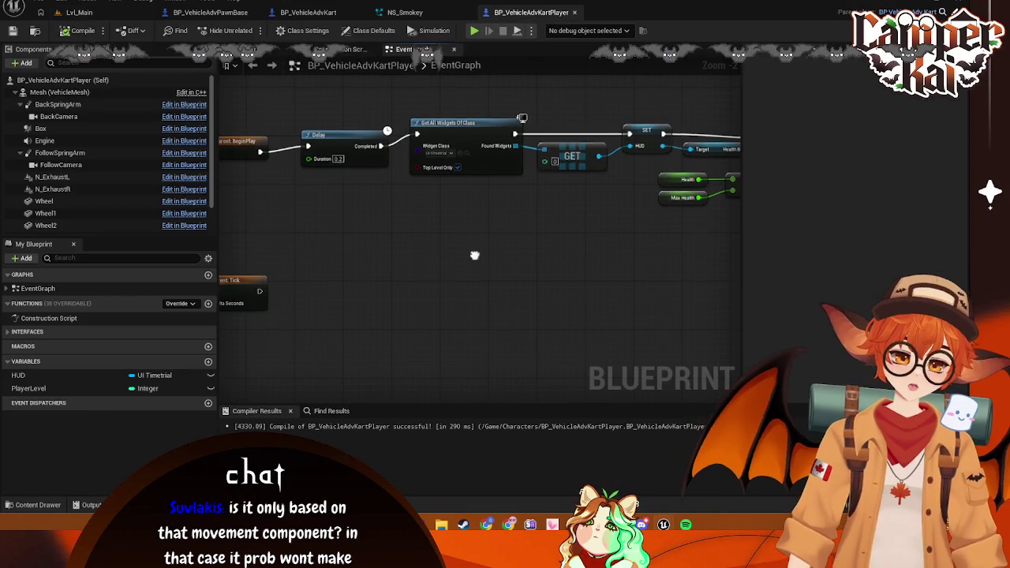
# Divide Get Forward Speed MPH by 10 before New Volume Multiplier, then return to Lvl_Main
pyautogui.click(405, 12)
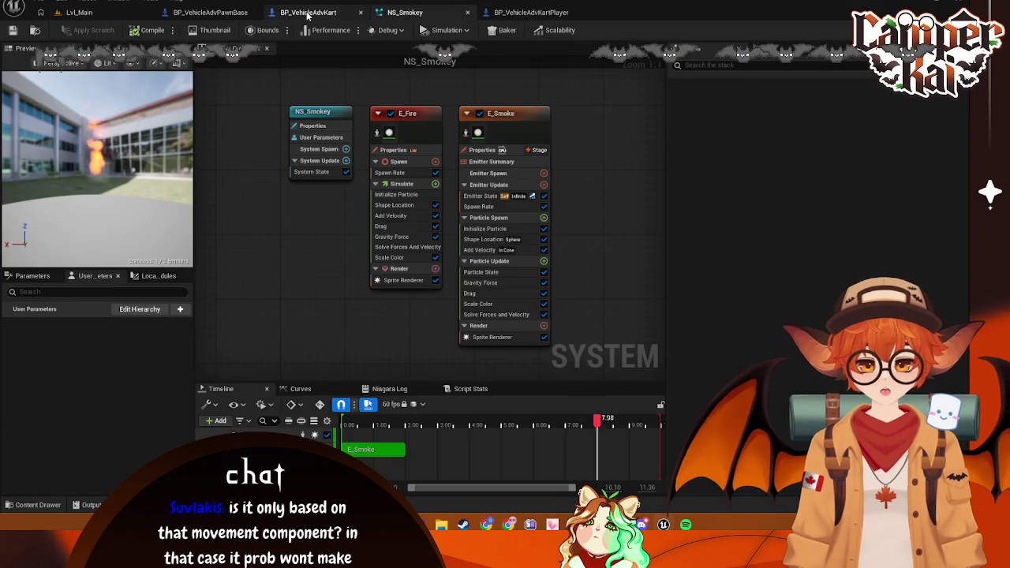
pyautogui.click(307, 13)
pyautogui.moveTo(629, 150); pyautogui.dragTo(494, 162)
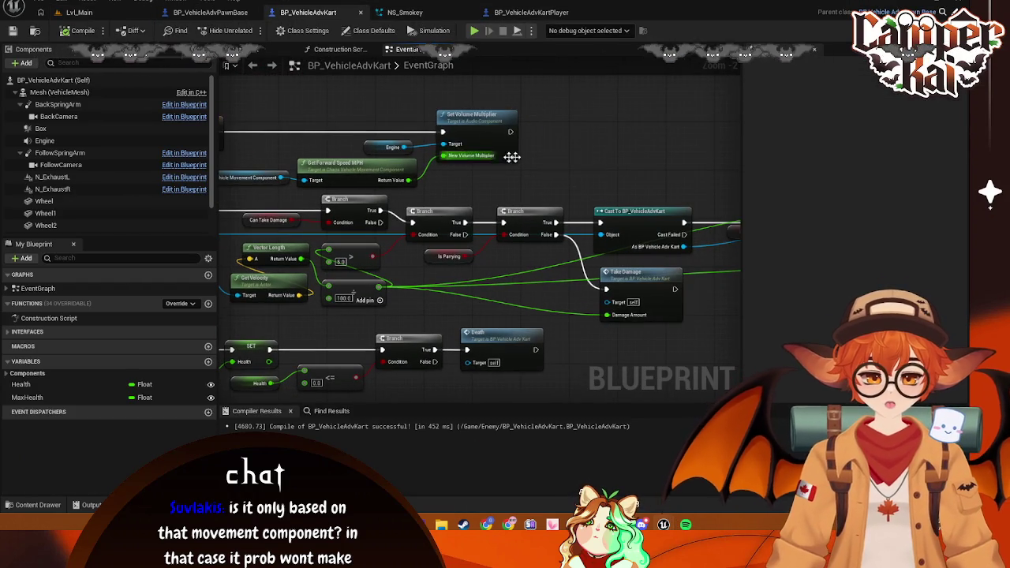
pyautogui.moveTo(487, 117); pyautogui.dragTo(570, 120)
pyautogui.moveTo(409, 180); pyautogui.dragTo(446, 175)
pyautogui.write('divi')
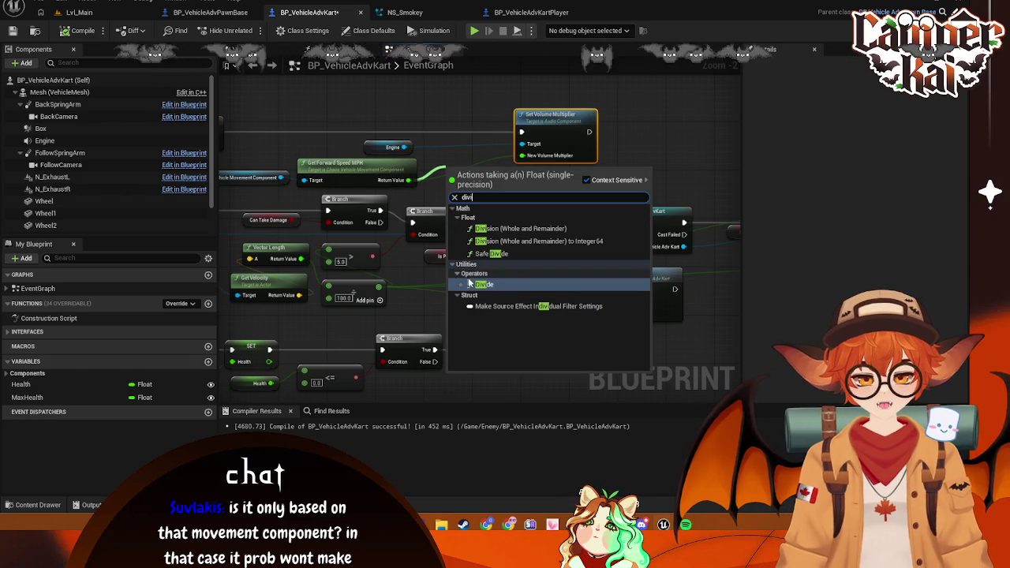
pyautogui.press('Return')
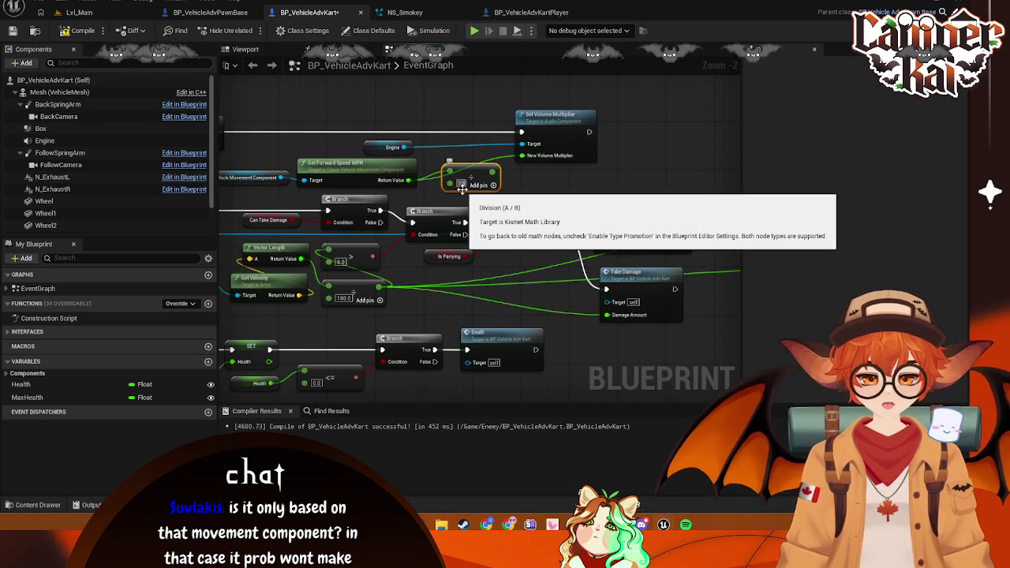
pyautogui.write('10')
pyautogui.press('Return')
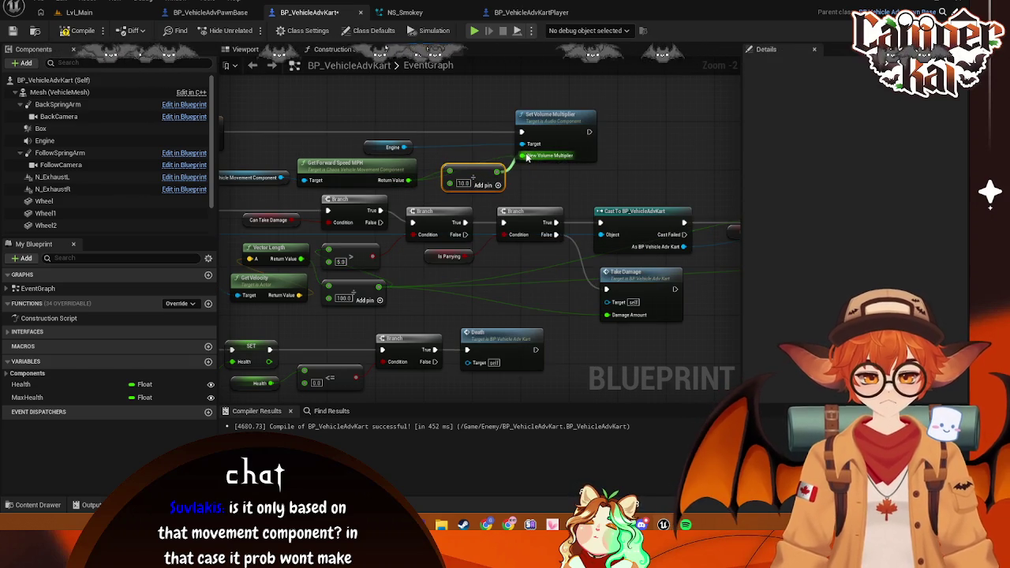
pyautogui.click(461, 184)
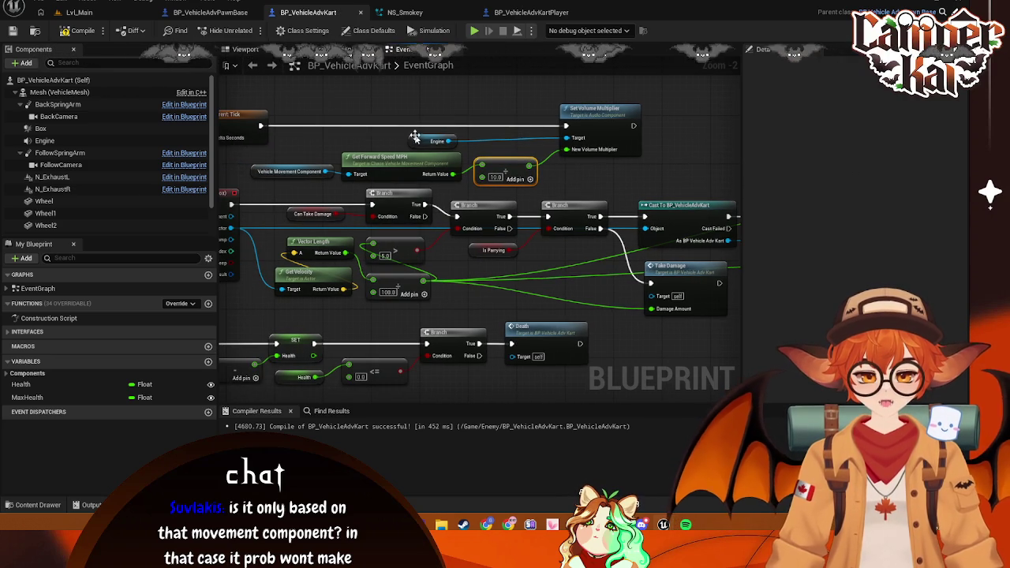
pyautogui.moveTo(622, 110); pyautogui.dragTo(610, 109)
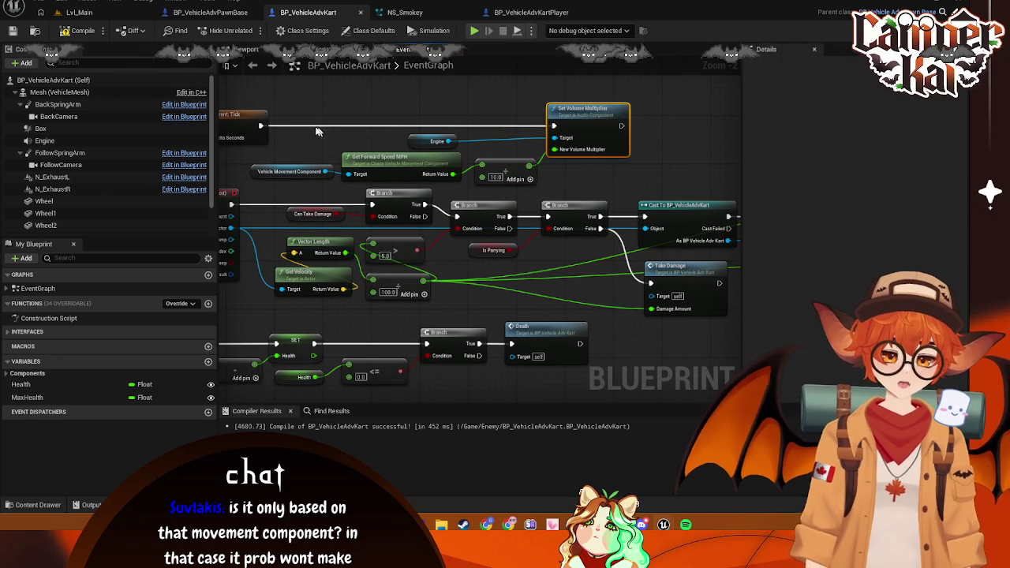
pyautogui.click(82, 19)
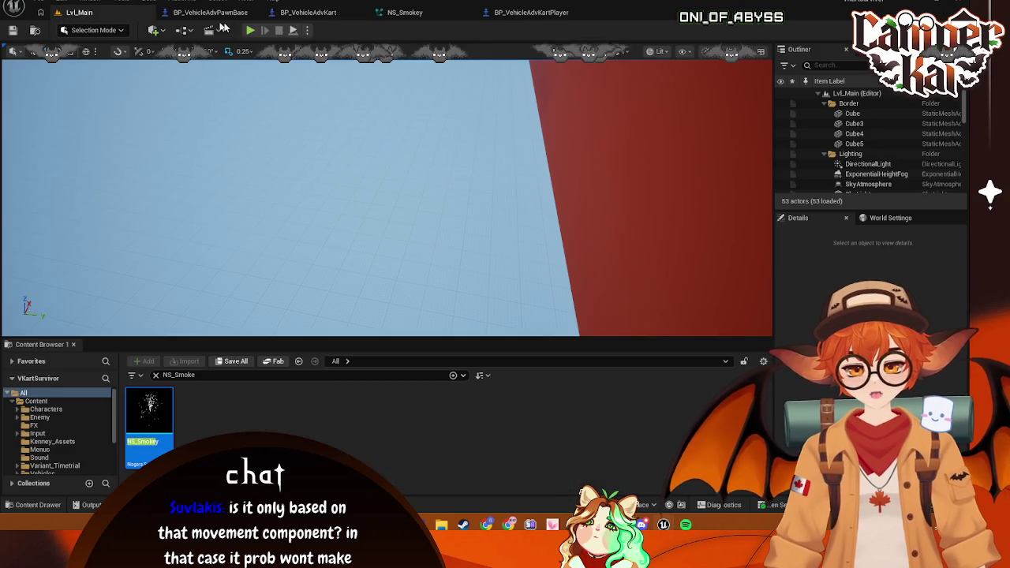
# Race the bunny kart through the cones and right-hand bend, then stop the play test
pyautogui.click(249, 31)
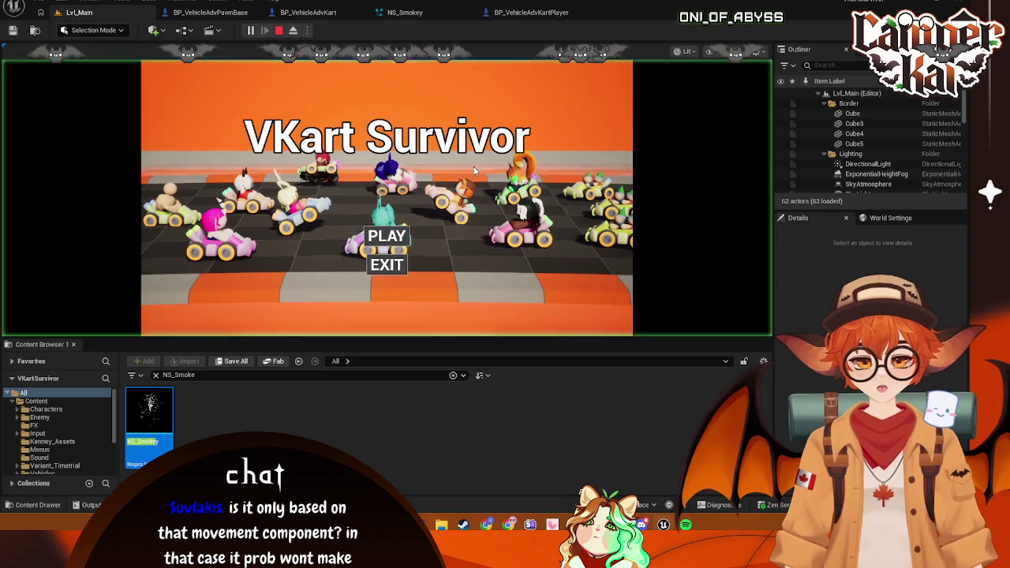
pyautogui.click(399, 235)
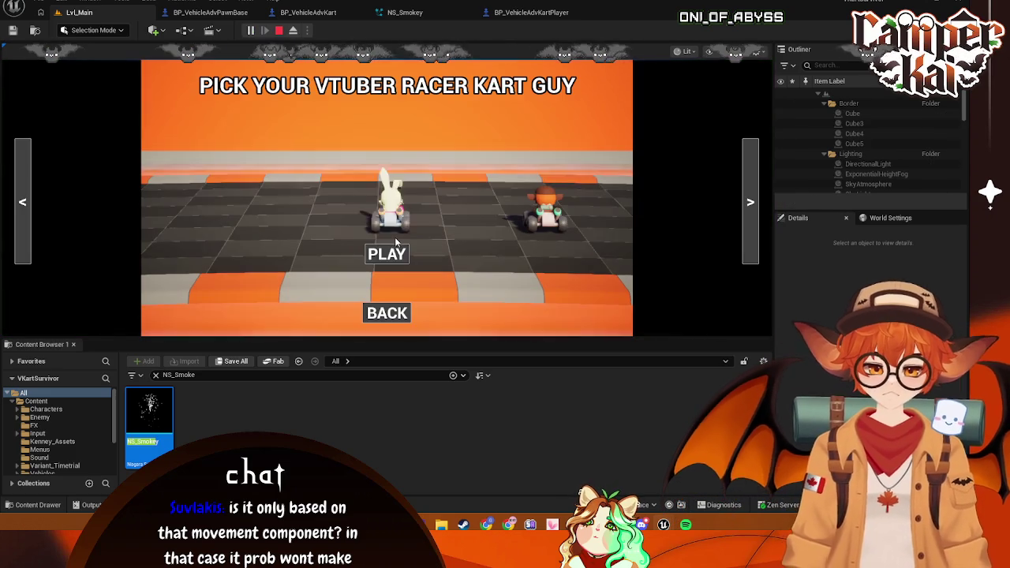
pyautogui.click(435, 206)
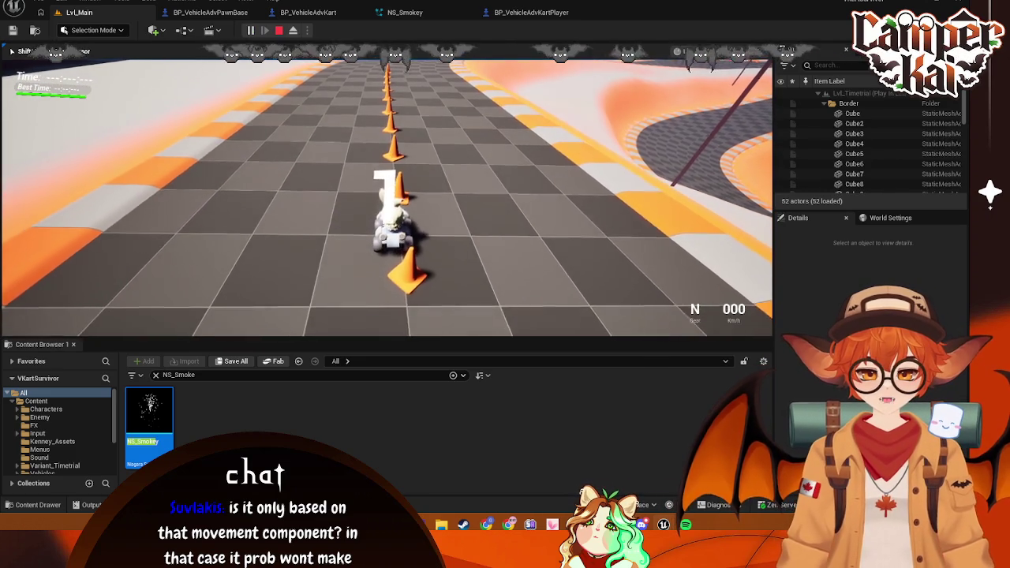
pyautogui.press('w')
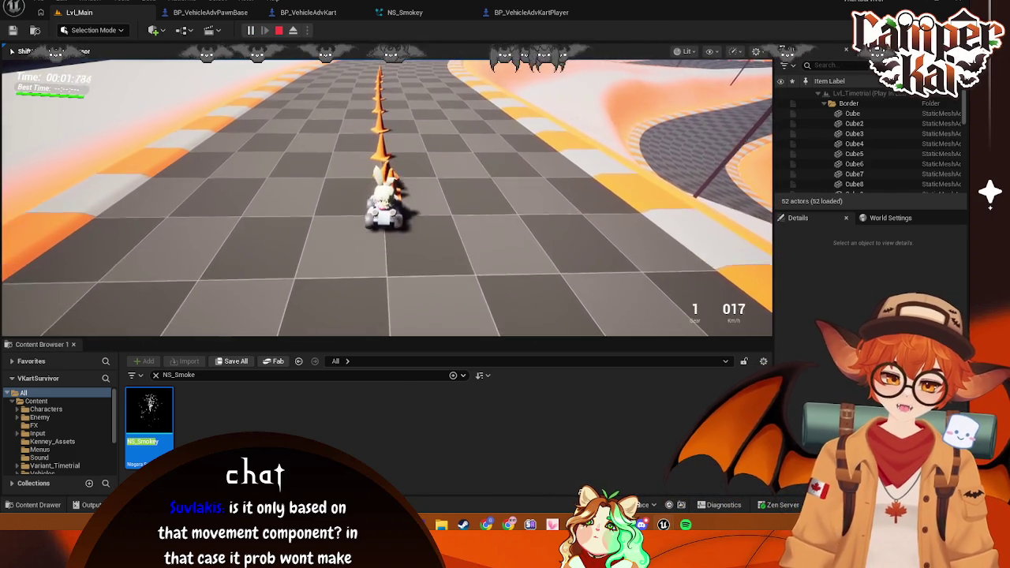
pyautogui.press('a')
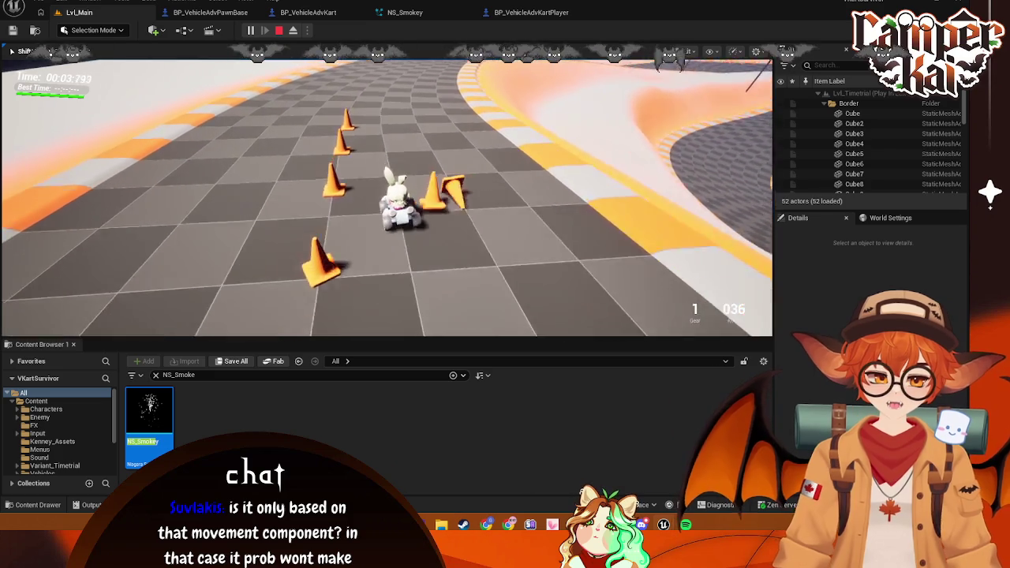
pyautogui.press('d')
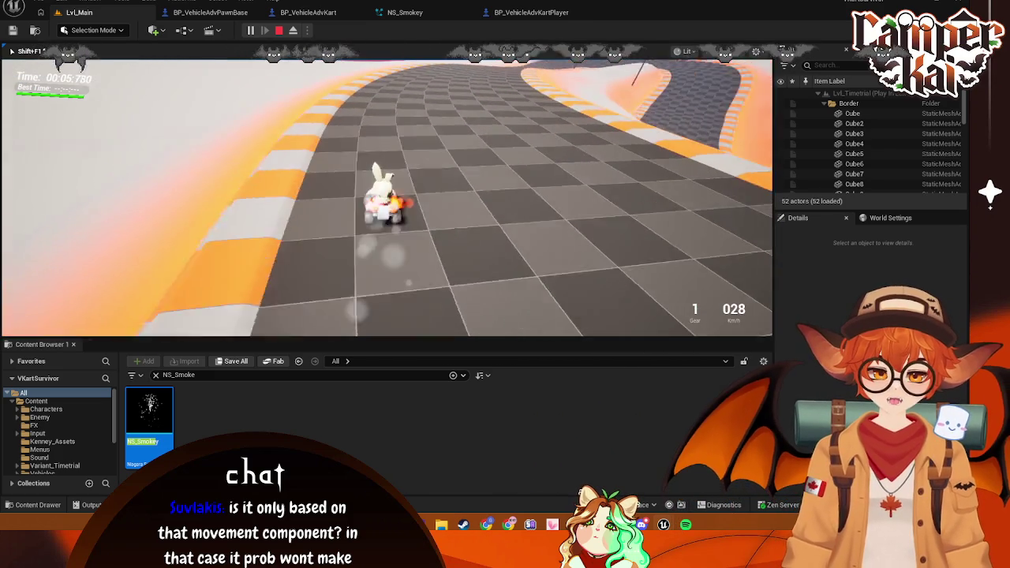
pyautogui.press('Escape')
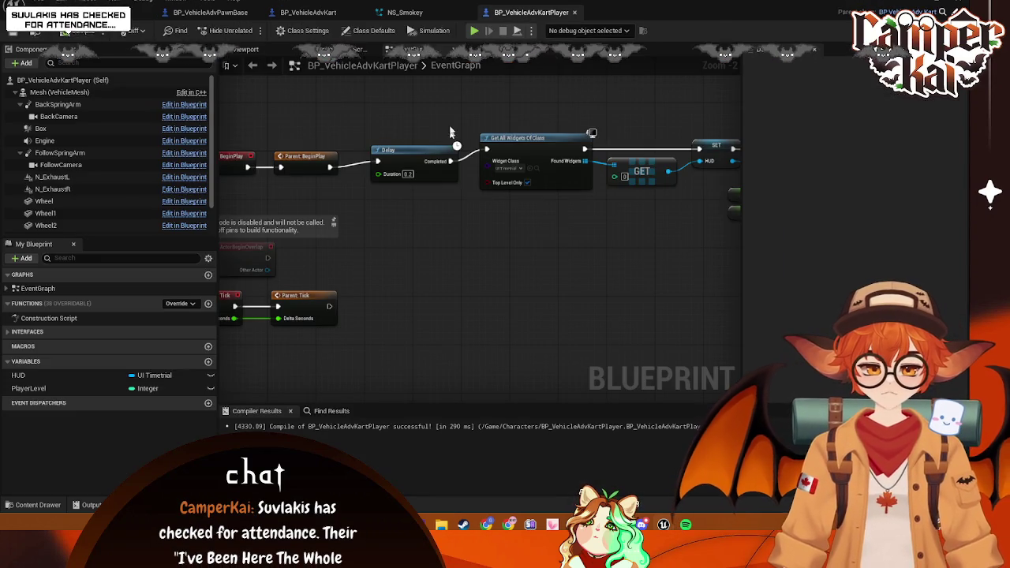
# Swap Get Forward Speed MPH for a Get Forward Speed node feeding the divide-by-10 node
pyautogui.click(404, 12)
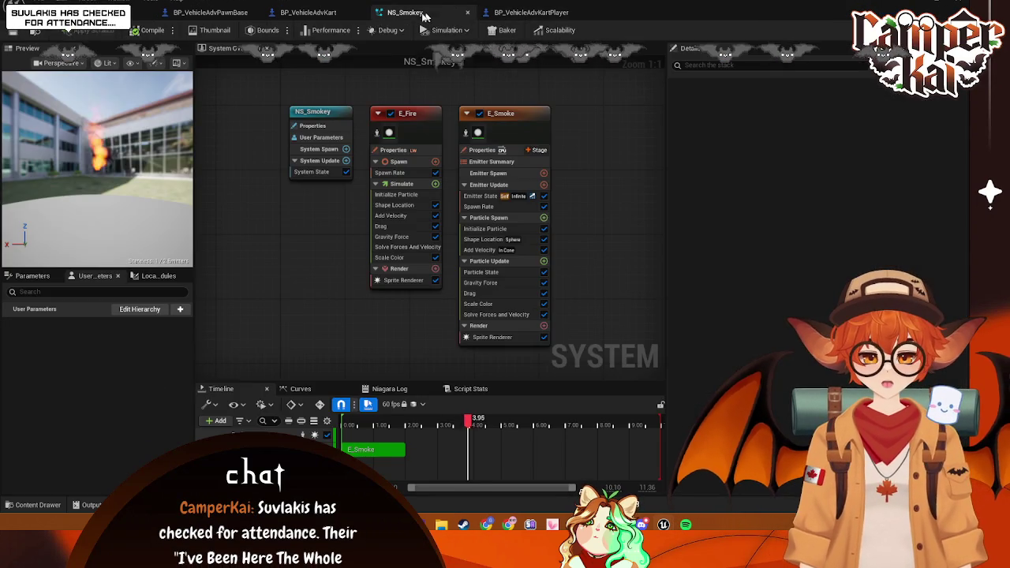
pyautogui.click(308, 12)
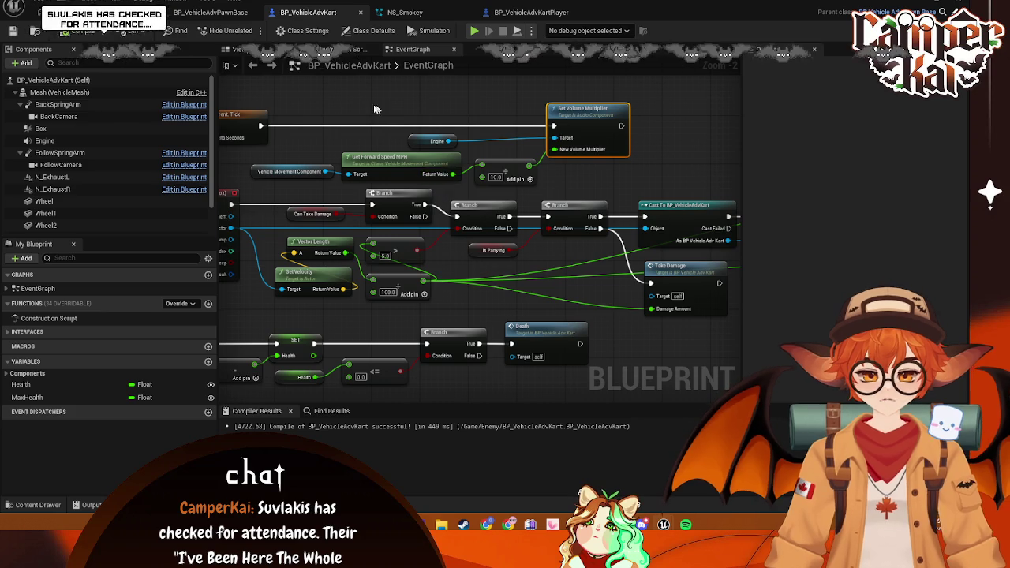
pyautogui.rightClick(369, 105)
pyautogui.click(323, 147)
pyautogui.moveTo(326, 171)
pyautogui.mouseDown()
pyautogui.moveTo(351, 131)
pyautogui.moveTo(372, 132)
pyautogui.mouseUp()
pyautogui.write('get for')
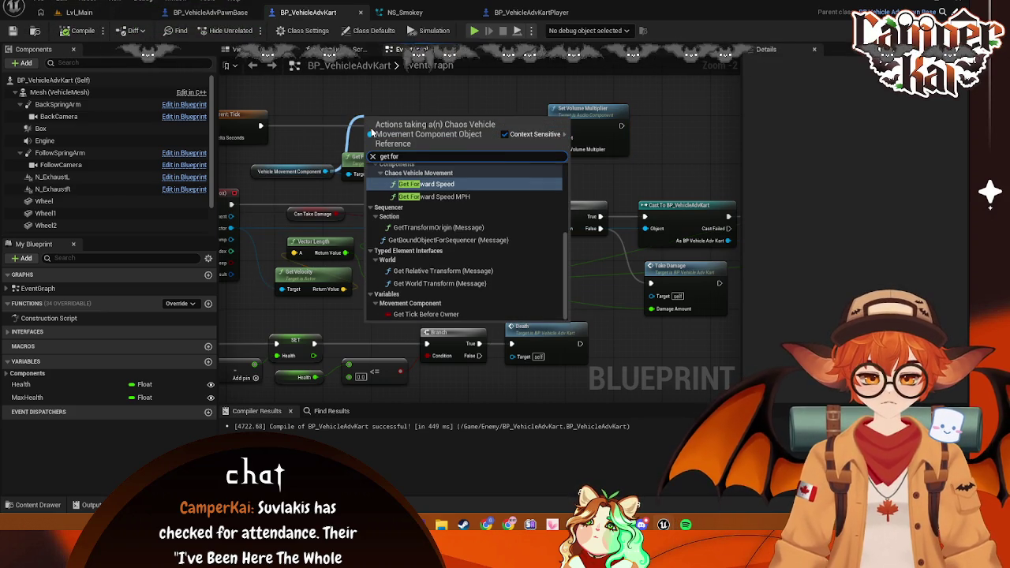
pyautogui.click(447, 184)
pyautogui.moveTo(470, 139)
pyautogui.mouseDown()
pyautogui.moveTo(505, 169)
pyautogui.moveTo(482, 165)
pyautogui.mouseUp()
pyautogui.click(377, 164)
pyautogui.press('Delete')
pyautogui.moveTo(382, 125); pyautogui.dragTo(379, 166)
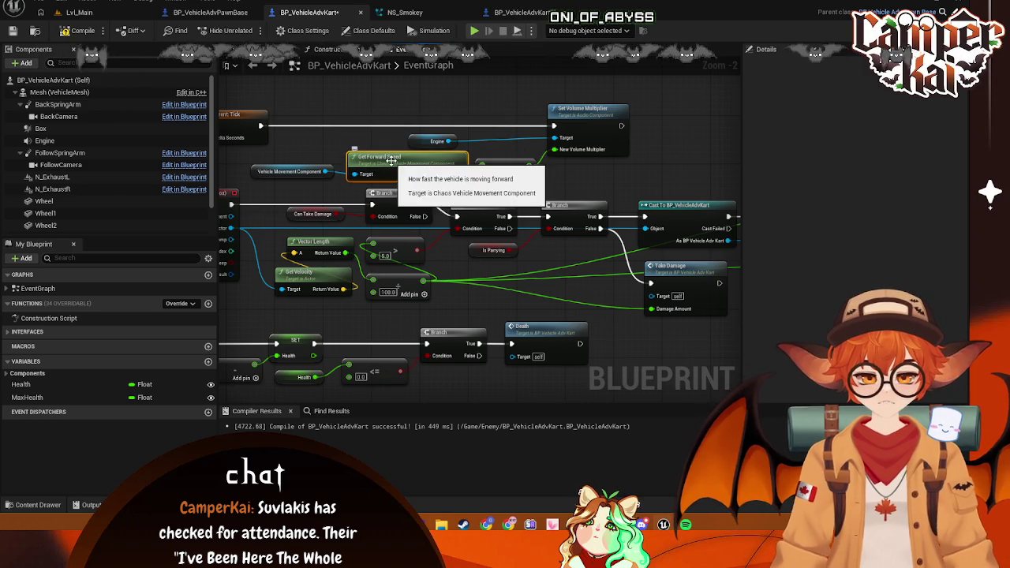
pyautogui.click(79, 12)
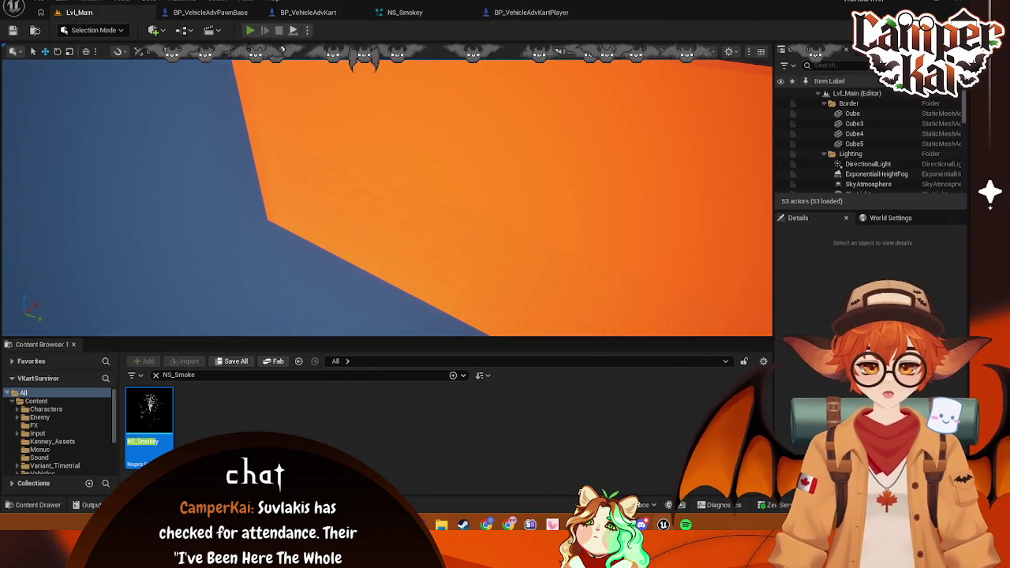
pyautogui.click(251, 31)
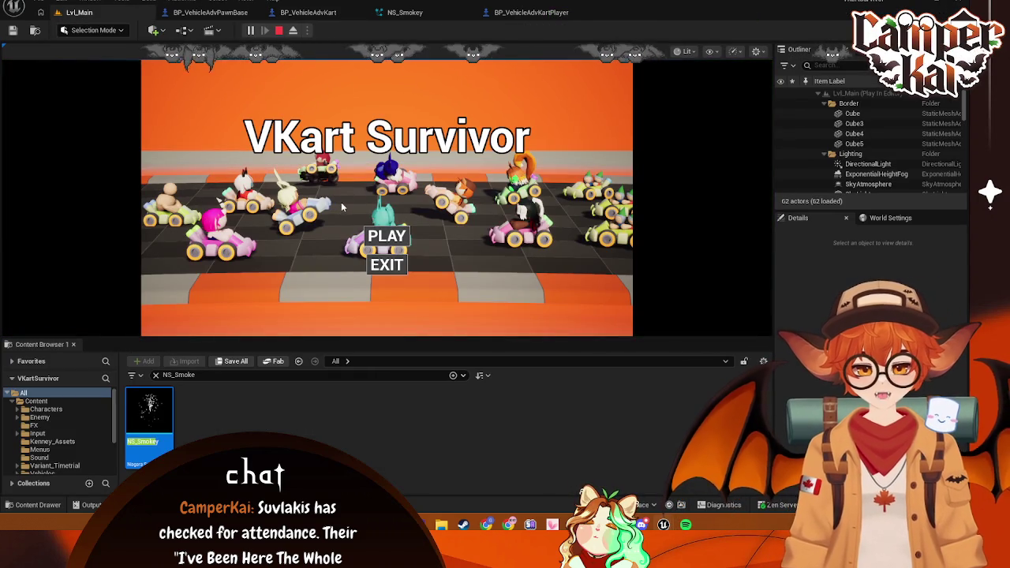
pyautogui.click(387, 236)
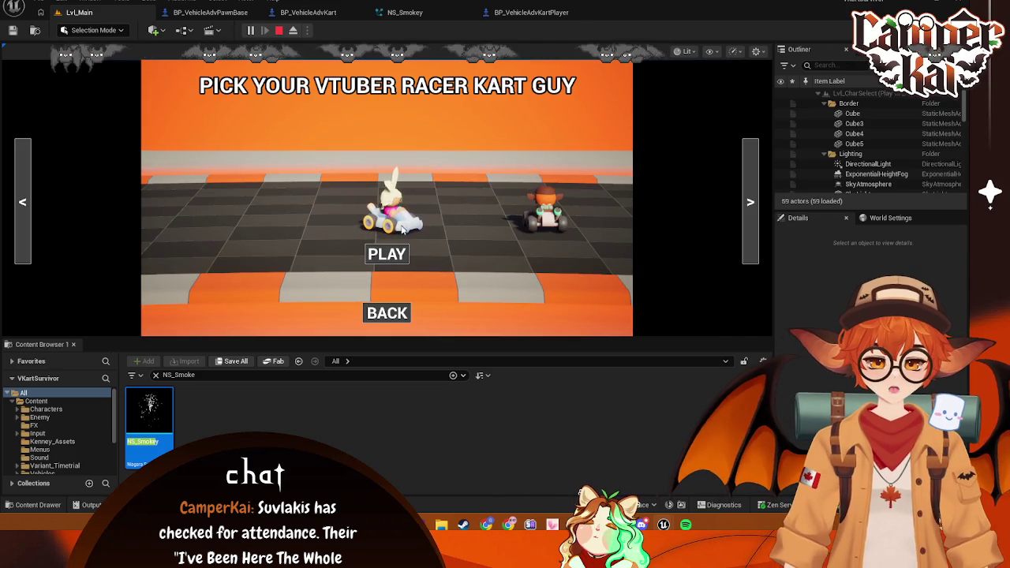
pyautogui.click(386, 253)
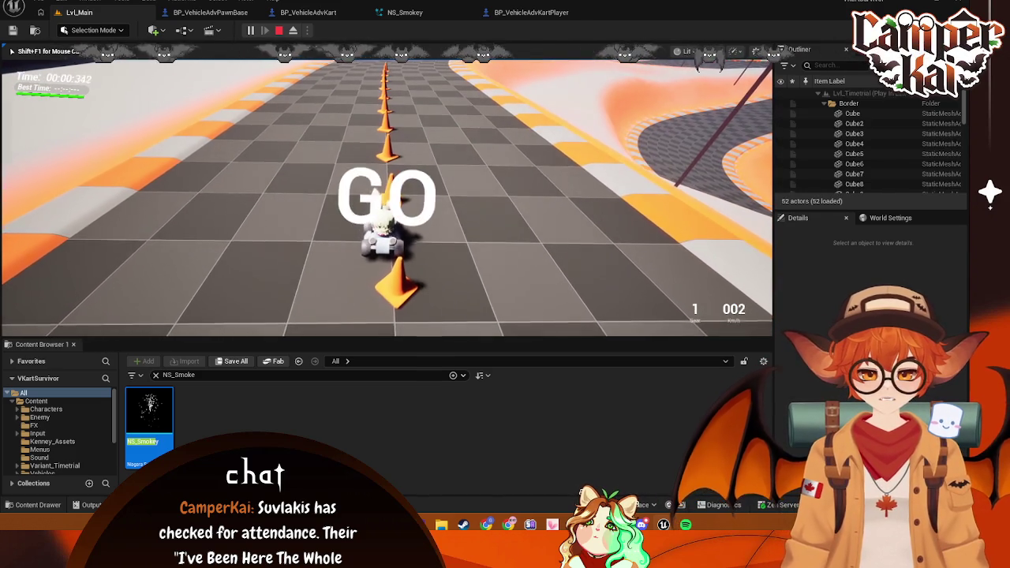
pyautogui.press('w')
pyautogui.press('Escape')
pyautogui.click(405, 12)
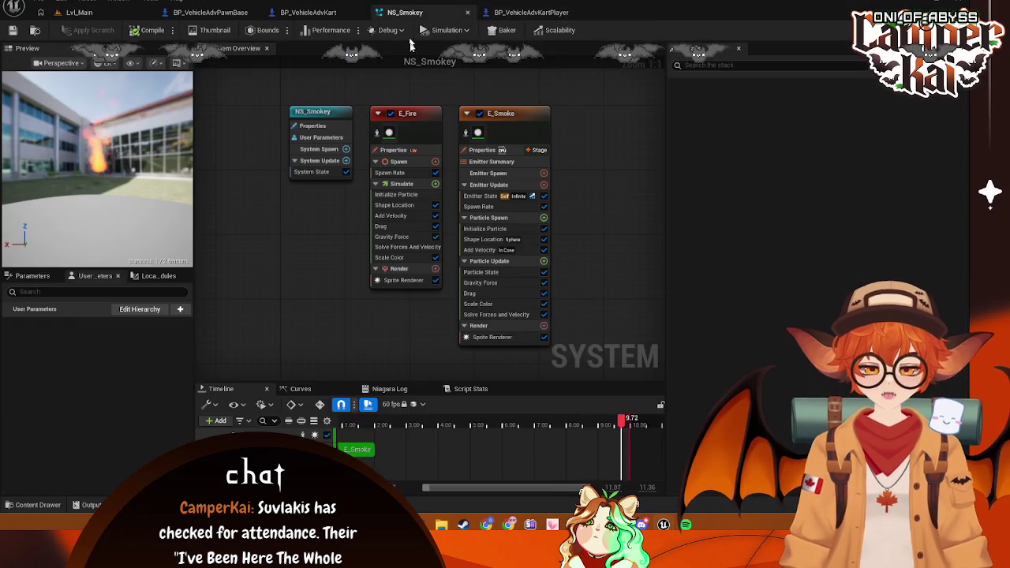
pyautogui.click(316, 12)
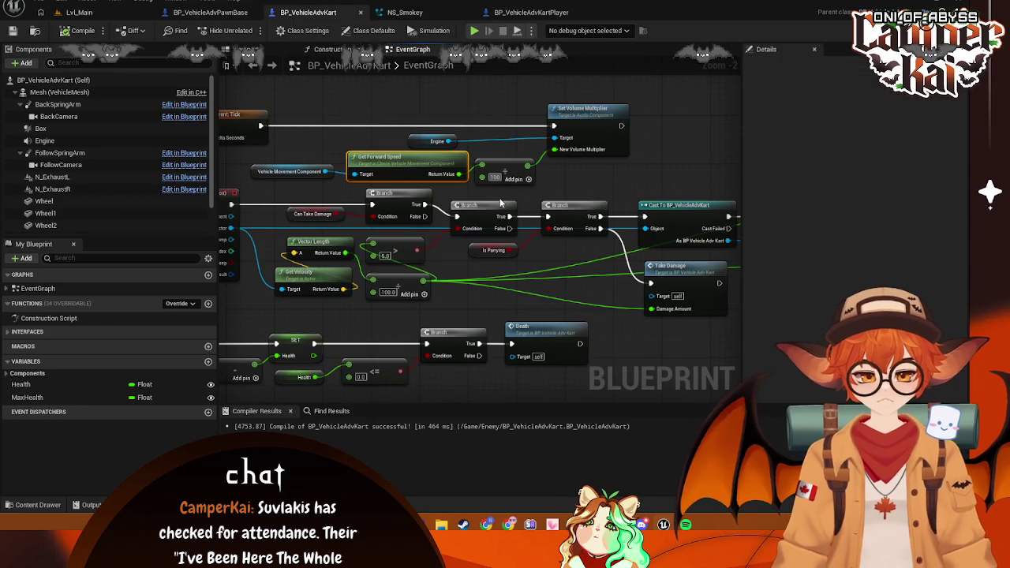
# Run a short bunny-kart play test of Lvl_Main, then go back to BP_VehicleAdvKart's event graph
pyautogui.click(76, 14)
pyautogui.hotkey('alt', 'p')
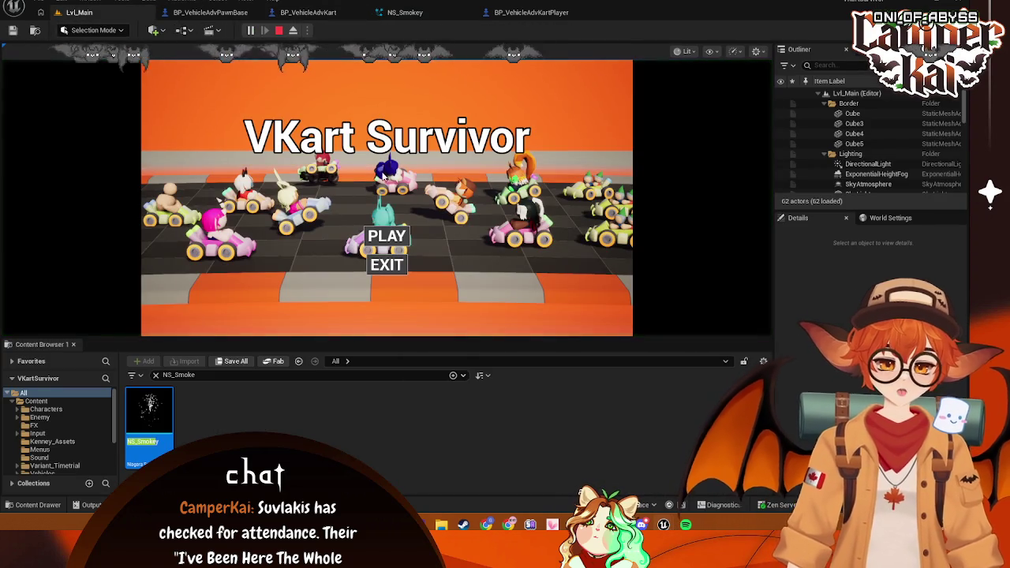
pyautogui.click(387, 236)
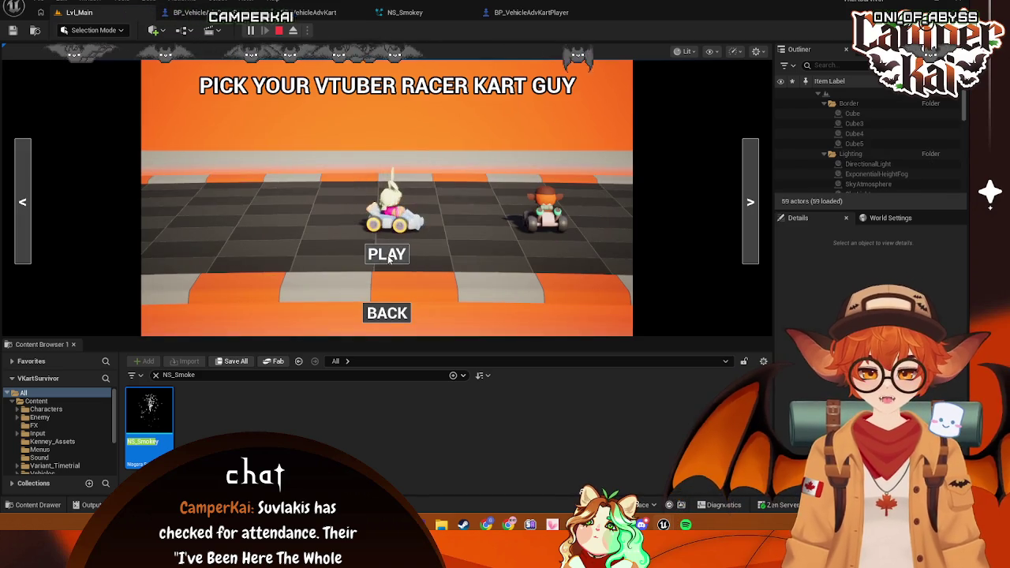
pyautogui.click(387, 255)
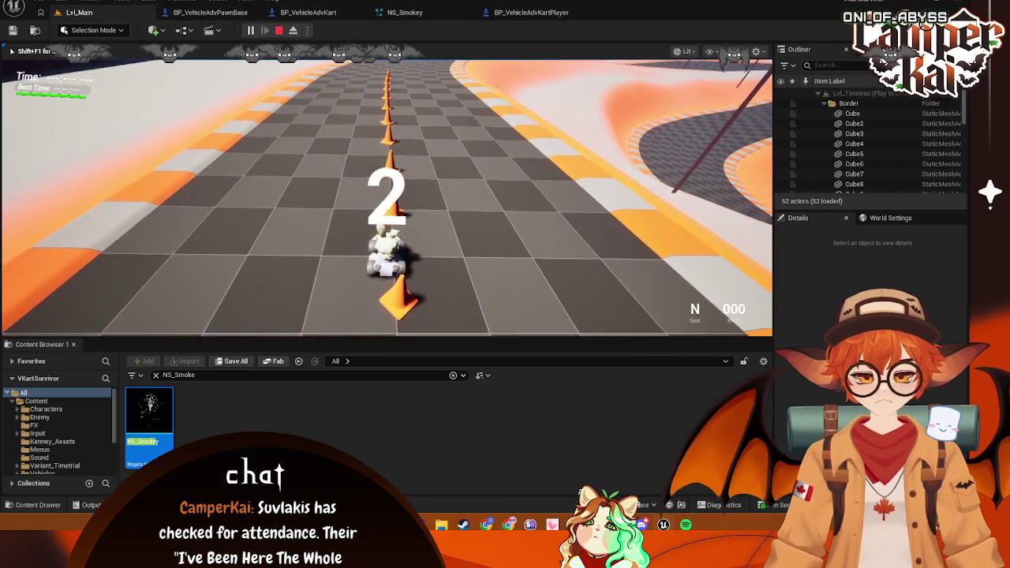
pyautogui.press('w')
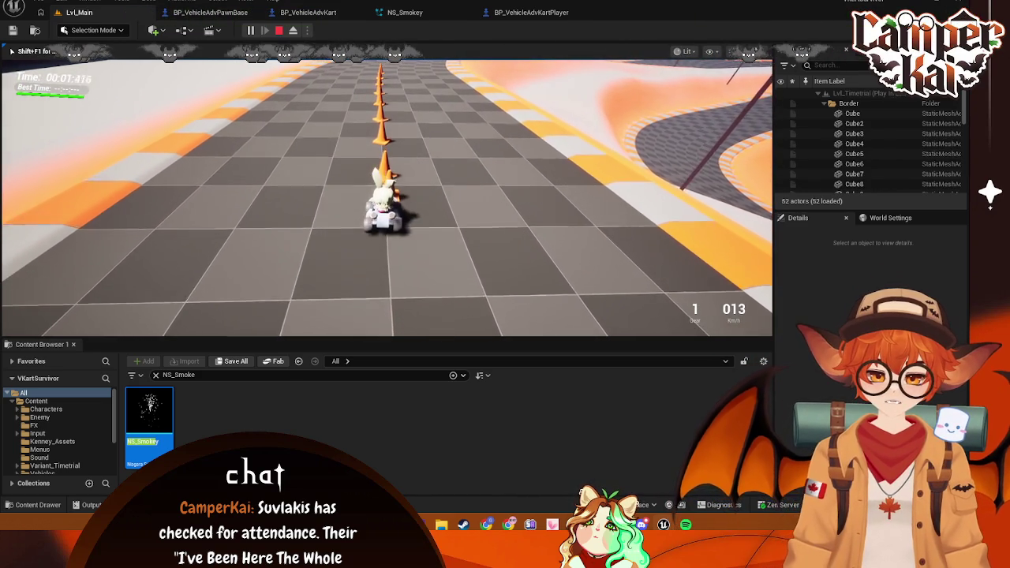
pyautogui.press('Escape')
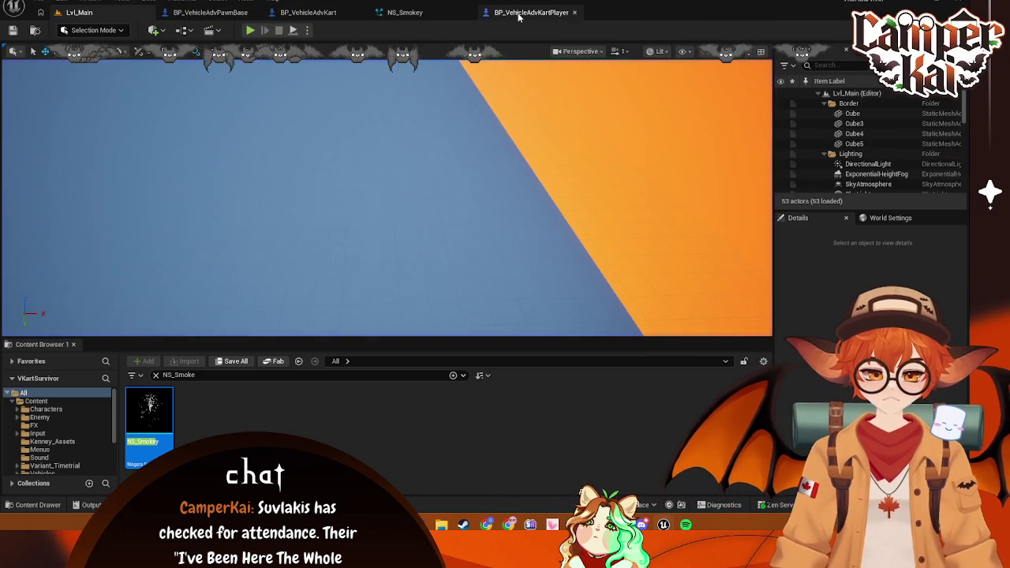
pyautogui.click(518, 14)
pyautogui.click(387, 12)
pyautogui.click(308, 12)
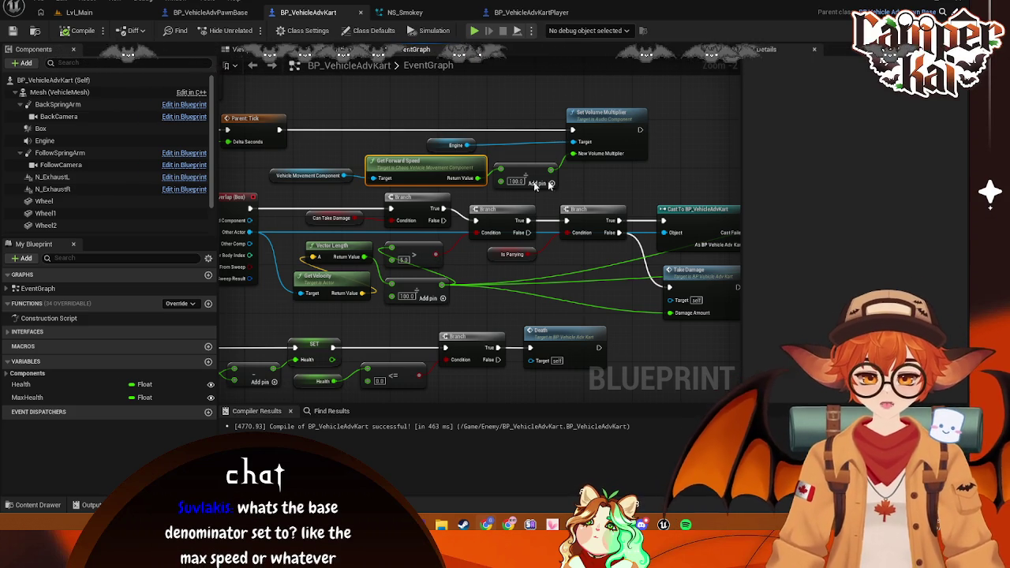
# Add a Print String node fed by Get Forward Speed, placed above it in BP_VehicleAdvKart
pyautogui.moveTo(449, 167); pyautogui.dragTo(506, 158)
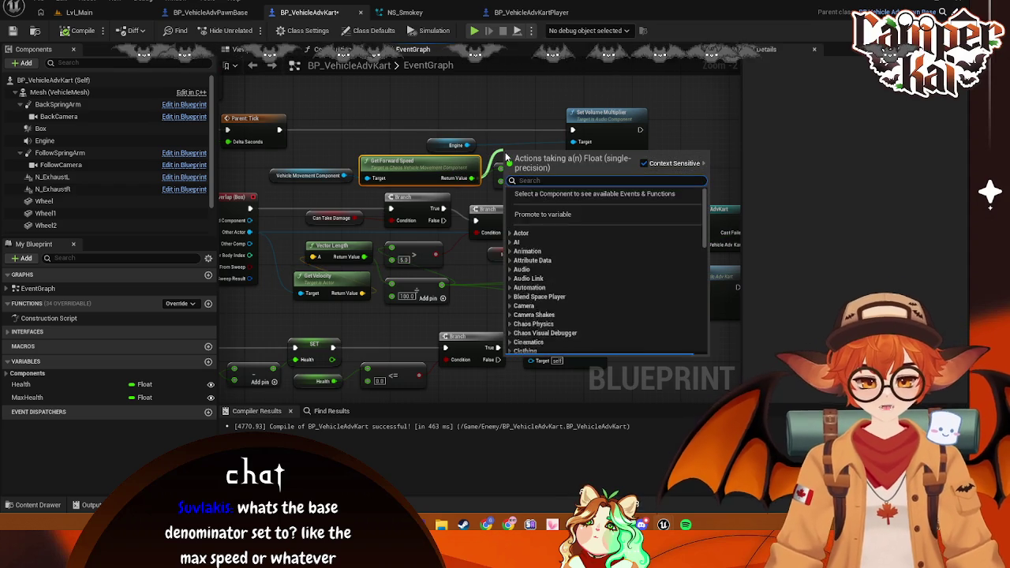
pyautogui.write('printer')
pyautogui.press('BackSpace')
pyautogui.press('BackSpace')
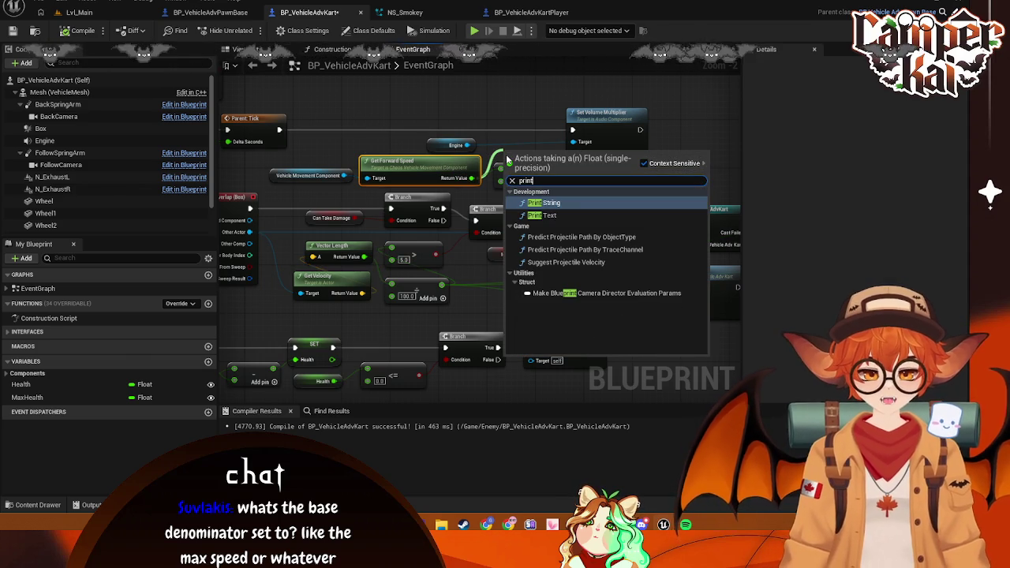
pyautogui.click(578, 202)
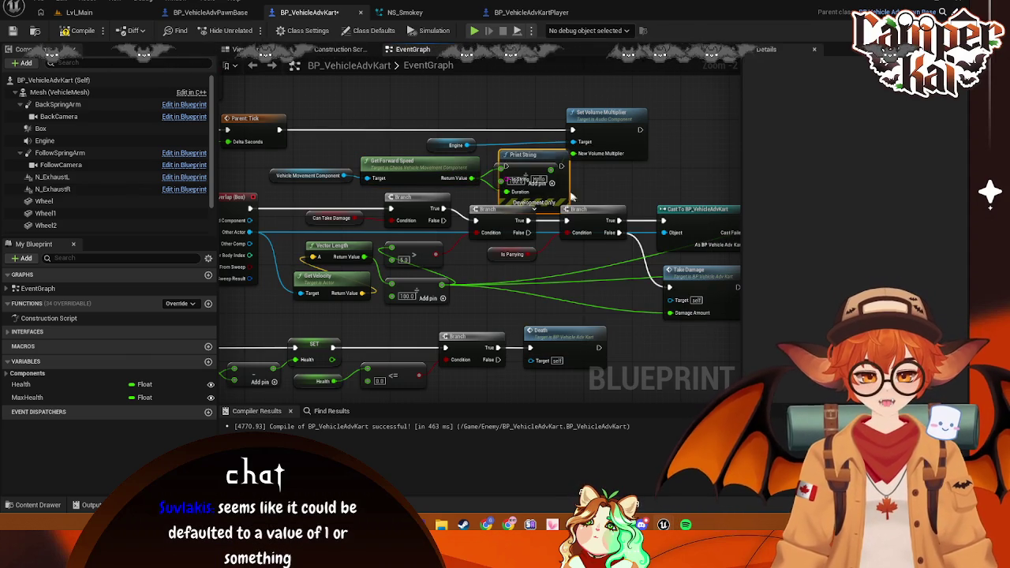
pyautogui.moveTo(530, 156); pyautogui.dragTo(515, 128)
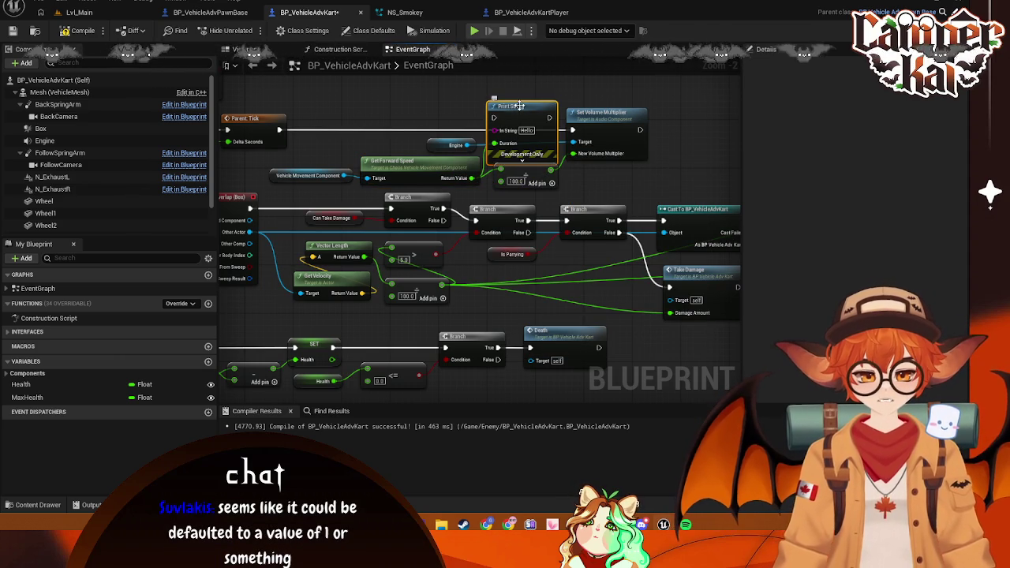
# Wire the forward speed into Print String's In String and break its Duration link
pyautogui.moveTo(278, 134)
pyautogui.mouseDown()
pyautogui.moveTo(542, 136)
pyautogui.moveTo(622, 149)
pyautogui.moveTo(574, 128)
pyautogui.mouseUp()
pyautogui.hotkey('ctrl', 'z')
pyautogui.moveTo(520, 196)
pyautogui.mouseDown()
pyautogui.moveTo(544, 130)
pyautogui.moveTo(556, 125)
pyautogui.mouseUp()
pyautogui.rightClick(569, 142)
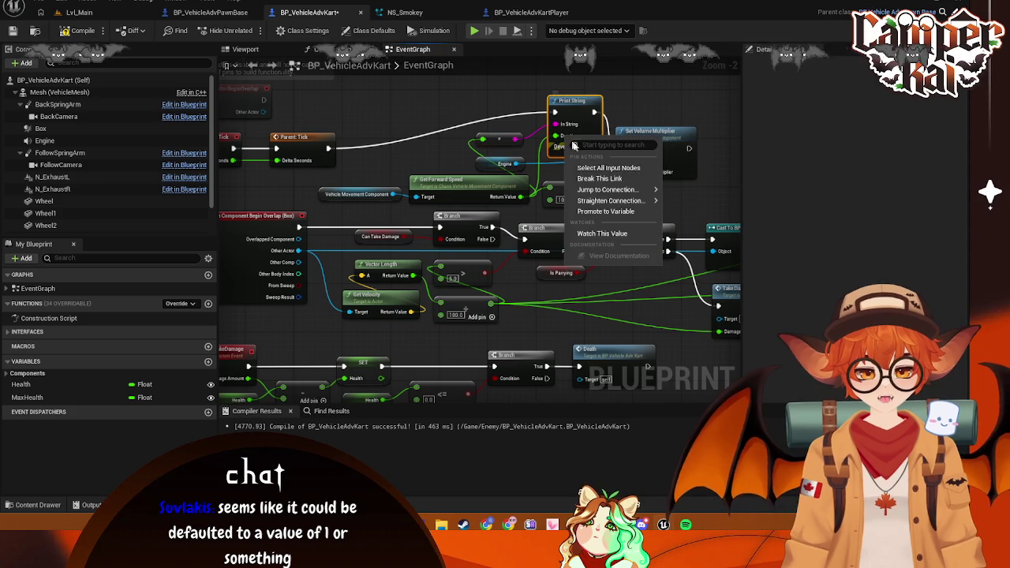
pyautogui.click(596, 178)
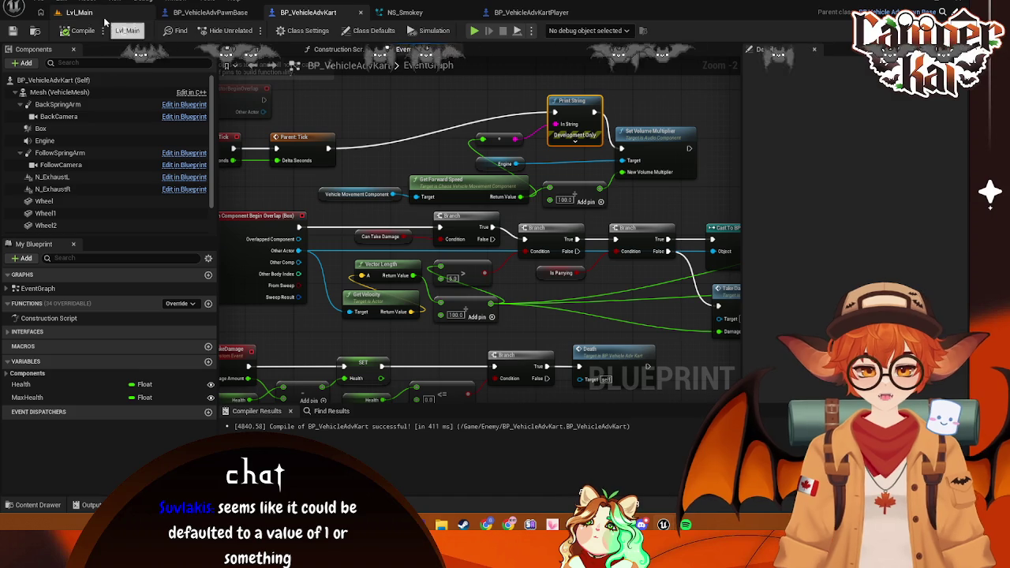
pyautogui.click(79, 13)
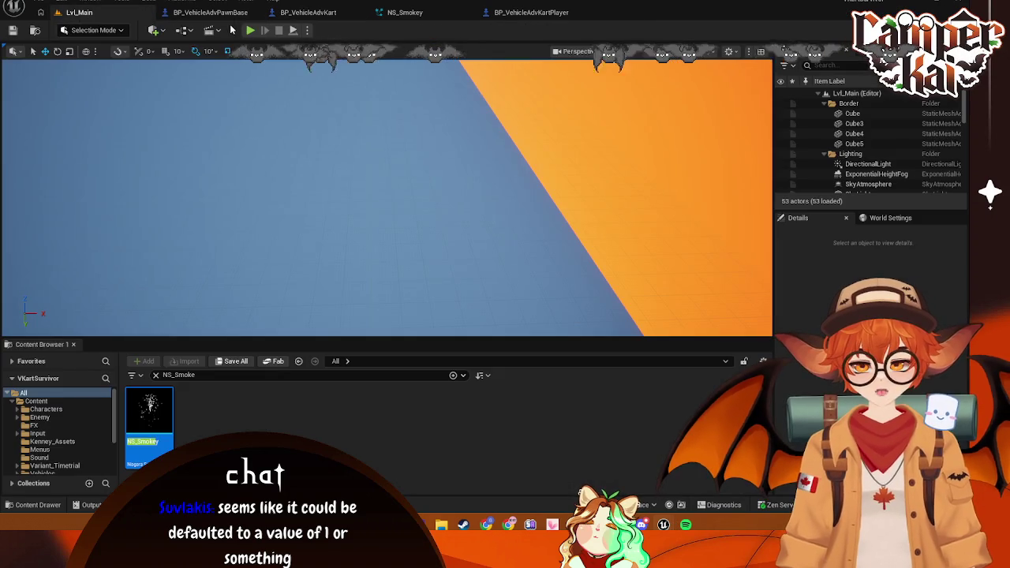
# Launch Play-in-Editor and start a race with the chosen kart
pyautogui.hotkey('alt', 'p')
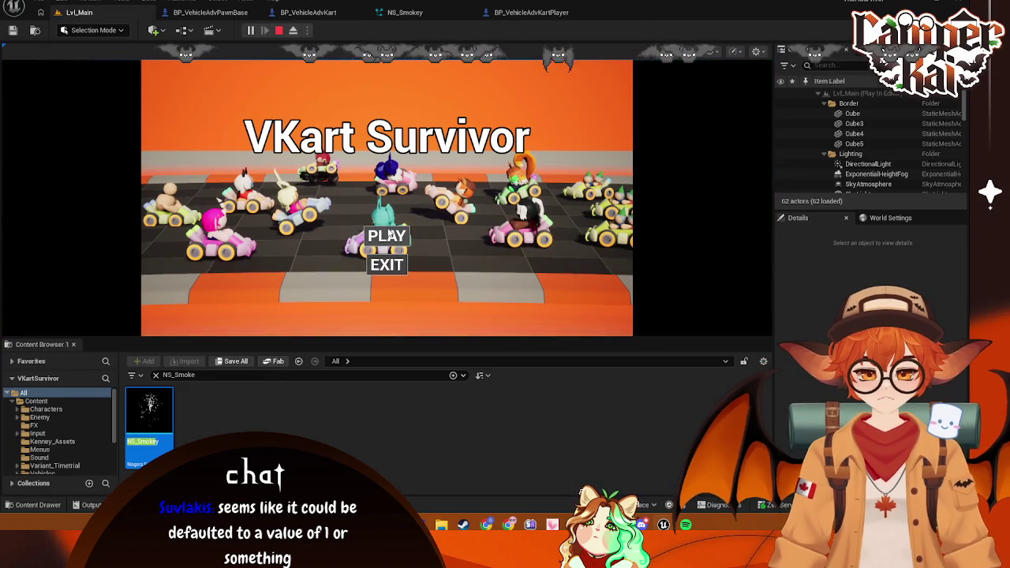
pyautogui.click(386, 237)
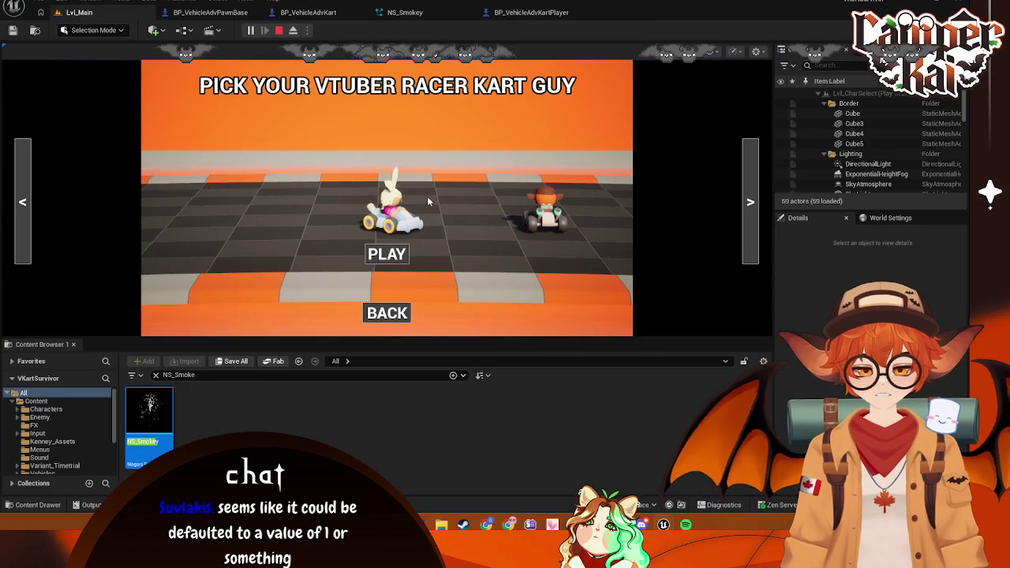
pyautogui.click(426, 195)
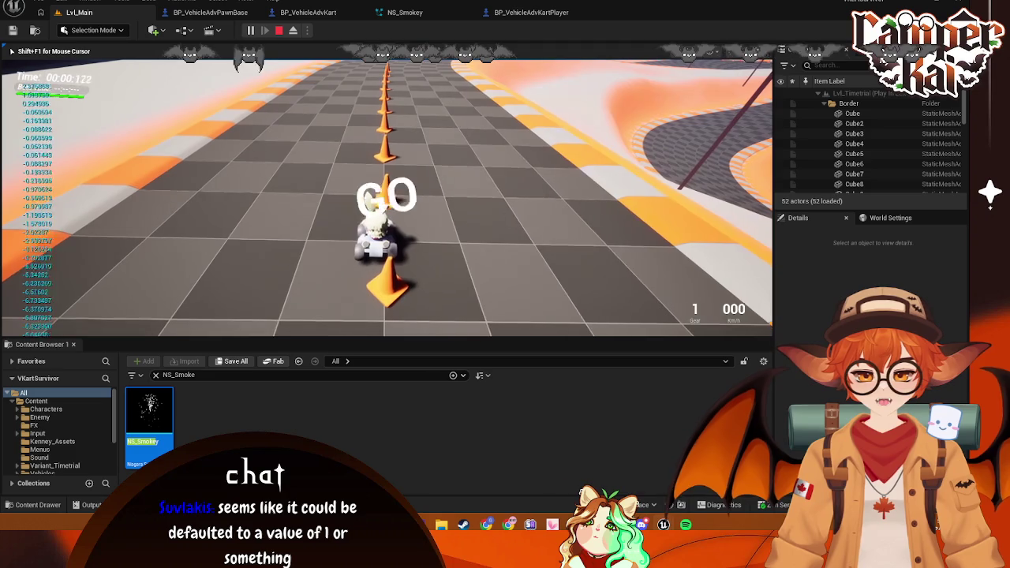
# Drive the kart with W, S and D while speeds print on screen, then end the session
pyautogui.press('w')
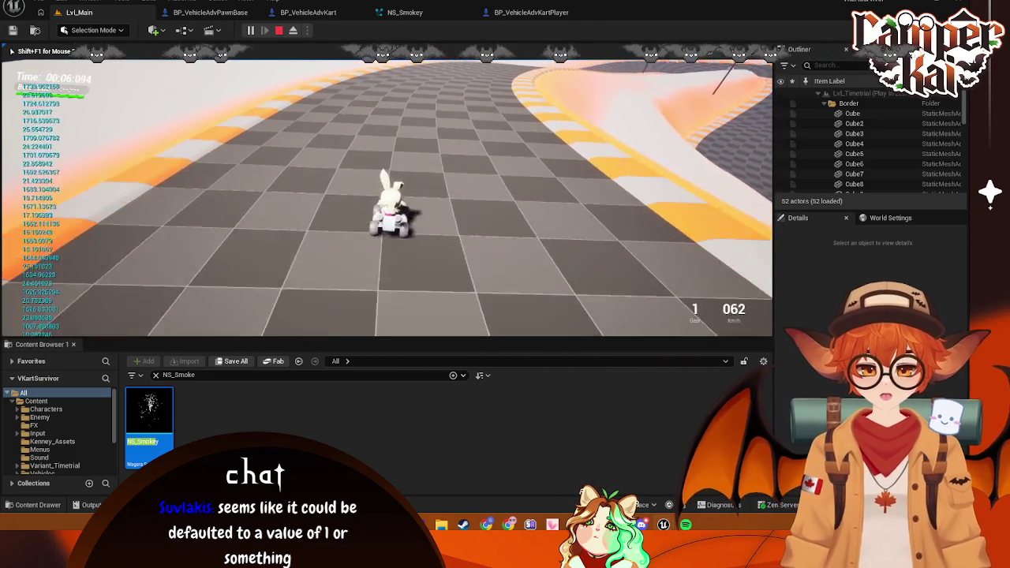
pyautogui.press('s')
pyautogui.press('w')
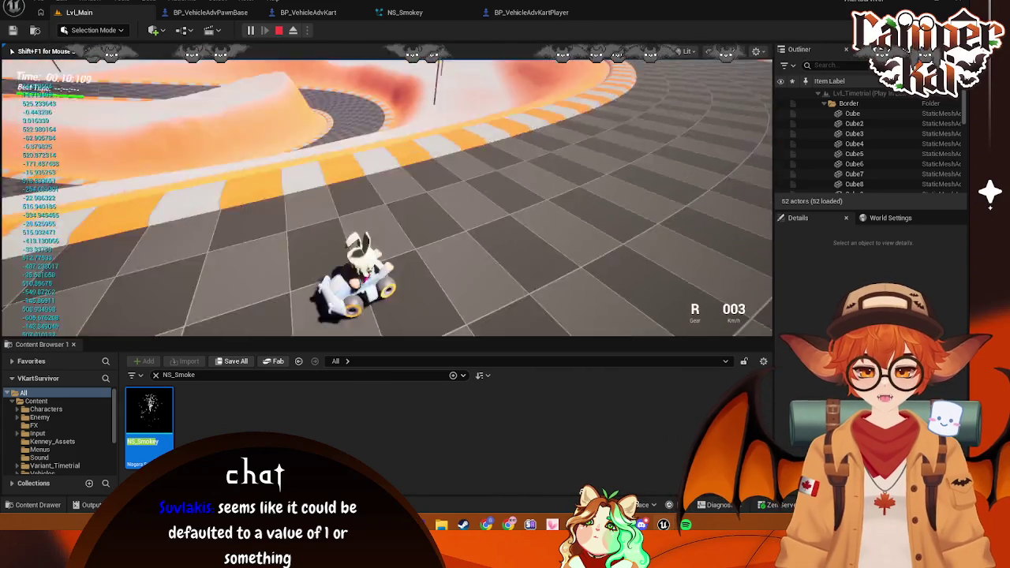
pyautogui.press('d')
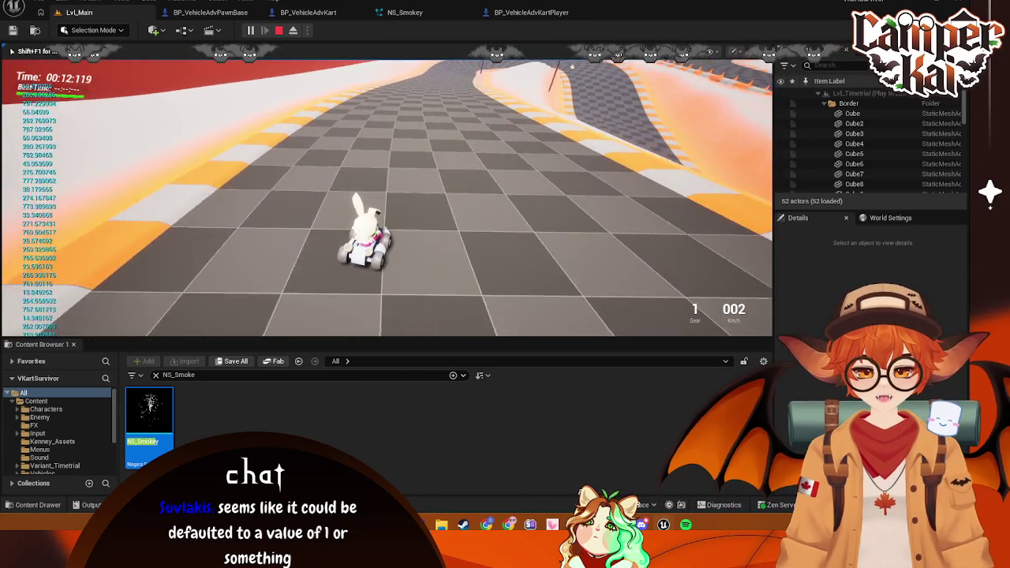
pyautogui.press('w')
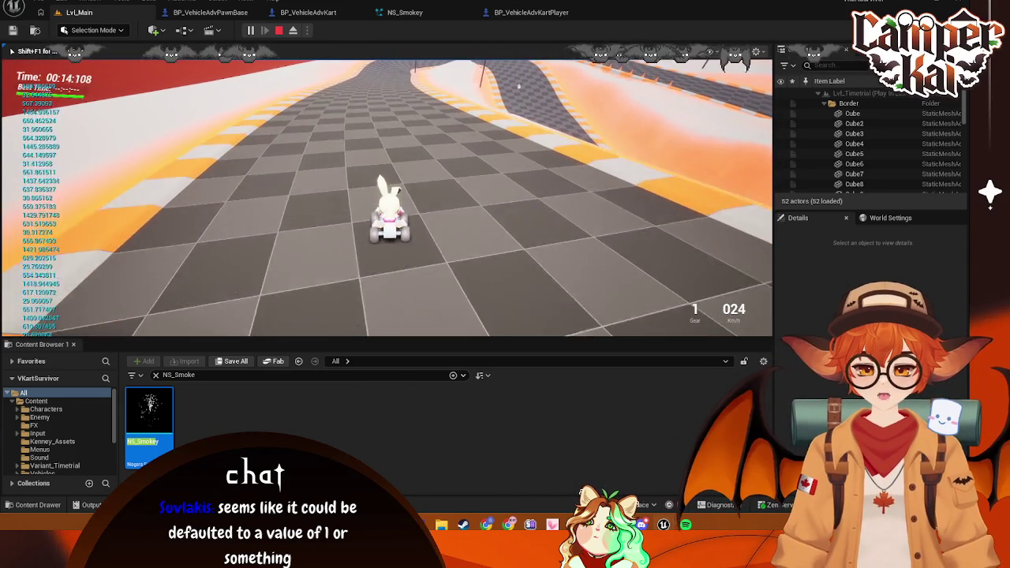
pyautogui.press('w')
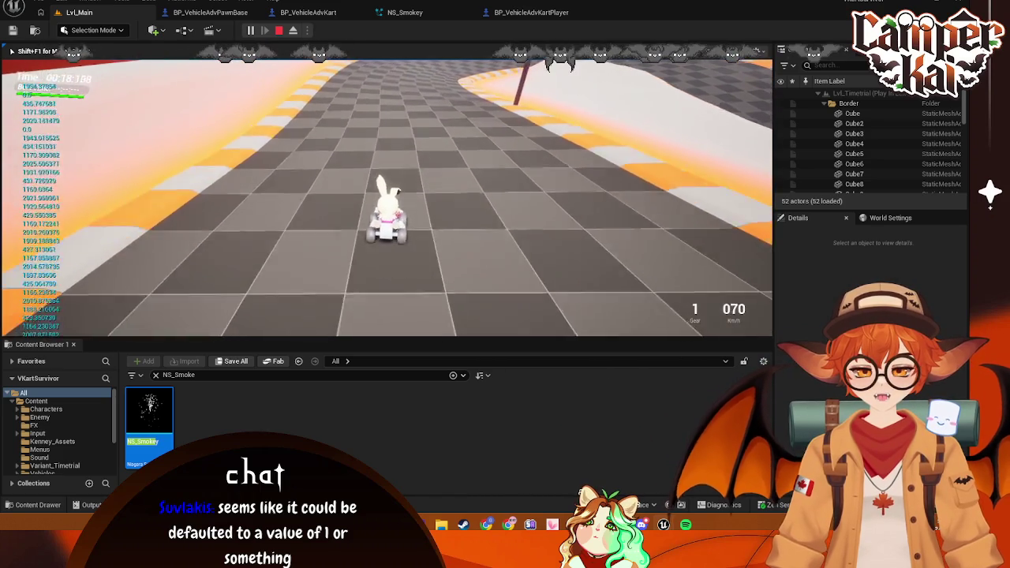
pyautogui.press('Escape')
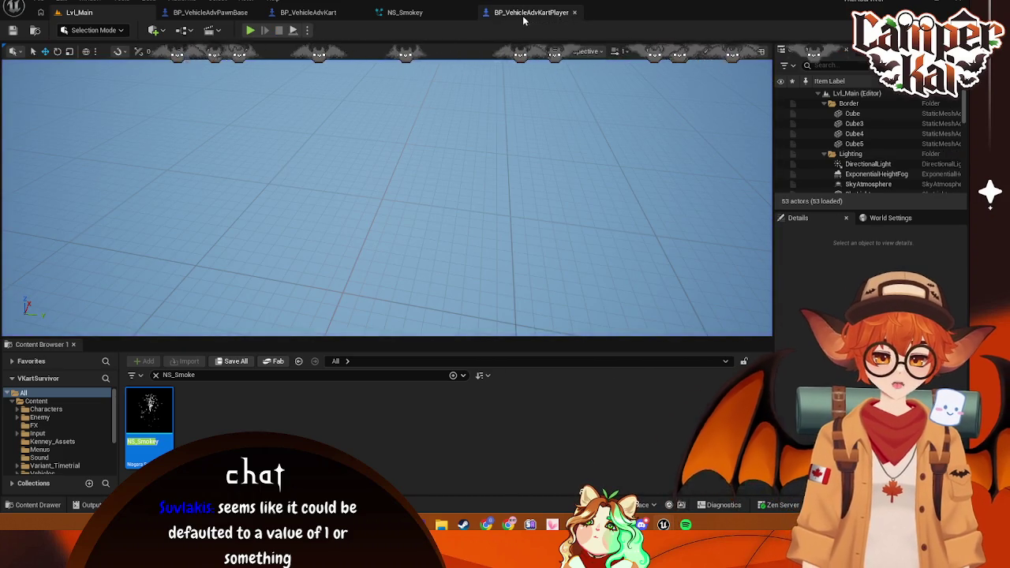
pyautogui.click(523, 14)
# Set the forward-speed divisor in BP_VehicleAdvKart's graph to 1000.0 and return to Lvl_Main
pyautogui.moveTo(645, 189); pyautogui.dragTo(527, 234)
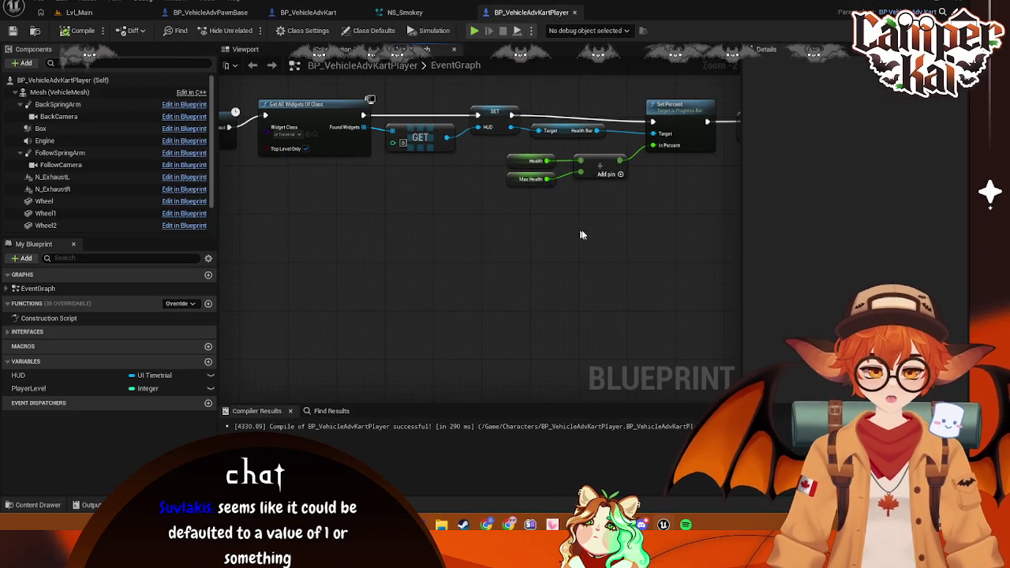
pyautogui.click(438, 13)
pyautogui.click(531, 13)
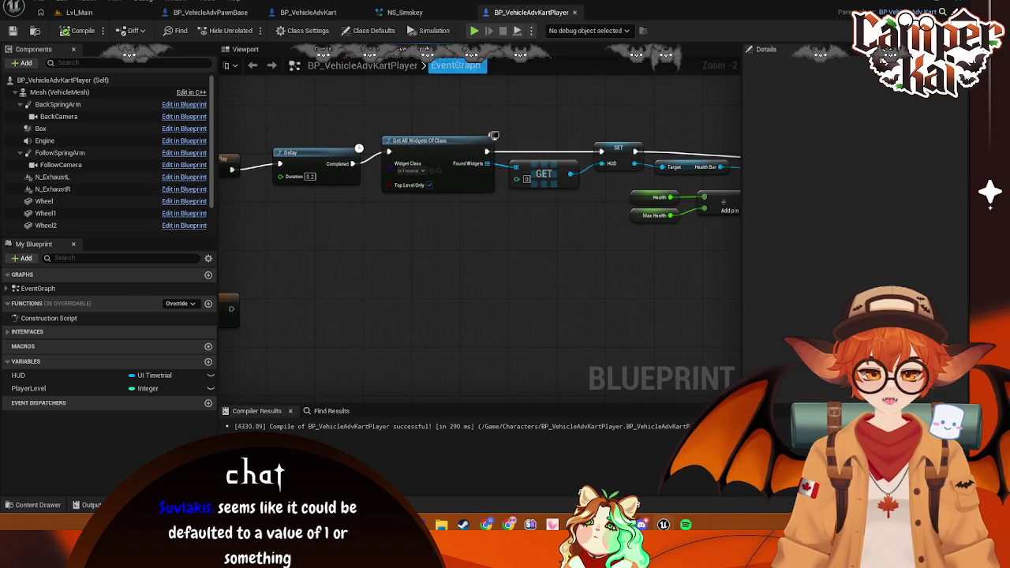
pyautogui.click(306, 14)
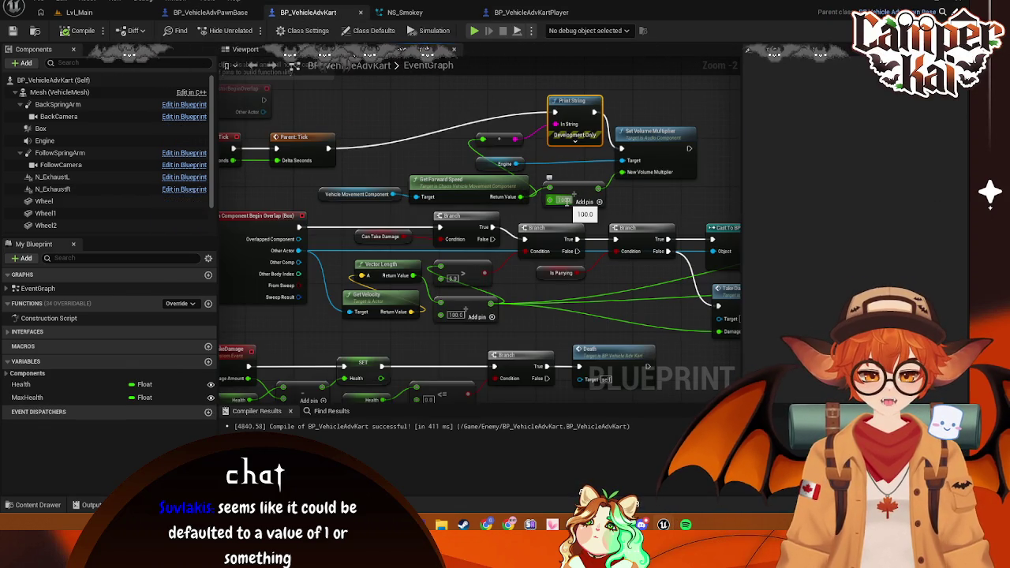
pyautogui.click(75, 12)
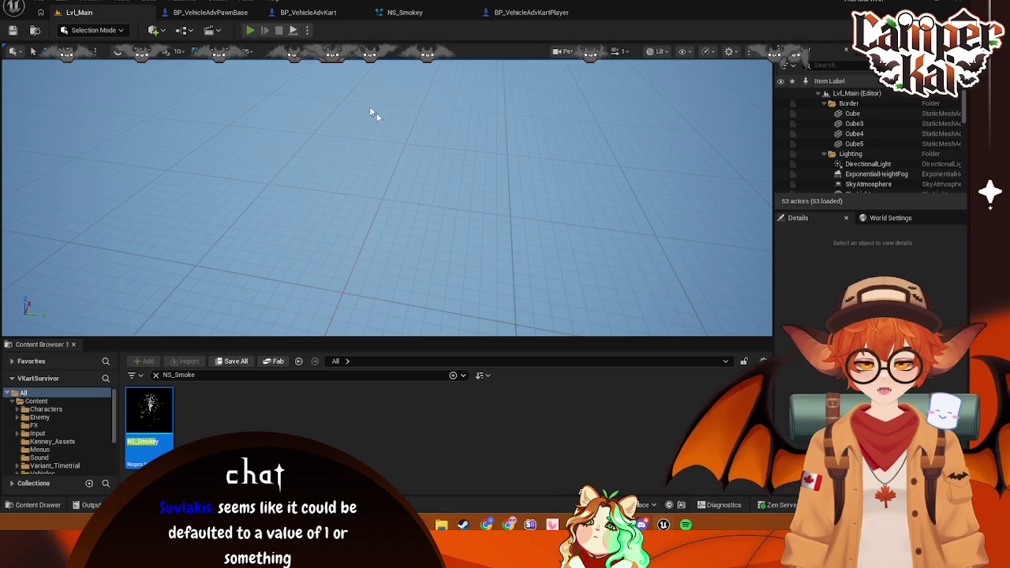
# Launch Play-in-Editor and start a time-trial race with the bunny kart
pyautogui.hotkey('alt', 'p')
pyautogui.click(383, 234)
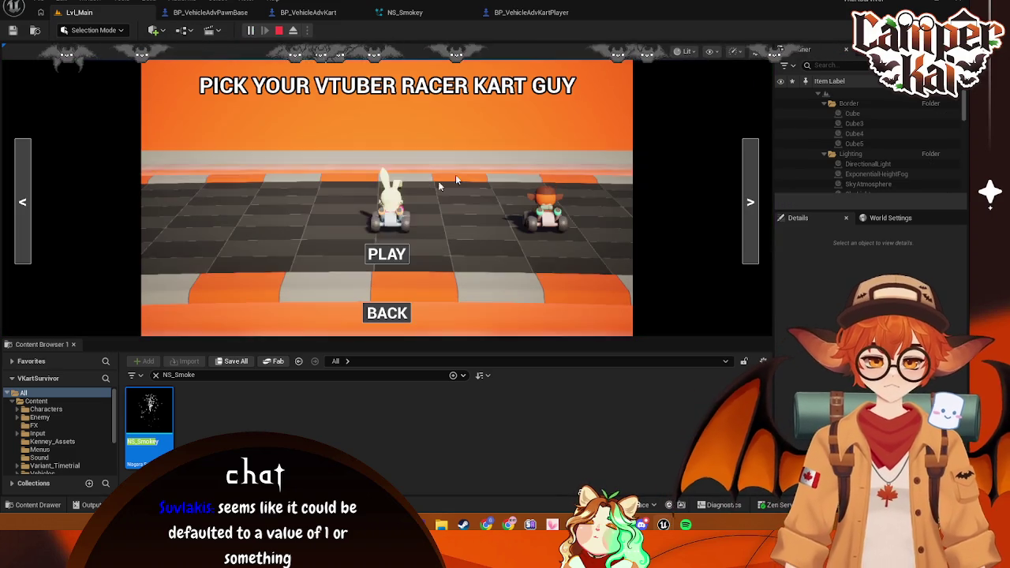
pyautogui.click(397, 259)
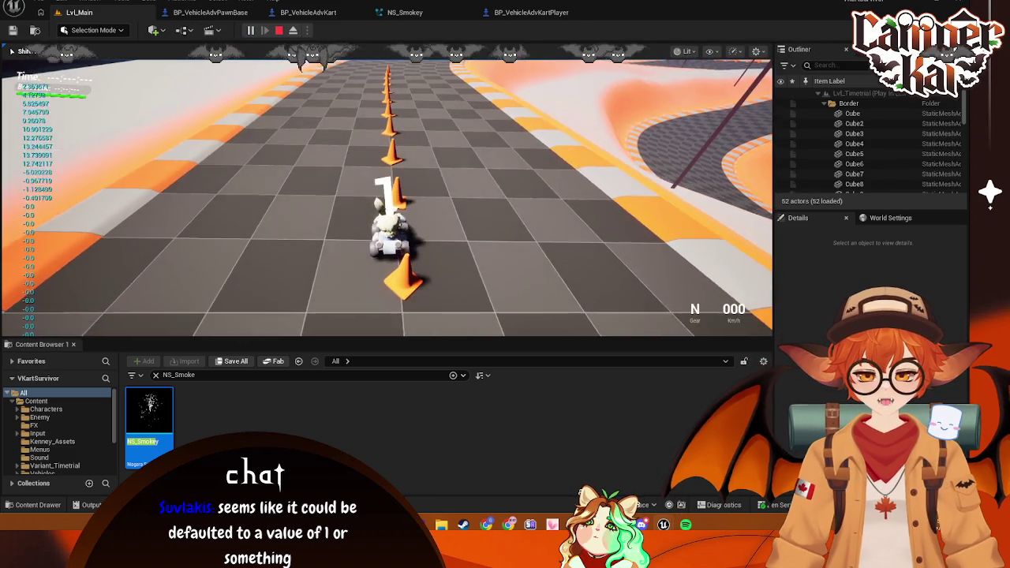
# Drive the kart through the curves using W, A and D, then stop the session
pyautogui.press('w')
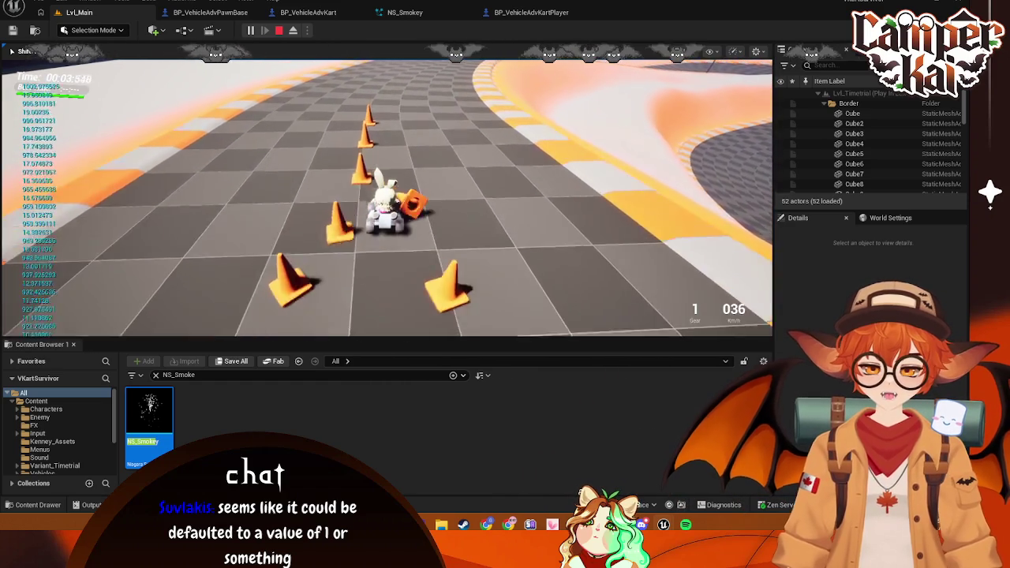
pyautogui.press('d')
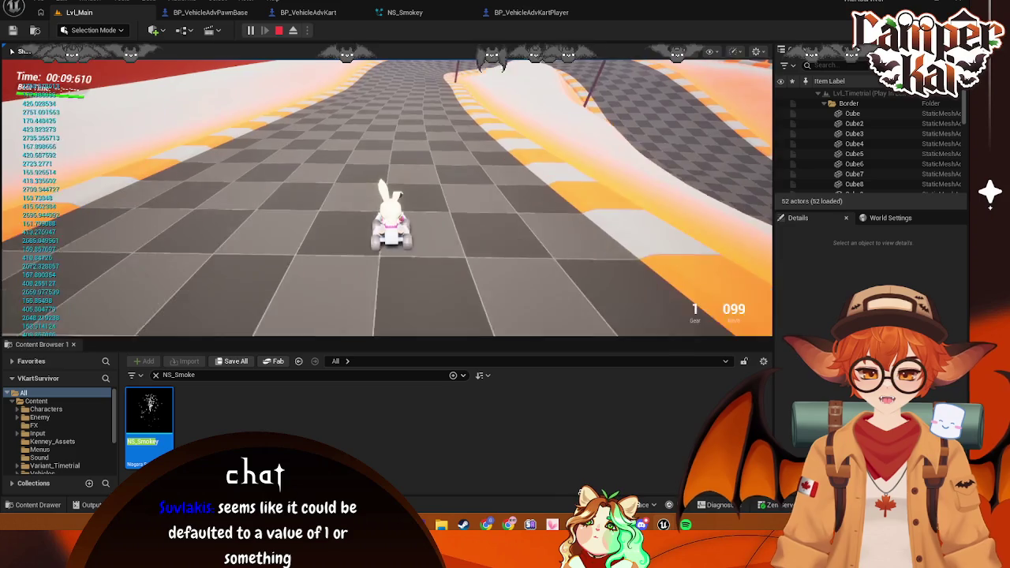
pyautogui.press('d')
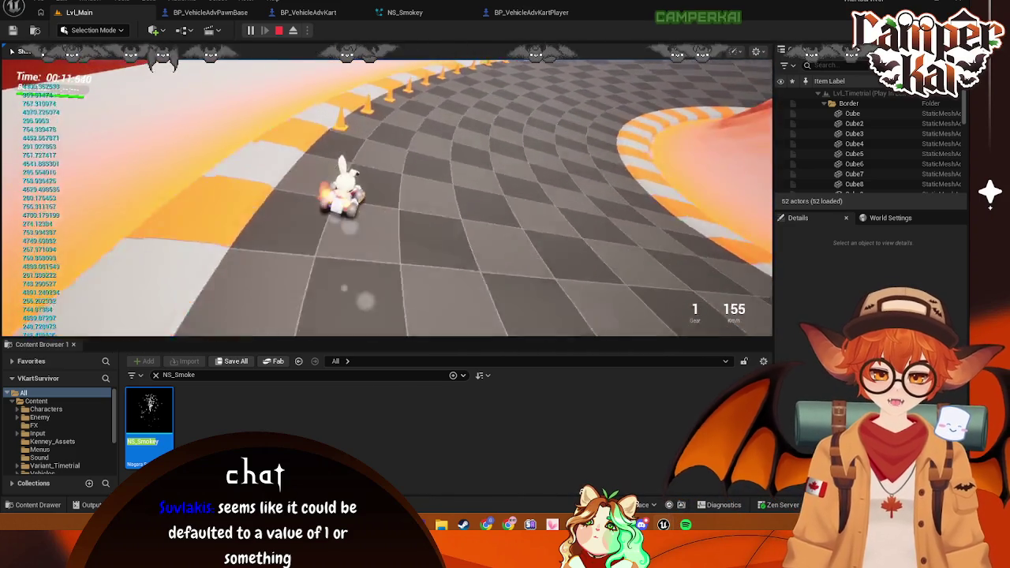
pyautogui.press('d')
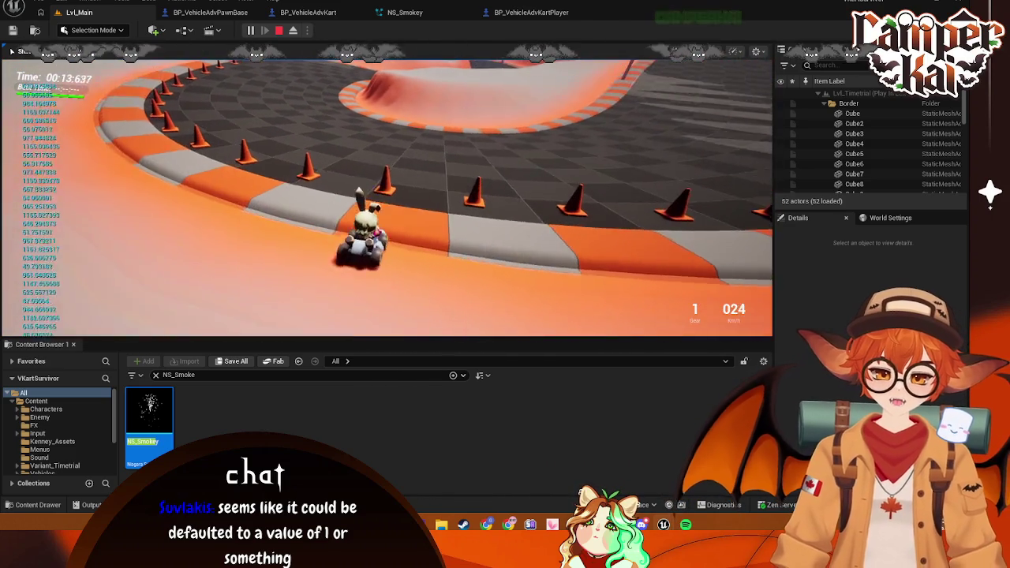
pyautogui.press('w')
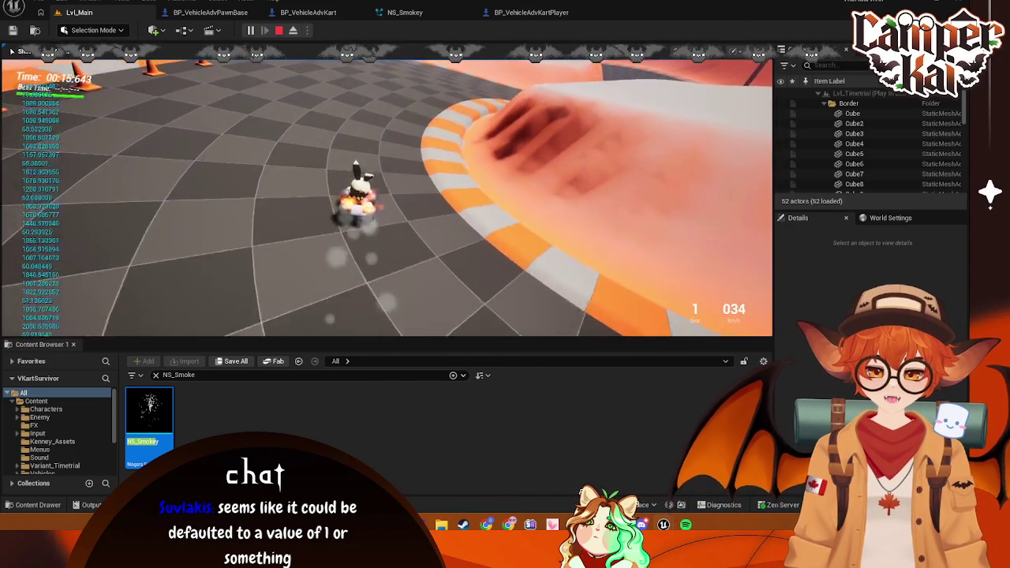
pyautogui.press('a')
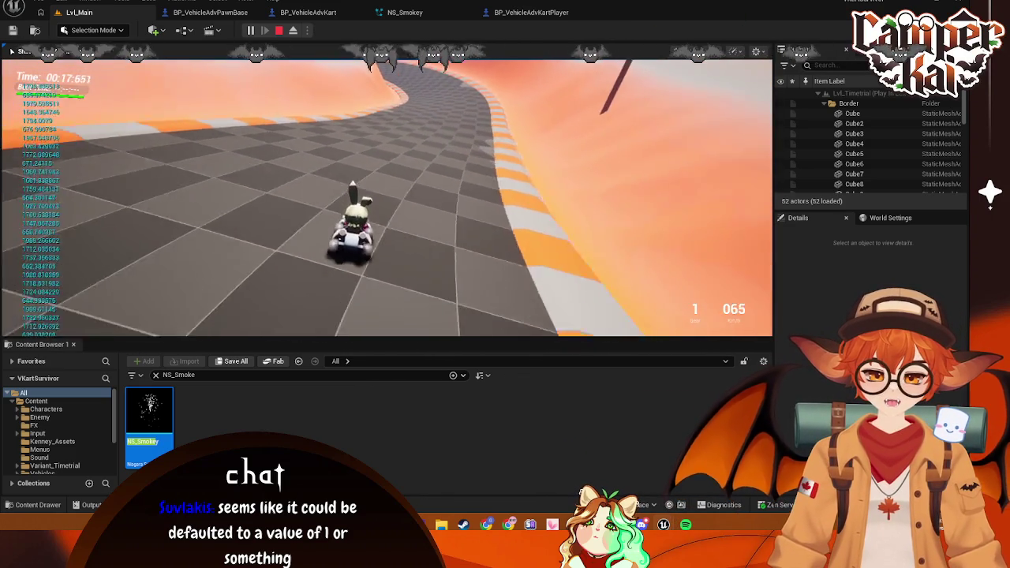
pyautogui.press('a')
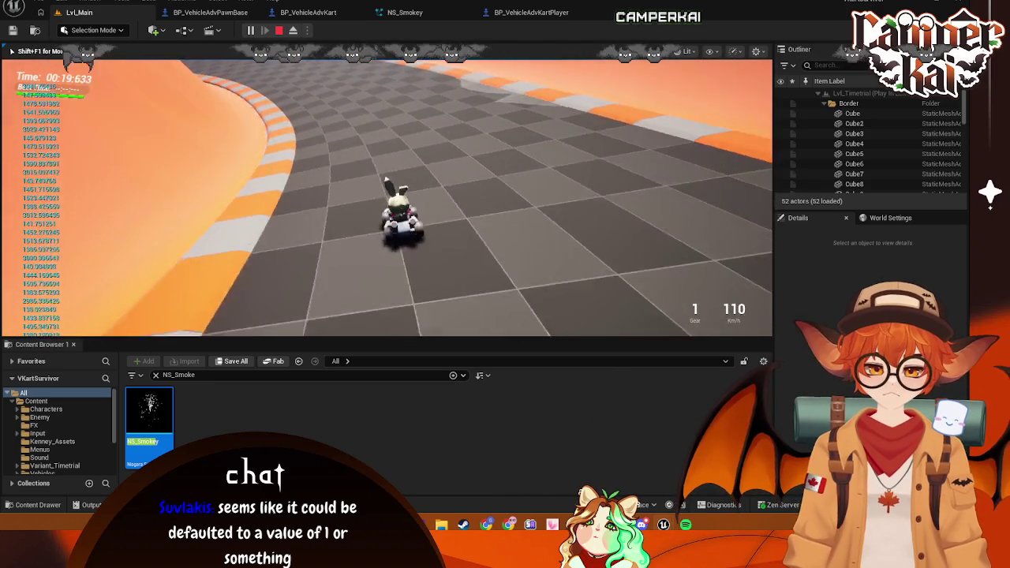
pyautogui.press('Escape')
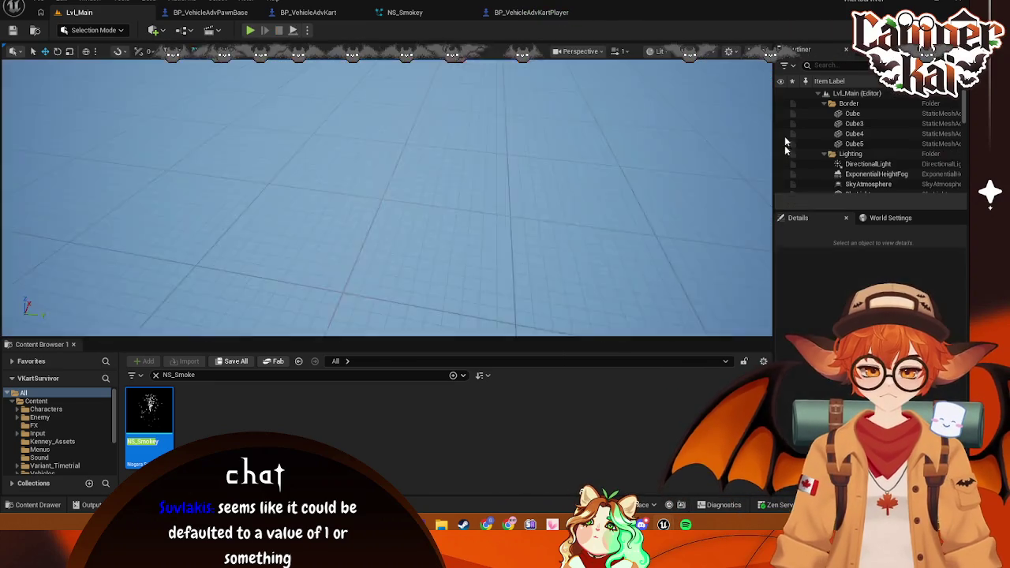
pyautogui.click(534, 22)
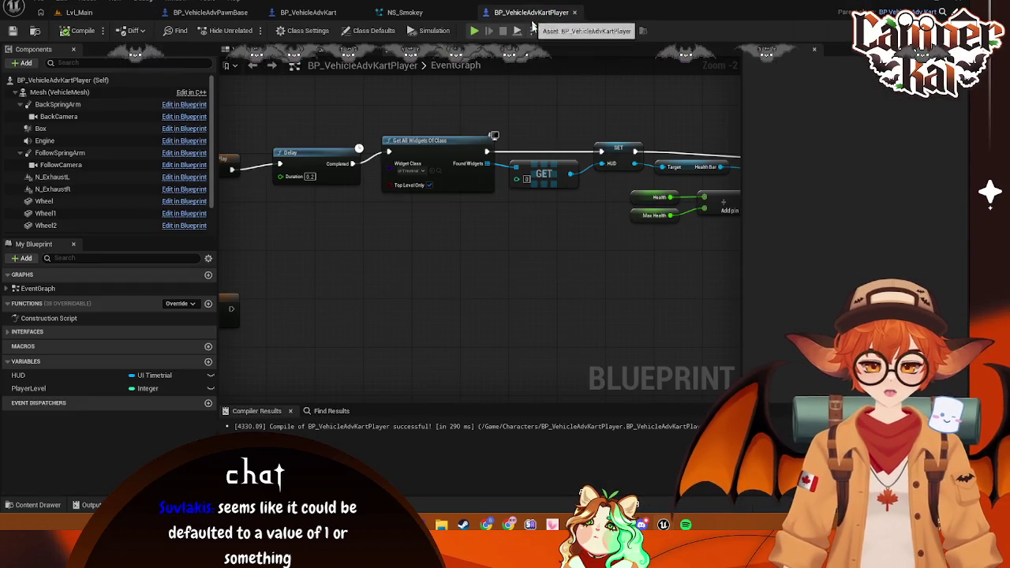
# Change BP_VehicleAdvKart's forward-speed divisor to 3000.0 and save the blueprint
pyautogui.click(405, 12)
pyautogui.click(308, 12)
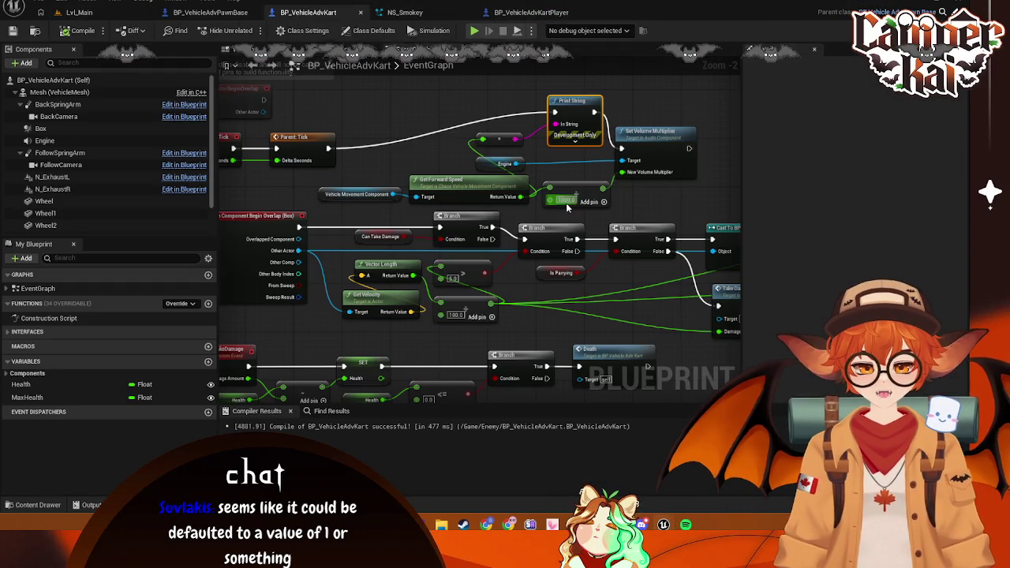
pyautogui.click(566, 200)
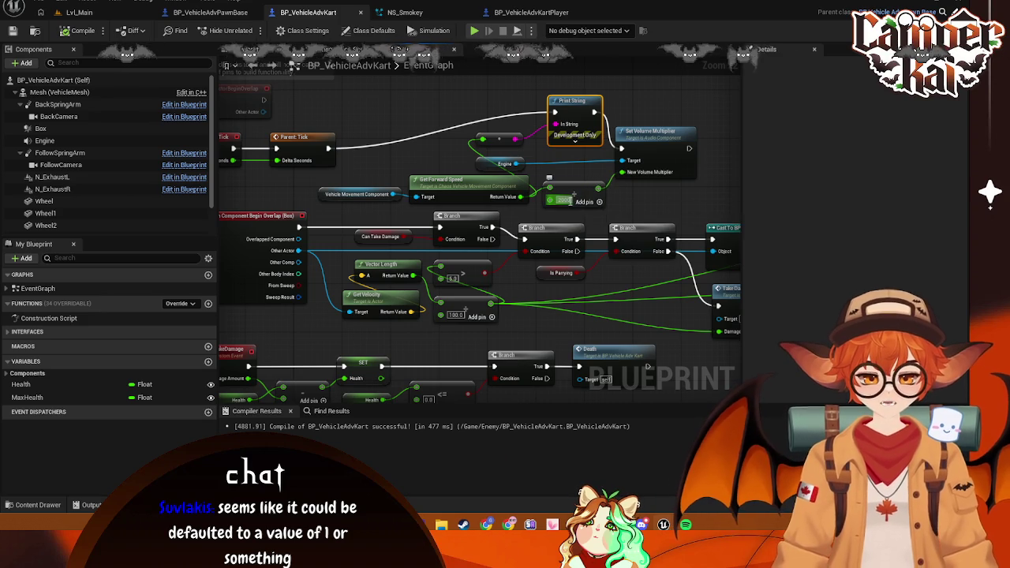
pyautogui.hotkey('ctrl', 's')
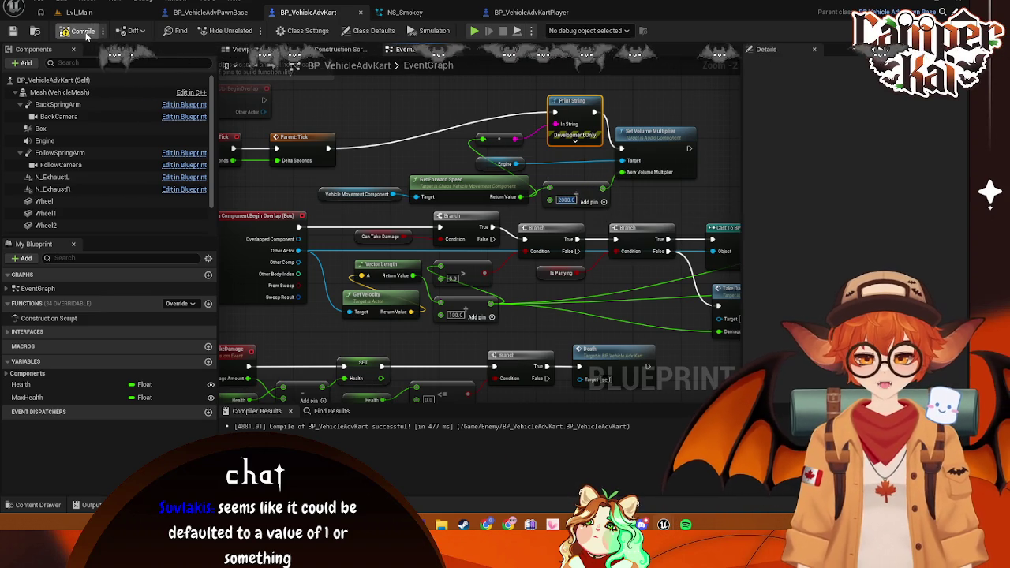
pyautogui.click(85, 12)
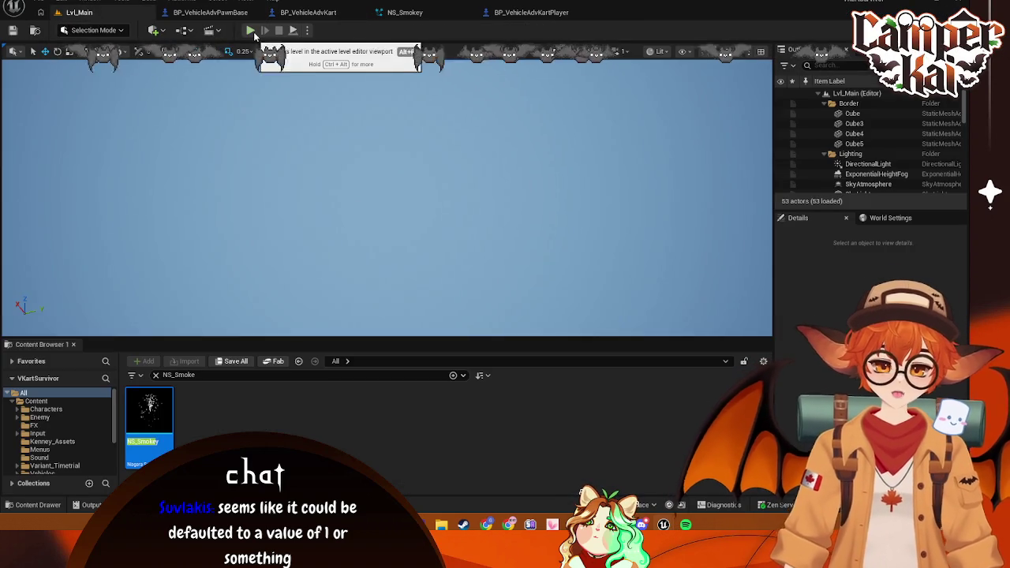
# Race the bunny kart down the cone line with the 3000.0 divisor, then stop playing
pyautogui.click(251, 31)
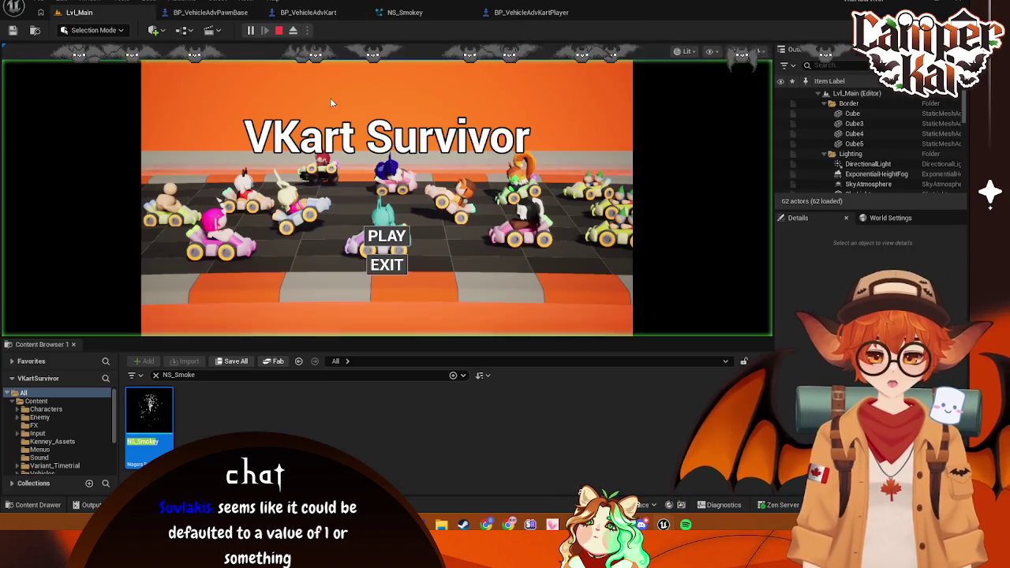
pyautogui.click(397, 238)
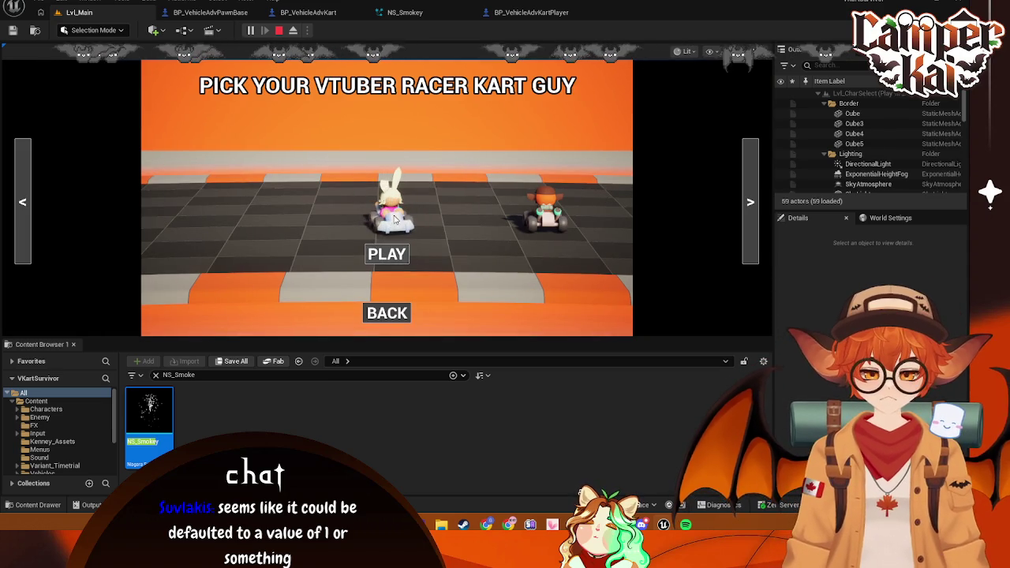
pyautogui.click(396, 220)
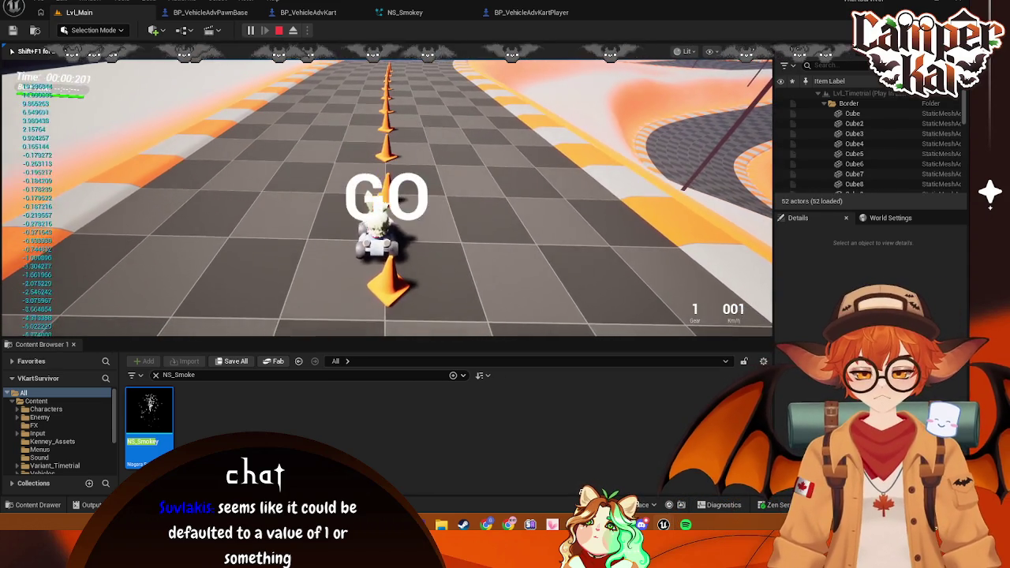
pyautogui.press('w')
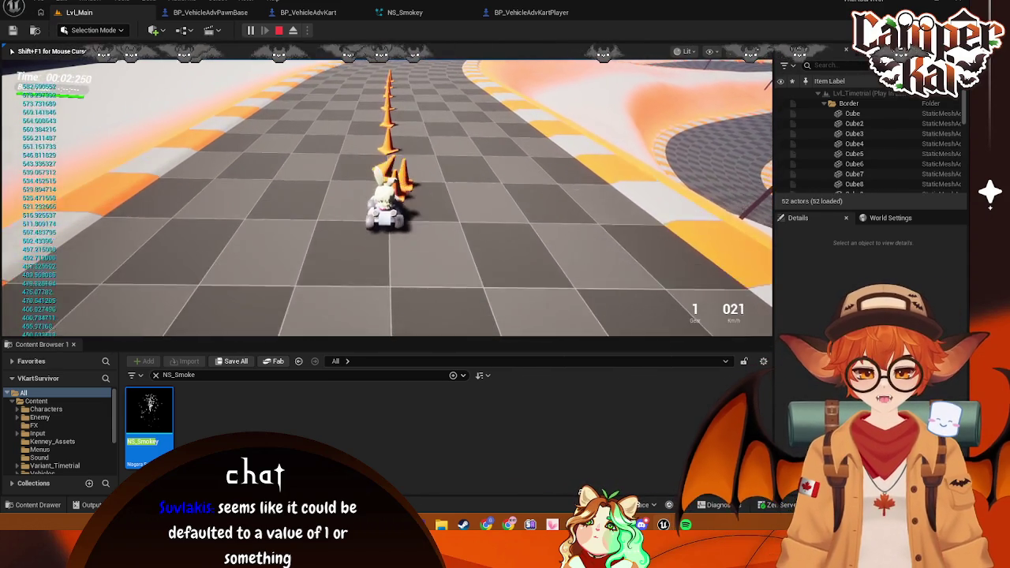
pyautogui.press('a')
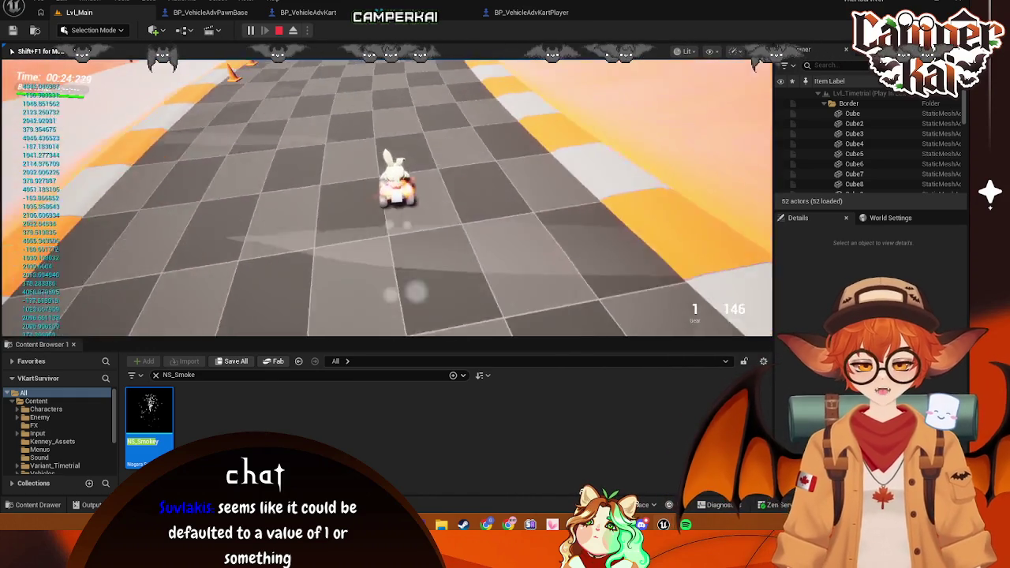
pyautogui.press('Escape')
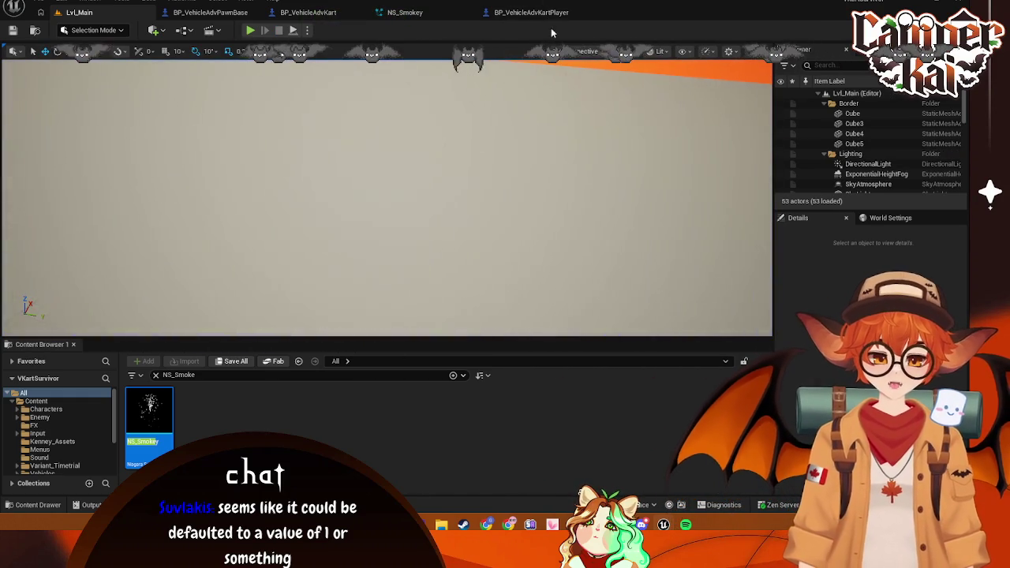
# Delete the Print String node and wire Parent: Tick straight into Set Volume Multiplier
pyautogui.click(320, 13)
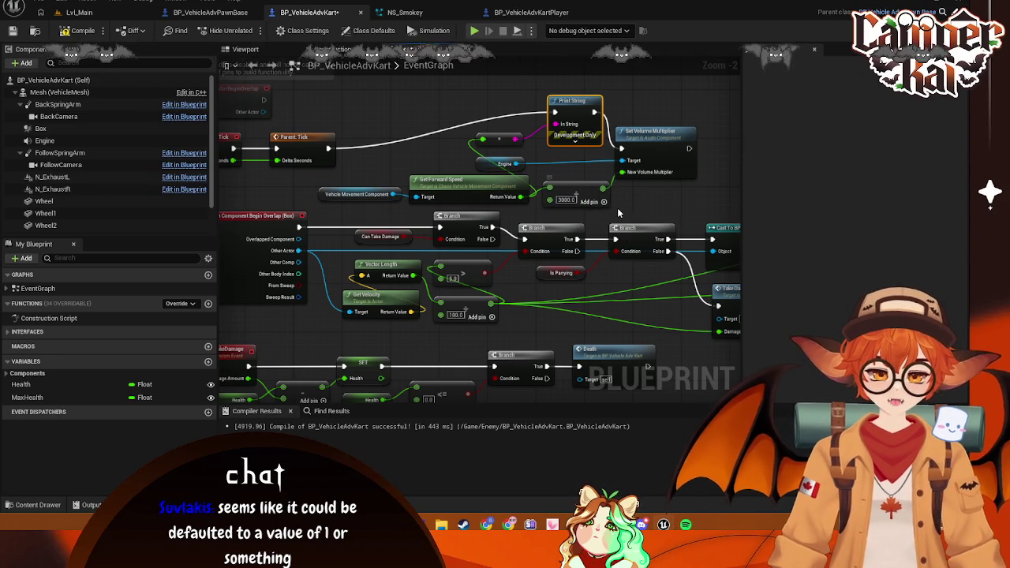
pyautogui.hotkey('ctrl', 's')
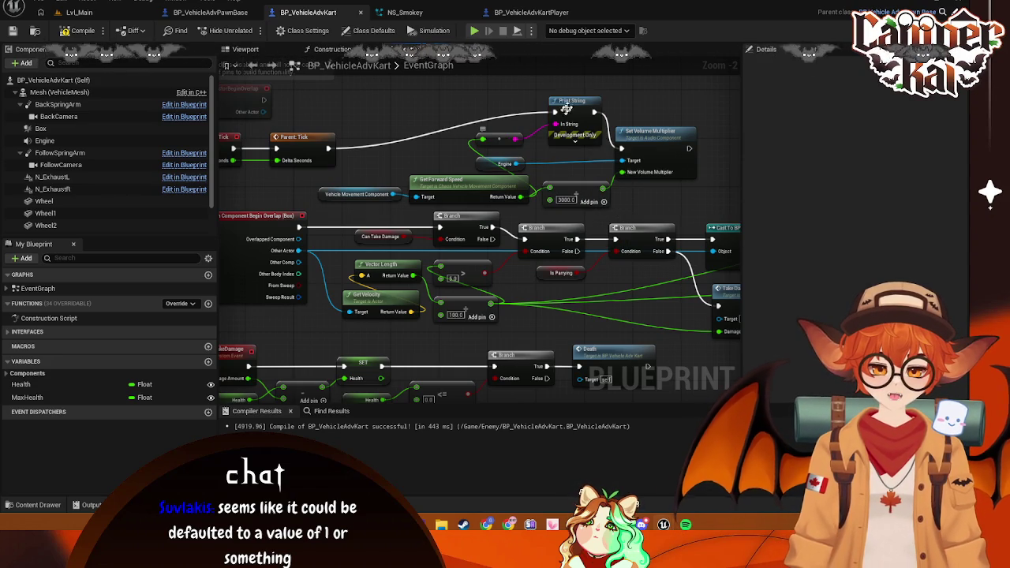
pyautogui.press('Delete')
pyautogui.moveTo(329, 149); pyautogui.dragTo(622, 148)
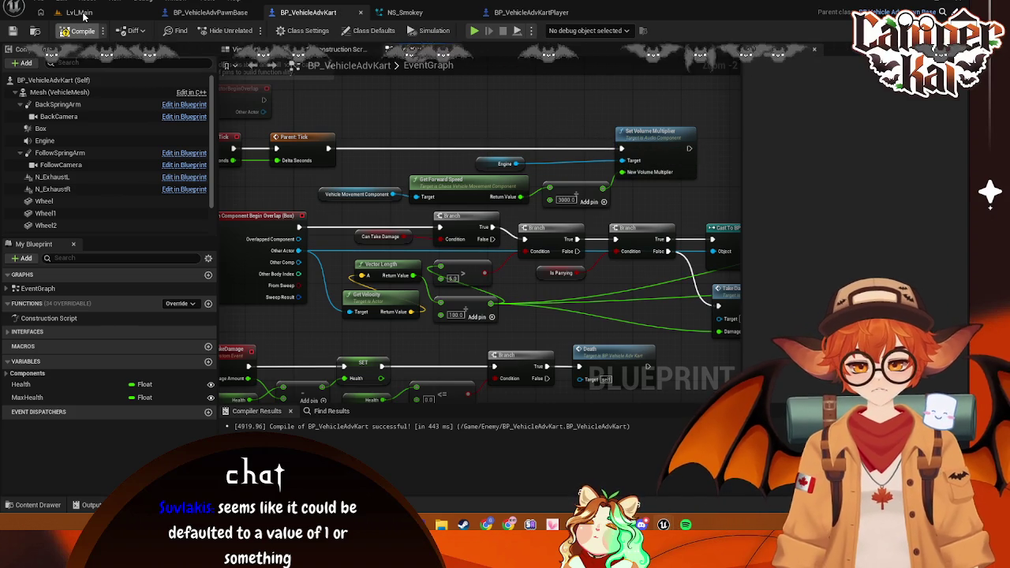
pyautogui.click(79, 13)
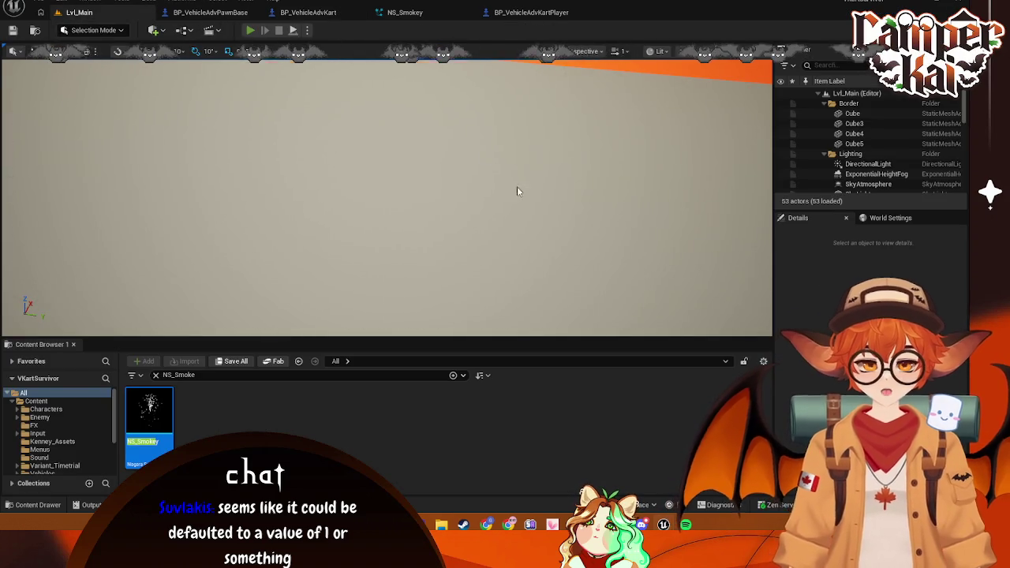
# Start the time-trial with the bunny kart and accelerate through the cones to about 100 km/h
pyautogui.hotkey('alt', 'p')
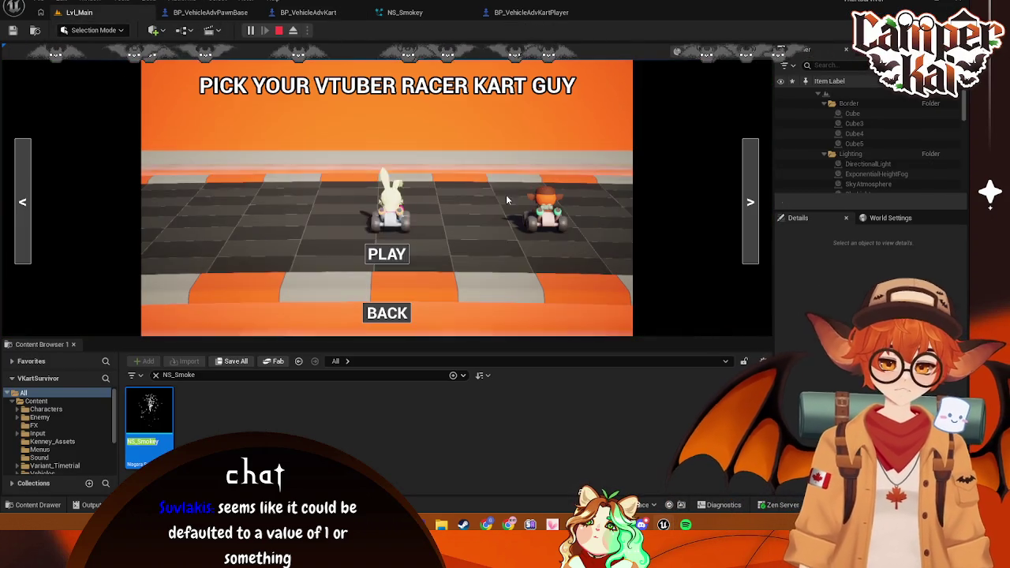
pyautogui.click(423, 222)
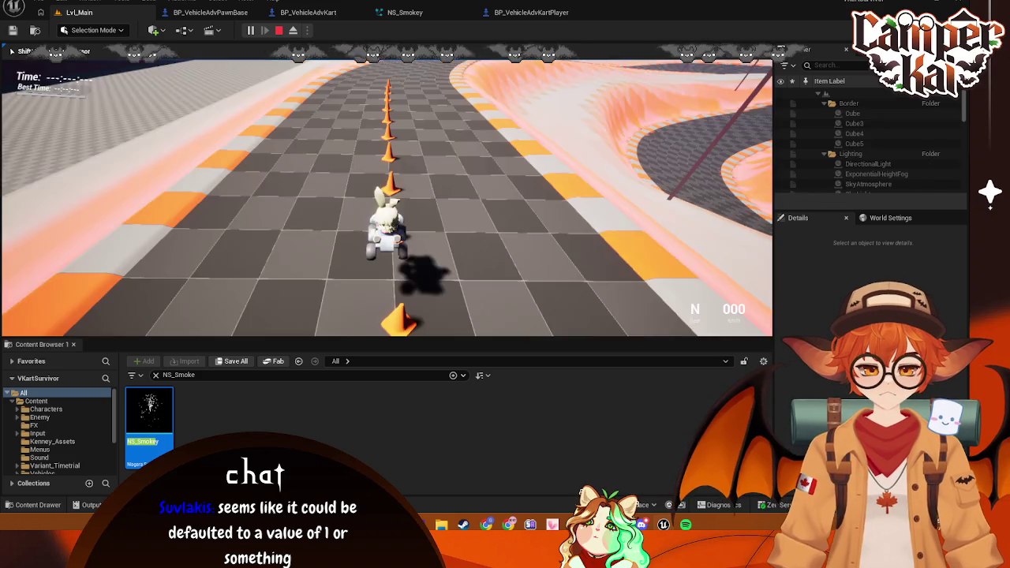
pyautogui.press('w')
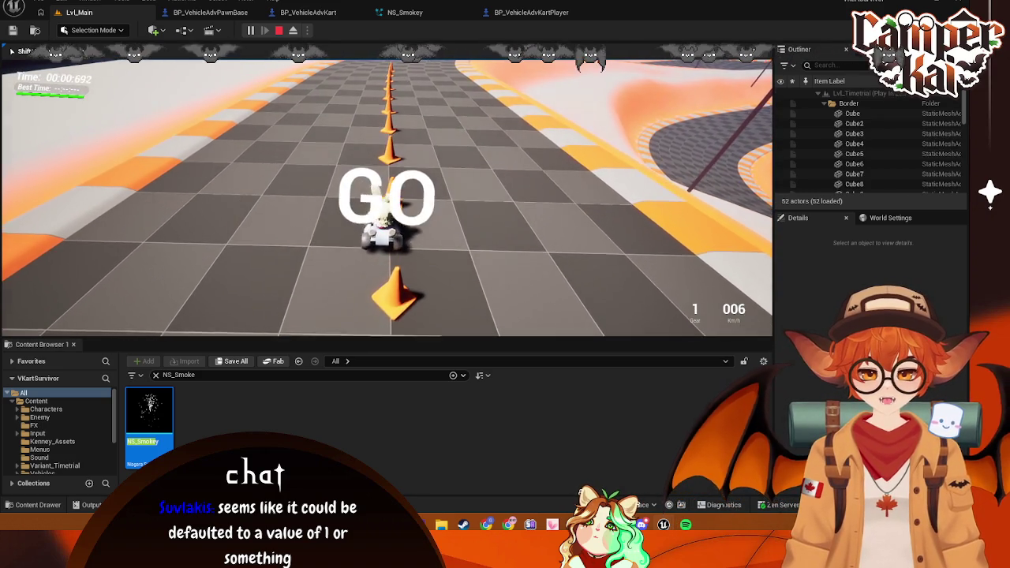
pyautogui.press('w')
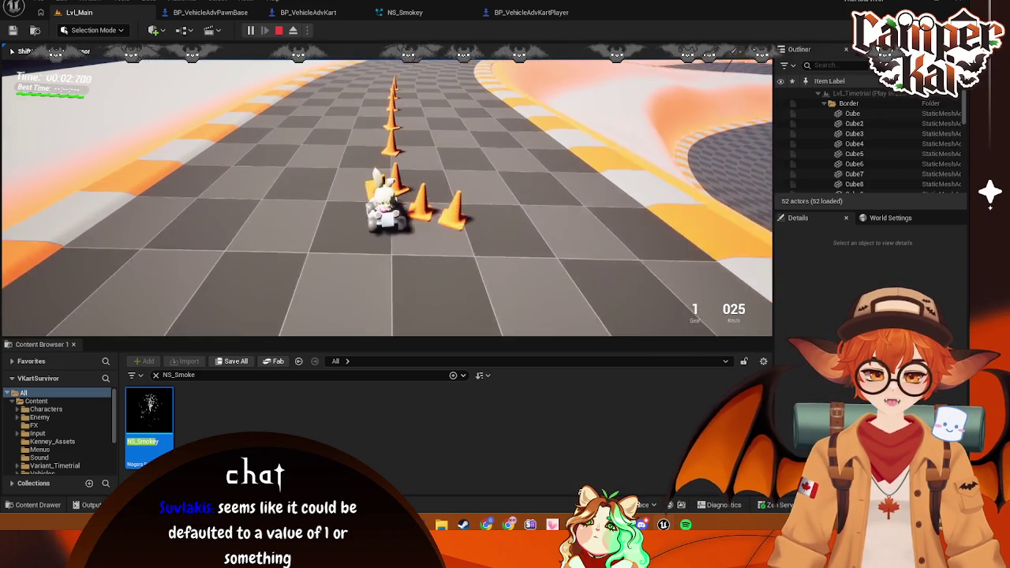
pyautogui.press('w')
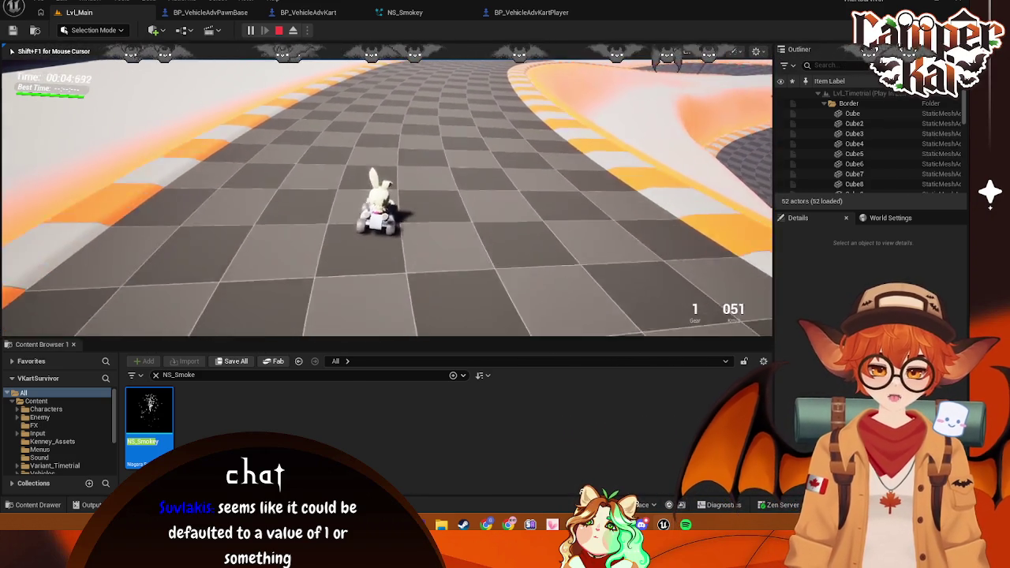
pyautogui.press('w')
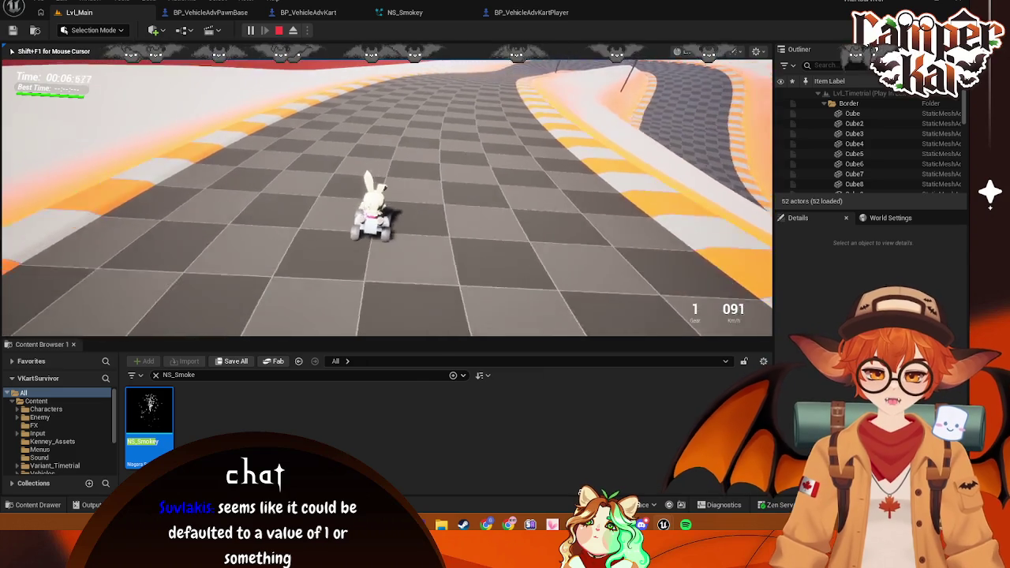
# Keep driving the kart around the curving track without speed printouts, then end the session
pyautogui.press('w')
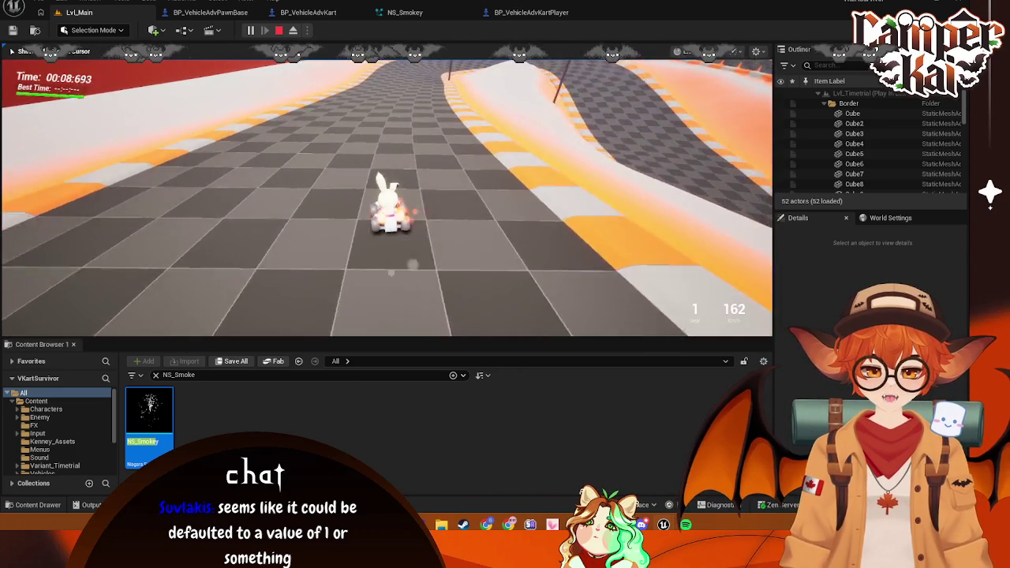
pyautogui.press('w')
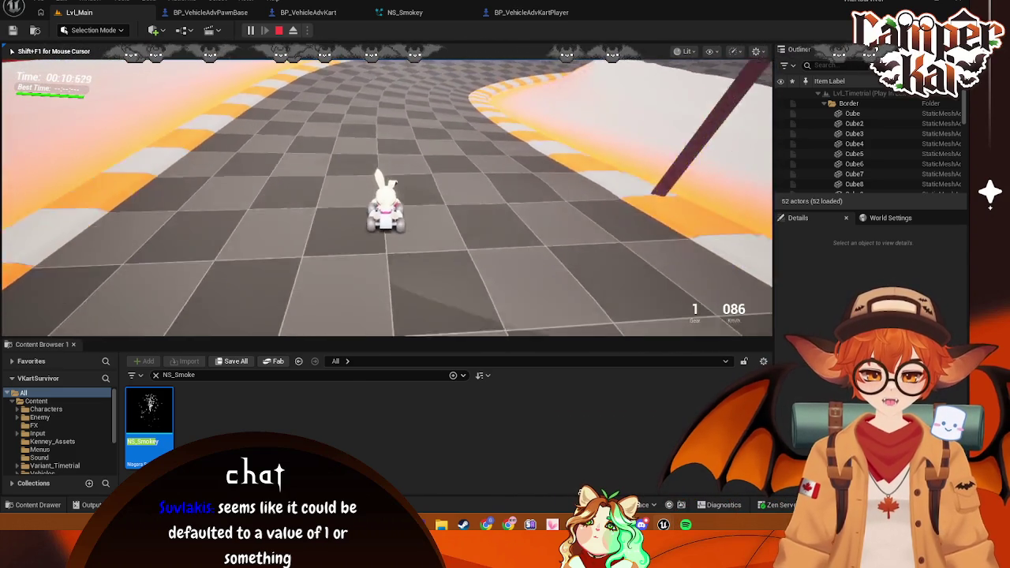
pyautogui.press('w')
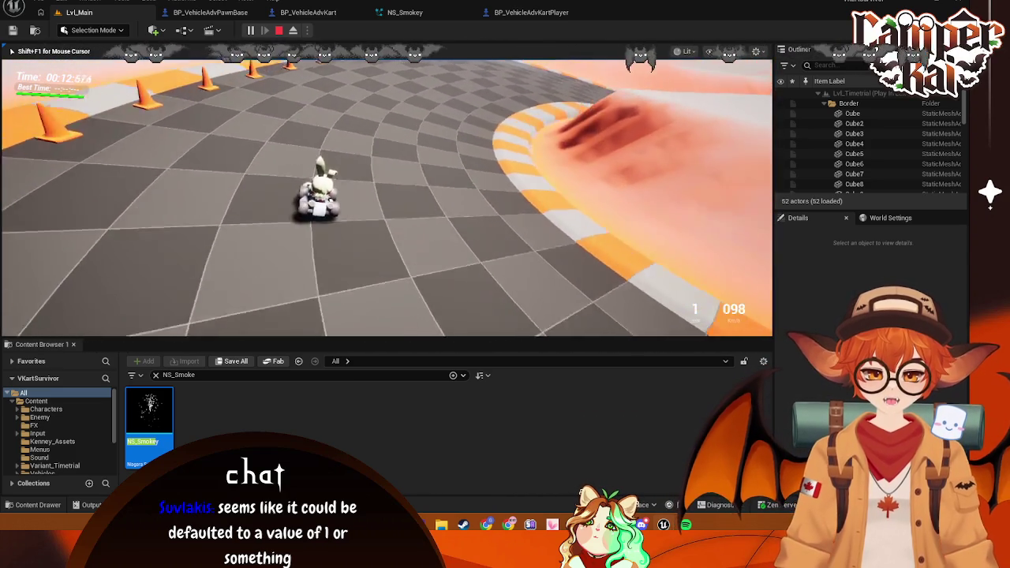
pyautogui.press('w')
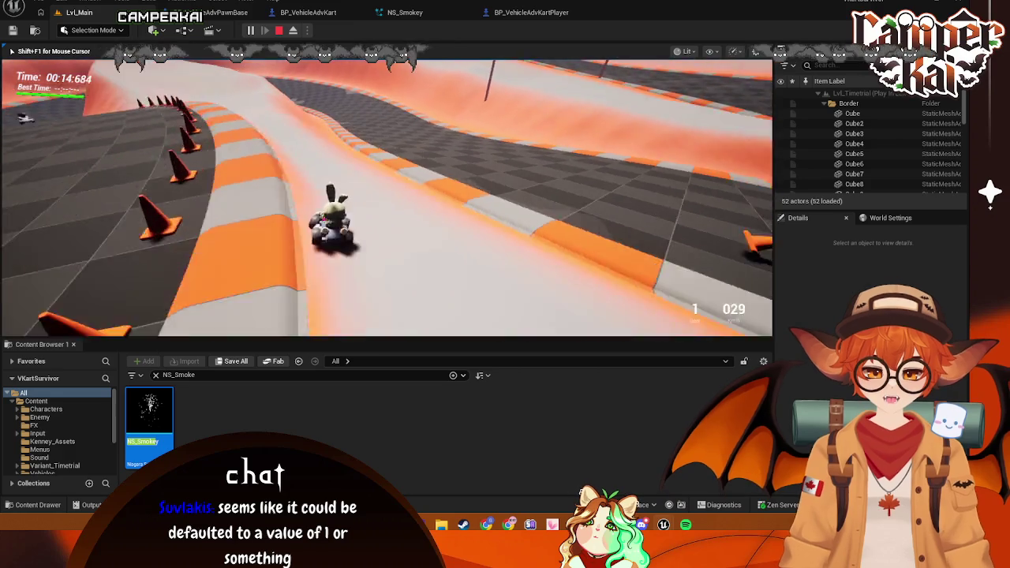
pyautogui.press('w')
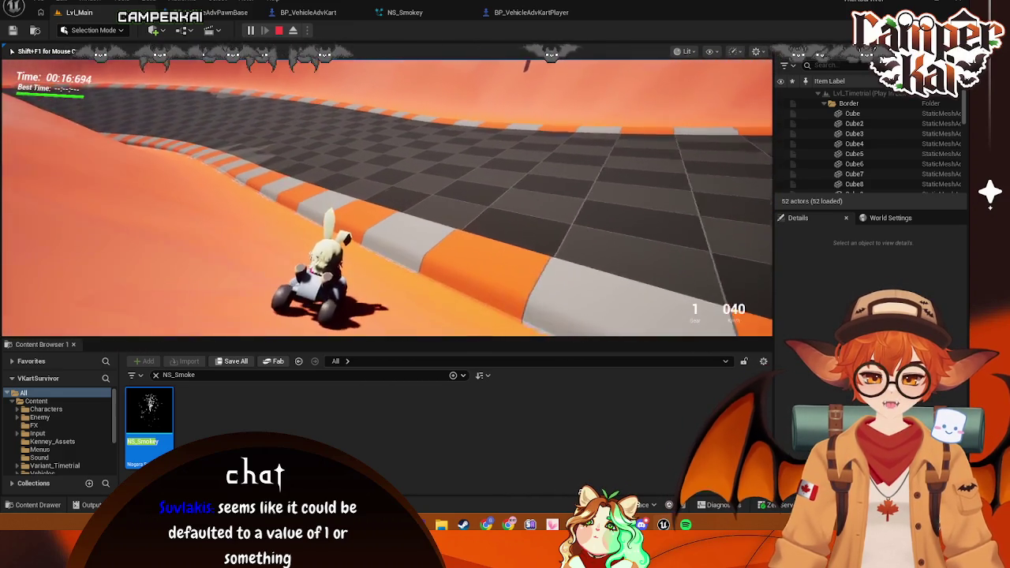
pyautogui.press('w')
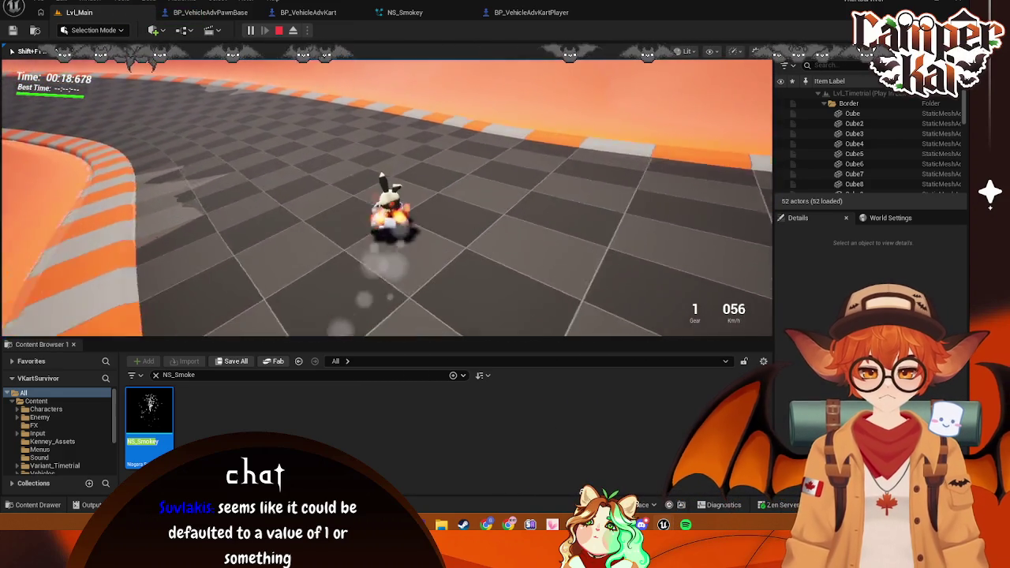
pyautogui.press('w')
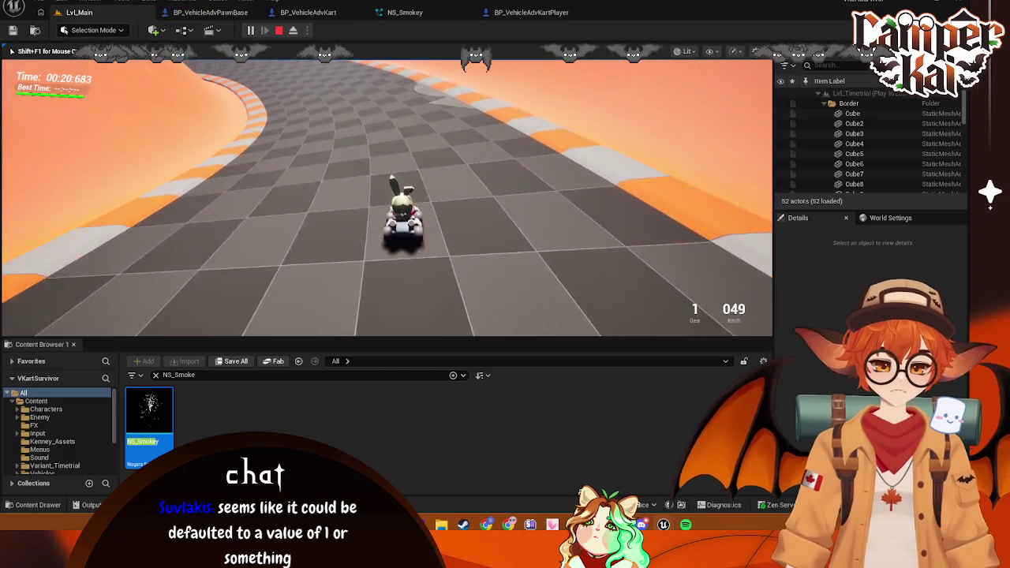
pyautogui.press('w')
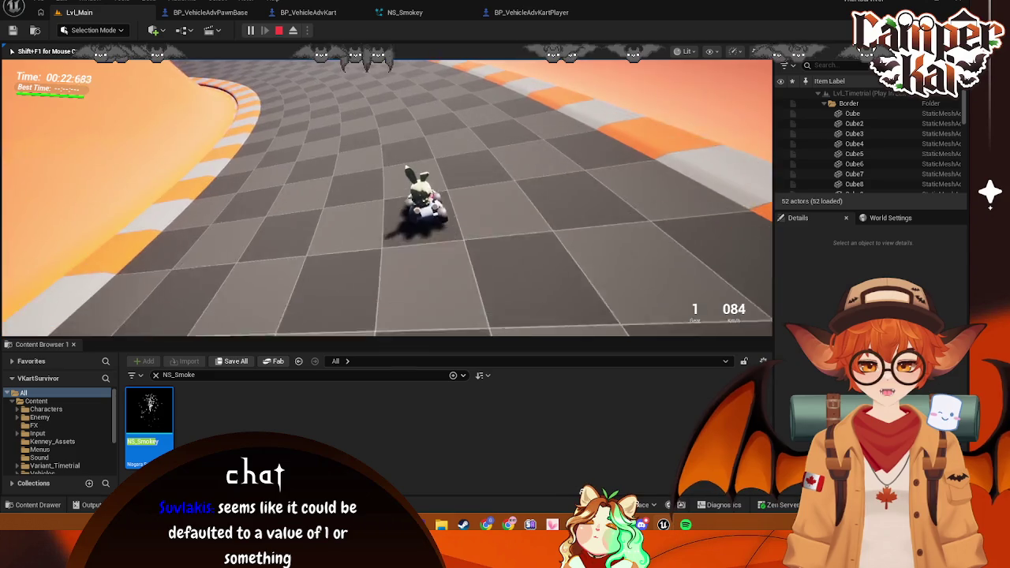
pyautogui.press('w')
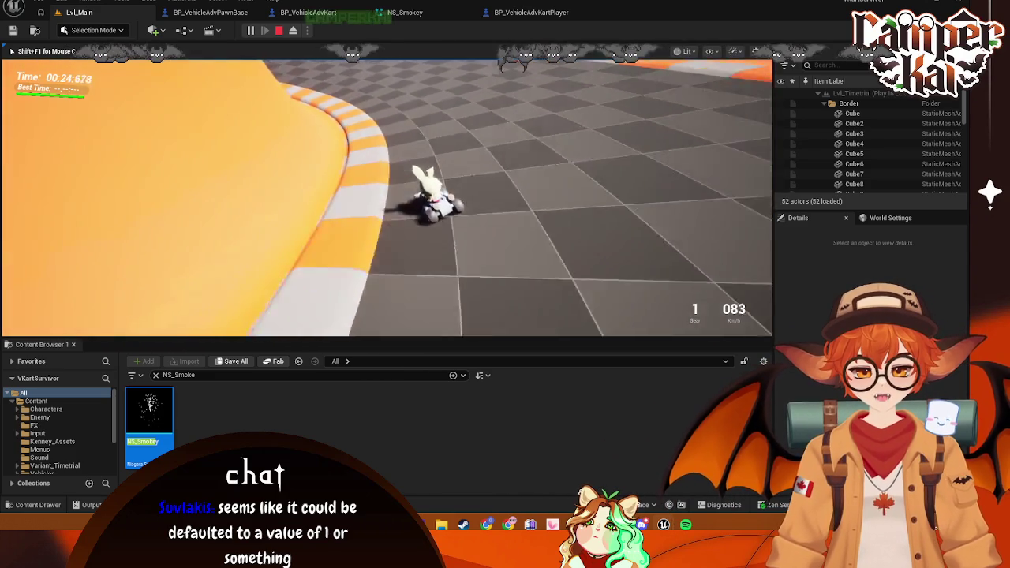
pyautogui.press('w')
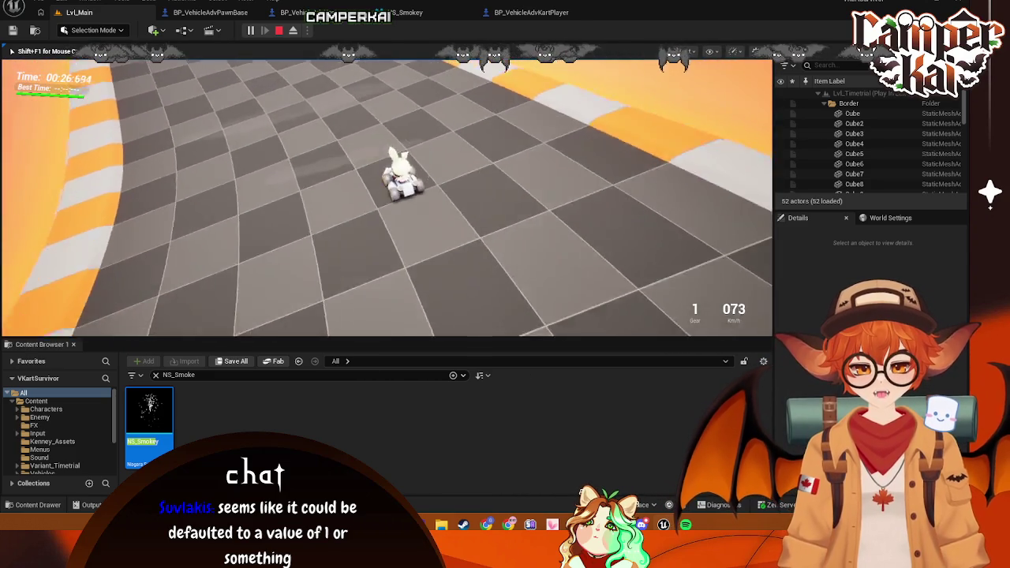
pyautogui.press('w')
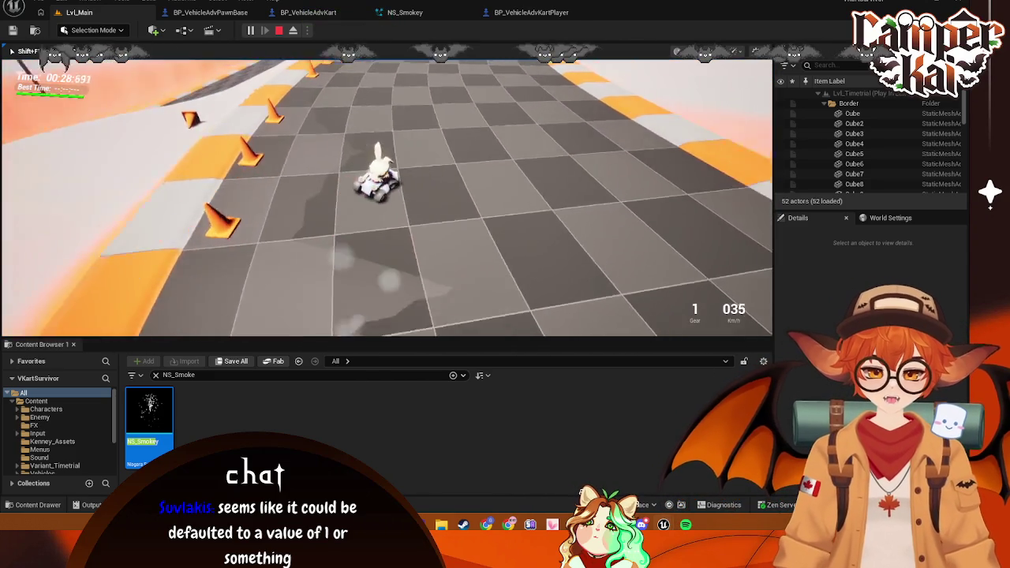
pyautogui.press('w')
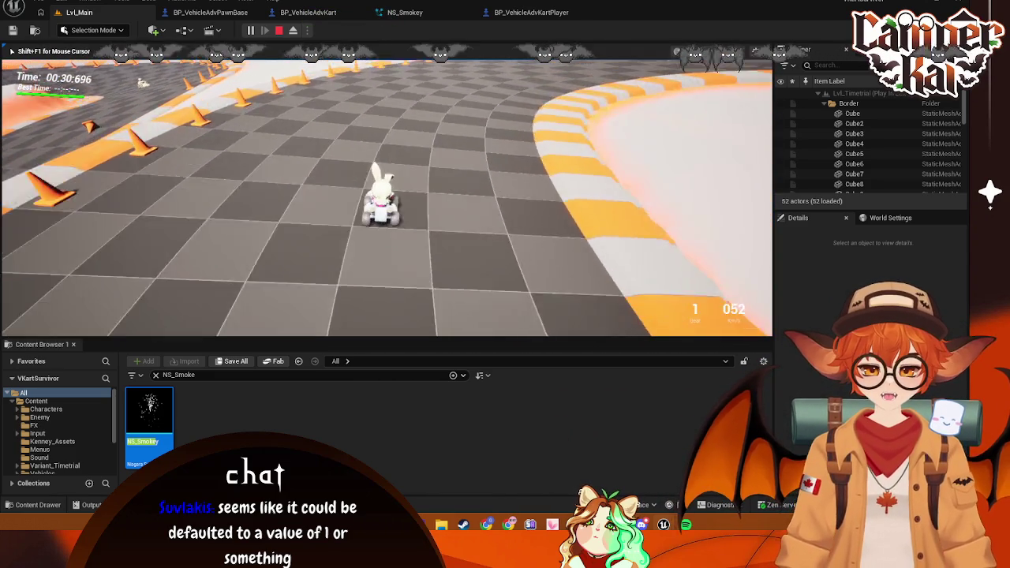
pyautogui.press('w')
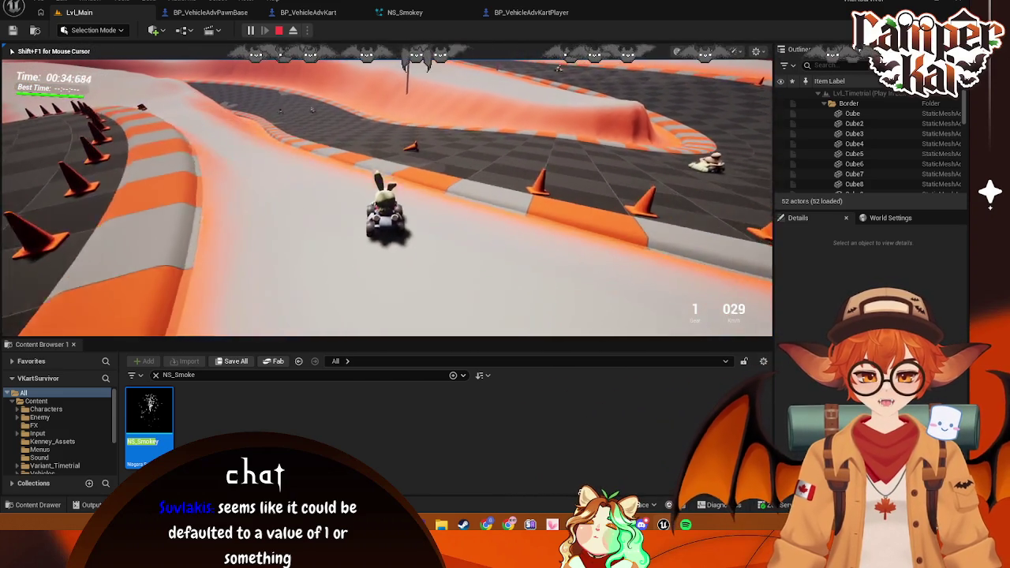
pyautogui.press('s')
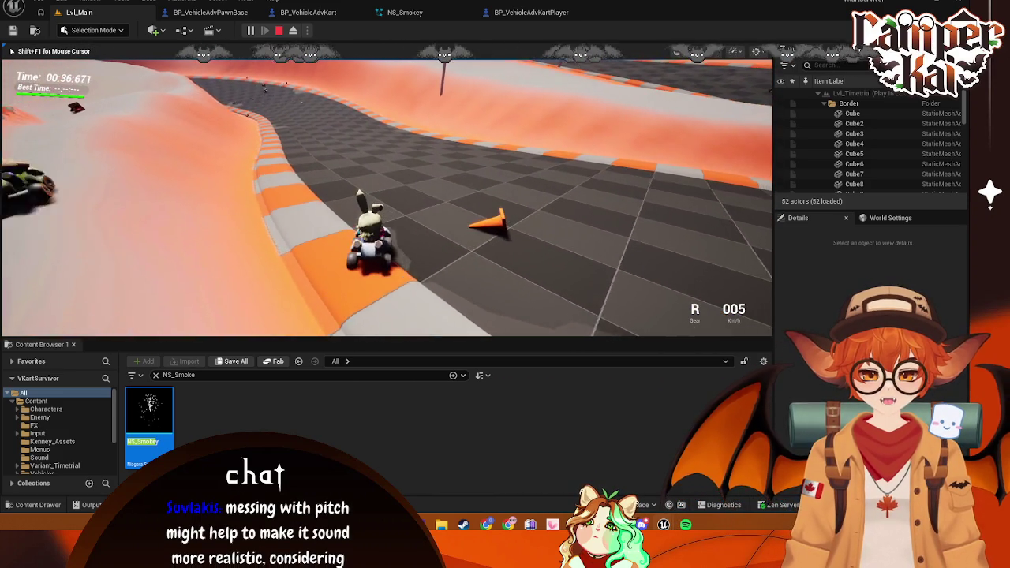
pyautogui.press('Escape')
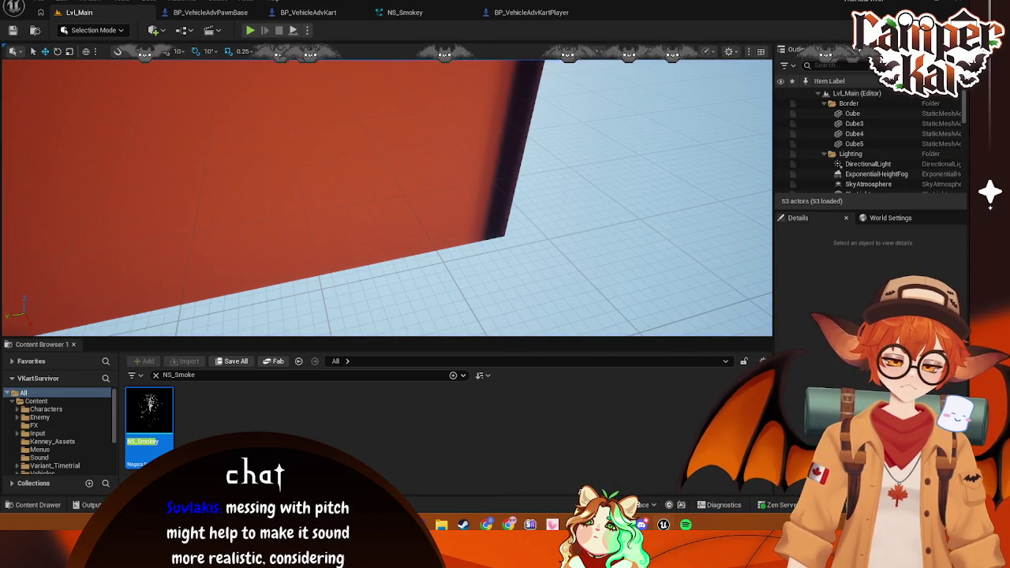
# Open BP_VehicleAdvKart's event graph and nudge Set Volume Multiplier to make room
pyautogui.click(408, 15)
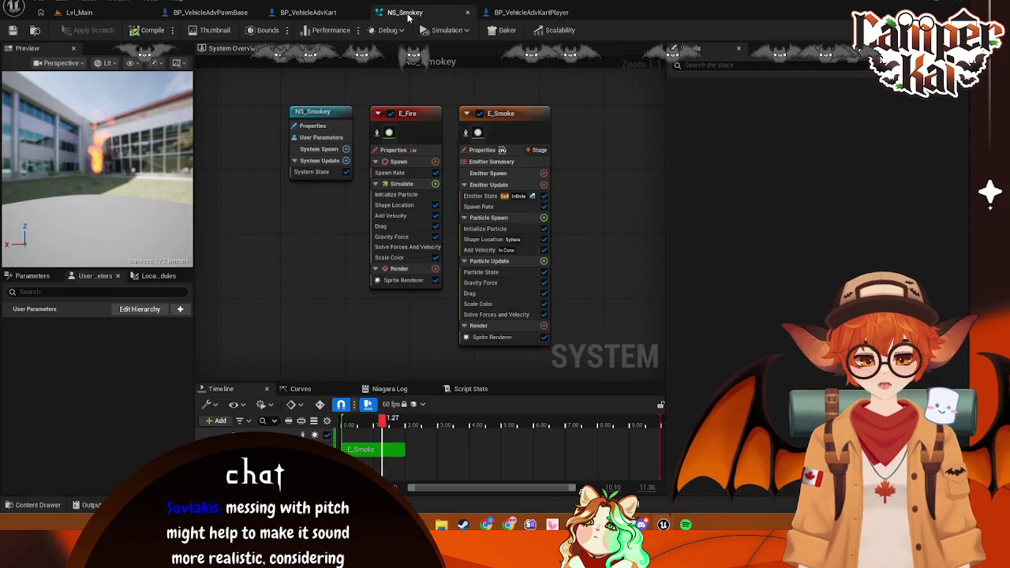
pyautogui.click(544, 13)
pyautogui.click(312, 13)
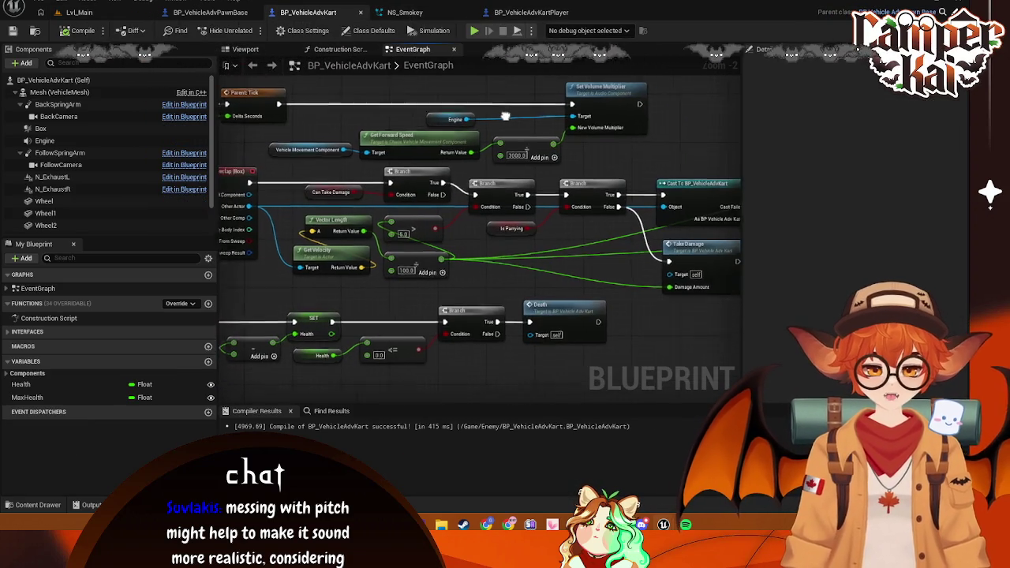
pyautogui.moveTo(614, 100); pyautogui.dragTo(619, 103)
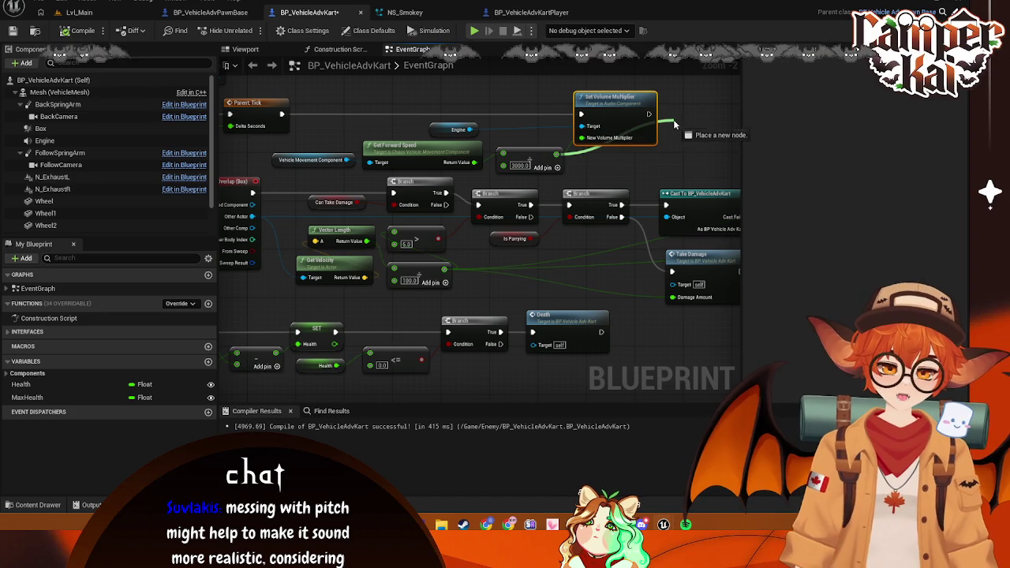
pyautogui.moveTo(558, 155); pyautogui.dragTo(677, 131)
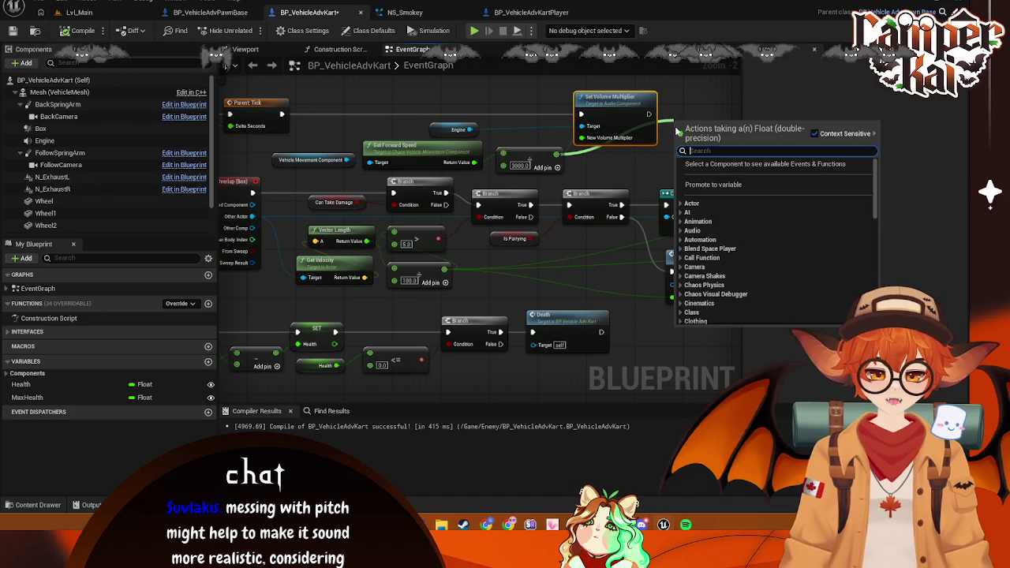
pyautogui.press('Escape')
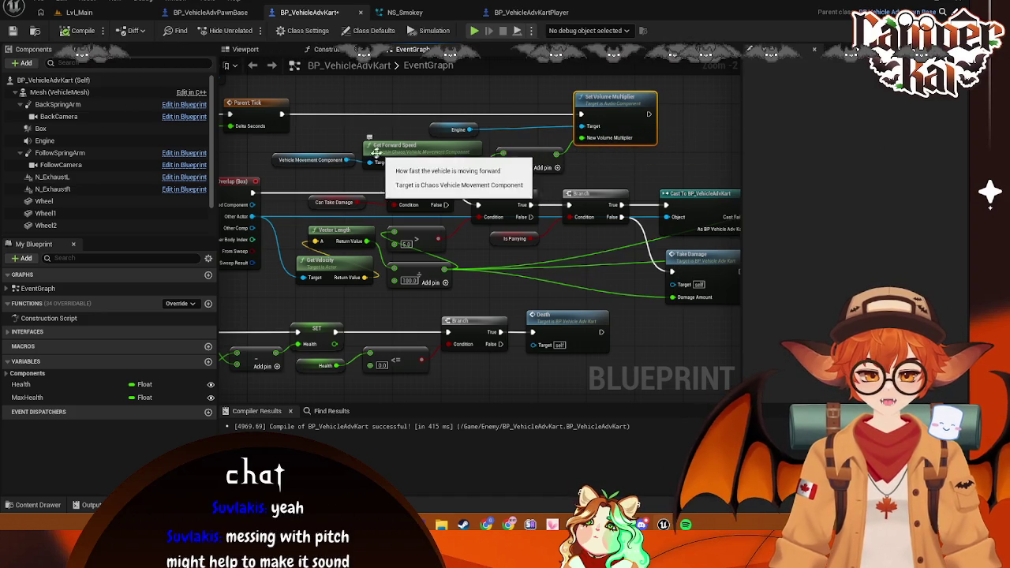
pyautogui.moveTo(557, 155)
pyautogui.mouseDown()
pyautogui.moveTo(607, 159)
pyautogui.moveTo(561, 150)
pyautogui.mouseUp()
# Add an Engine Set Pitch Multiplier after Set Volume Multiplier, fed by the scaled speed value
pyautogui.moveTo(472, 130)
pyautogui.mouseDown()
pyautogui.moveTo(659, 138)
pyautogui.moveTo(674, 124)
pyautogui.mouseUp()
pyautogui.write('set')
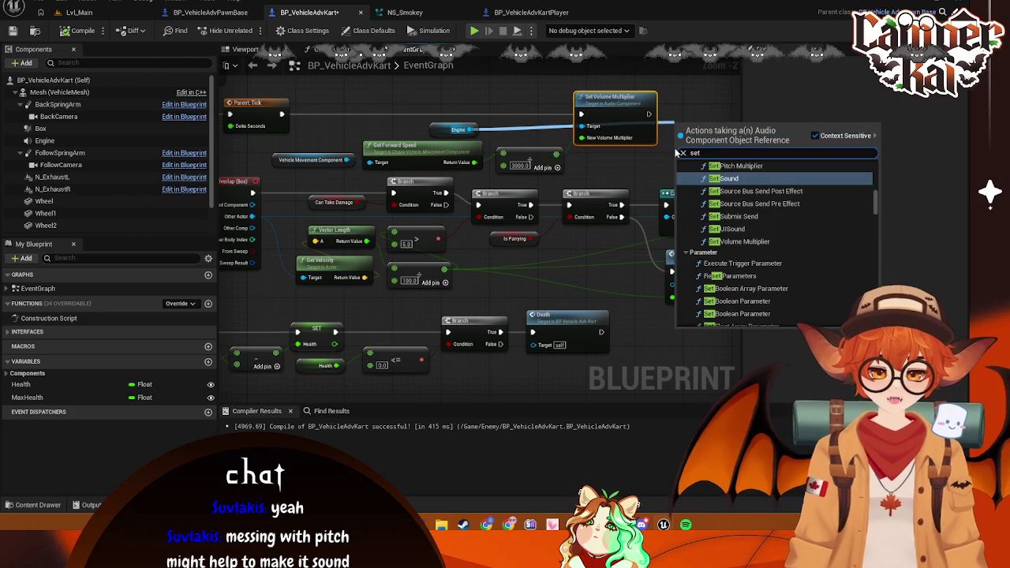
pyautogui.click(731, 165)
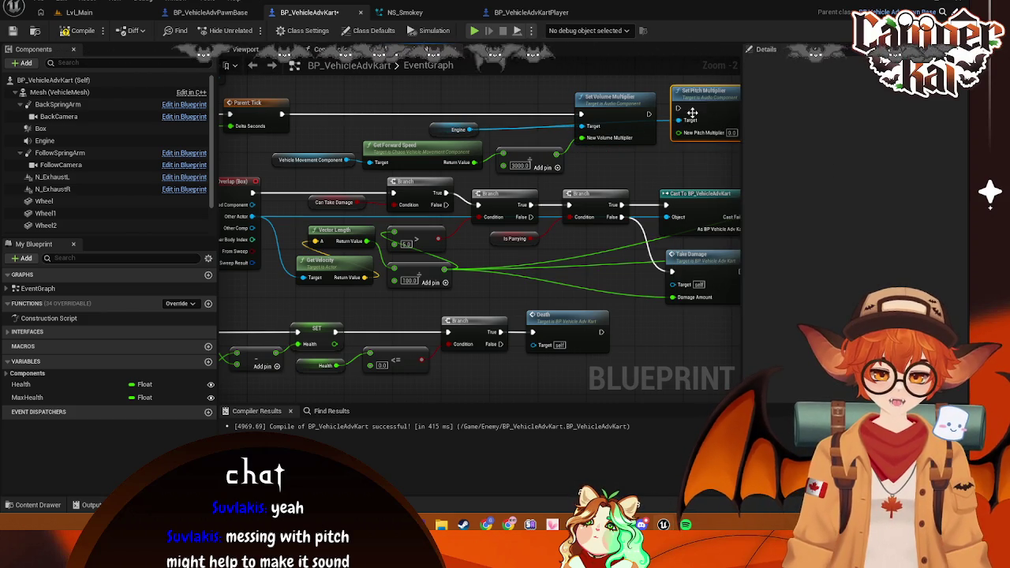
pyautogui.moveTo(649, 114); pyautogui.dragTo(699, 103)
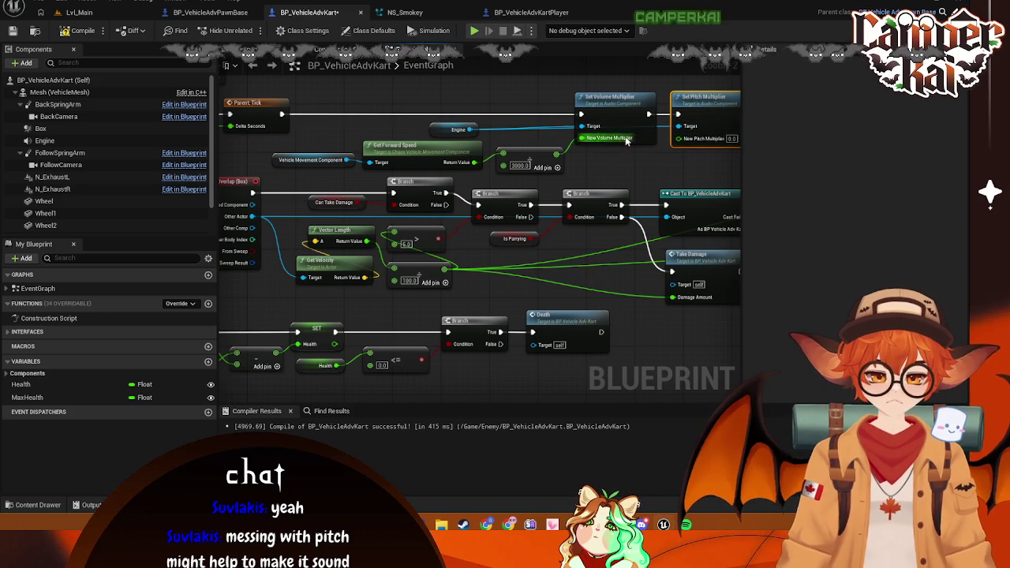
pyautogui.moveTo(556, 152)
pyautogui.mouseDown()
pyautogui.moveTo(680, 158)
pyautogui.moveTo(678, 139)
pyautogui.mouseUp()
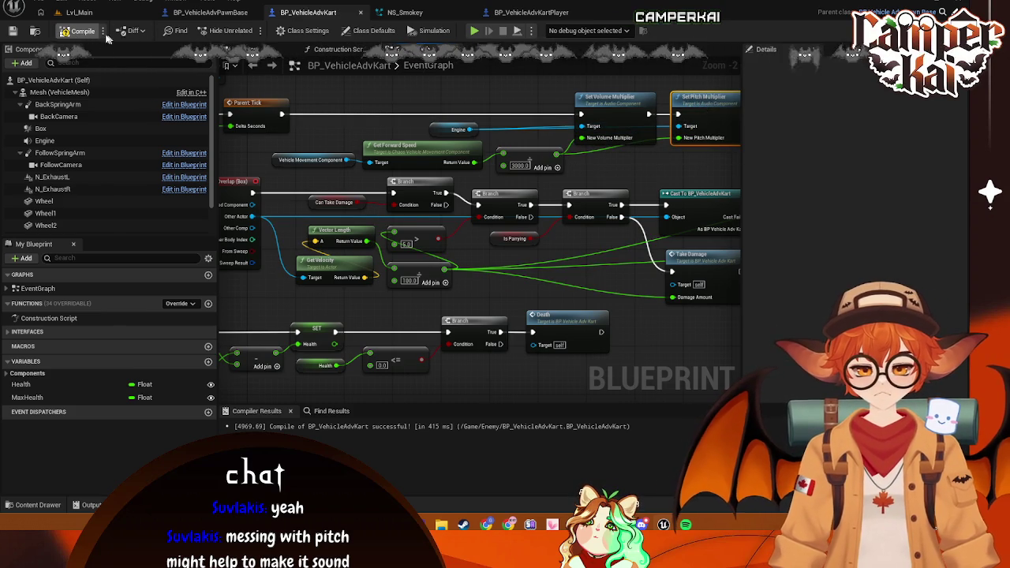
pyautogui.click(81, 13)
# Start a time-trial race with the bunny kart and drive forward to hear the pitch change
pyautogui.hotkey('alt', 'p')
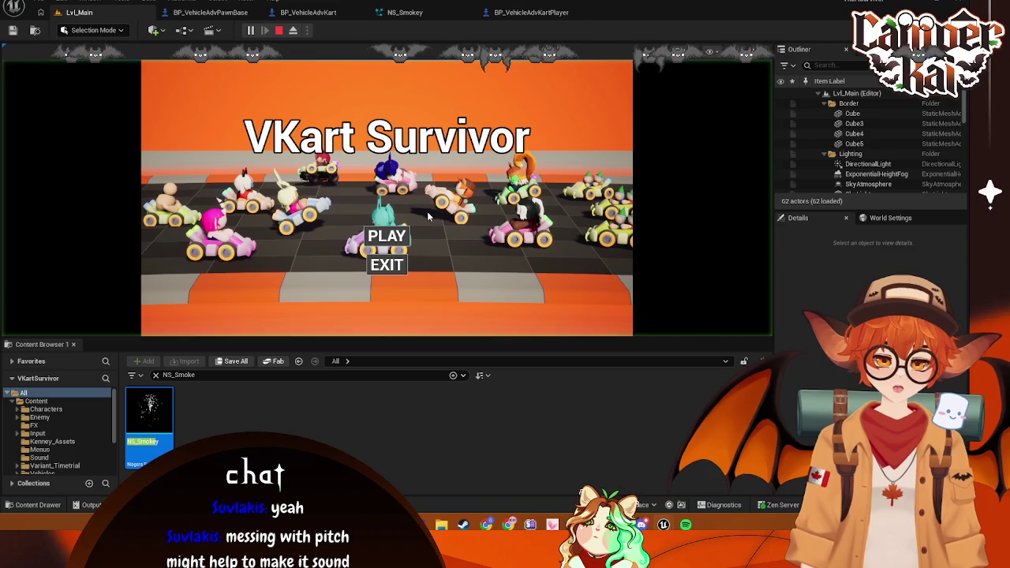
pyautogui.click(381, 237)
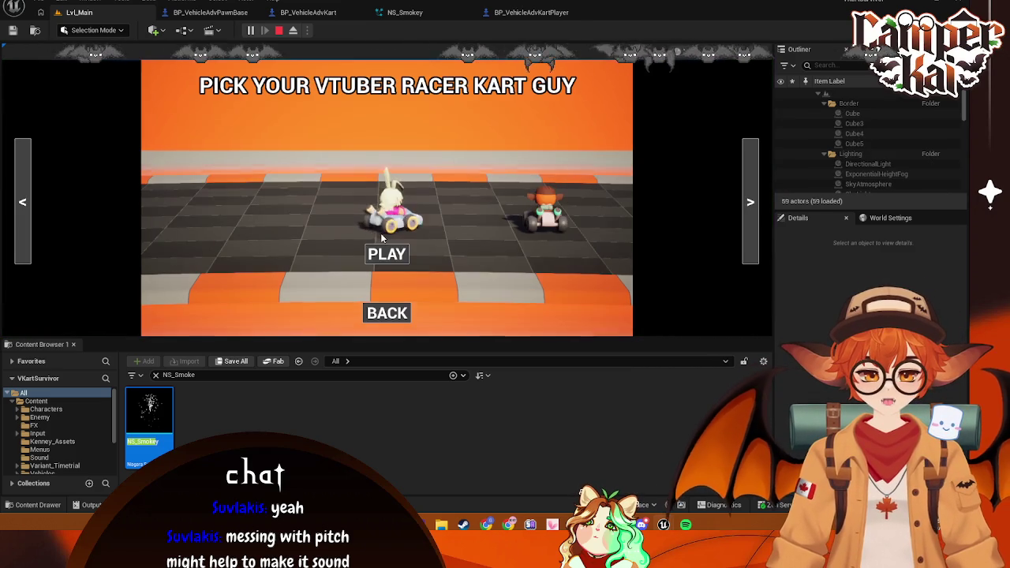
pyautogui.click(386, 253)
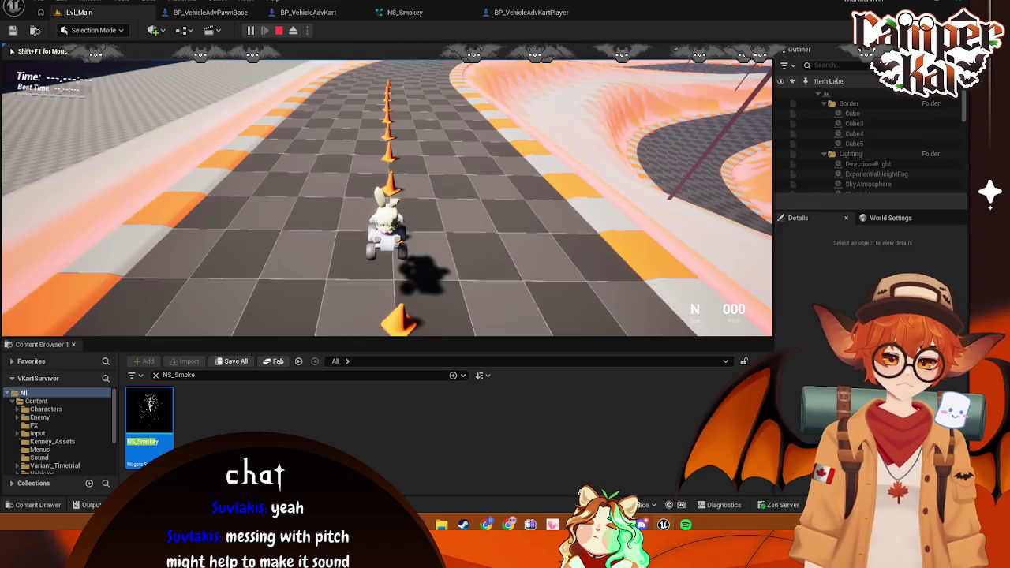
pyautogui.press('w')
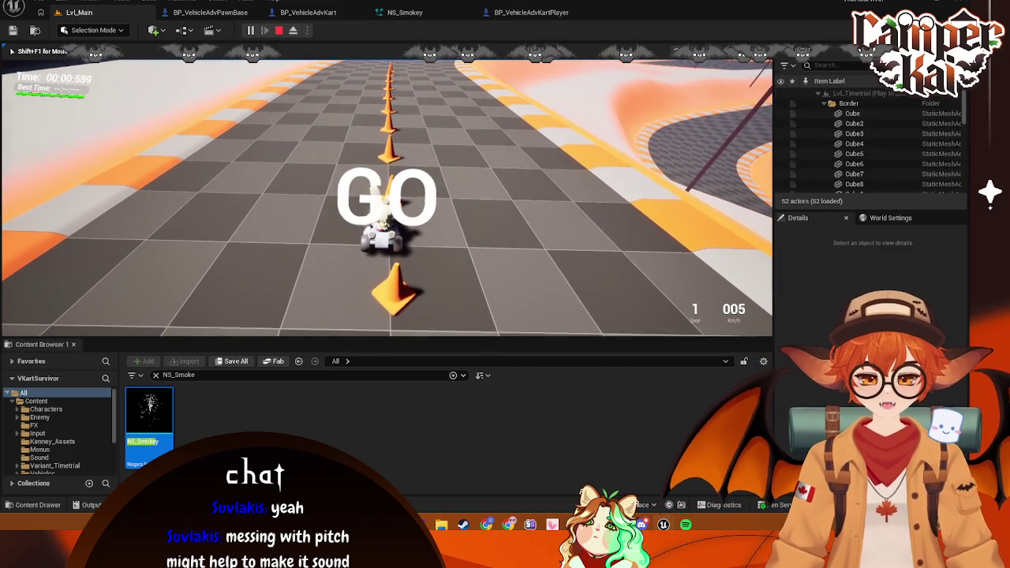
pyautogui.press('w')
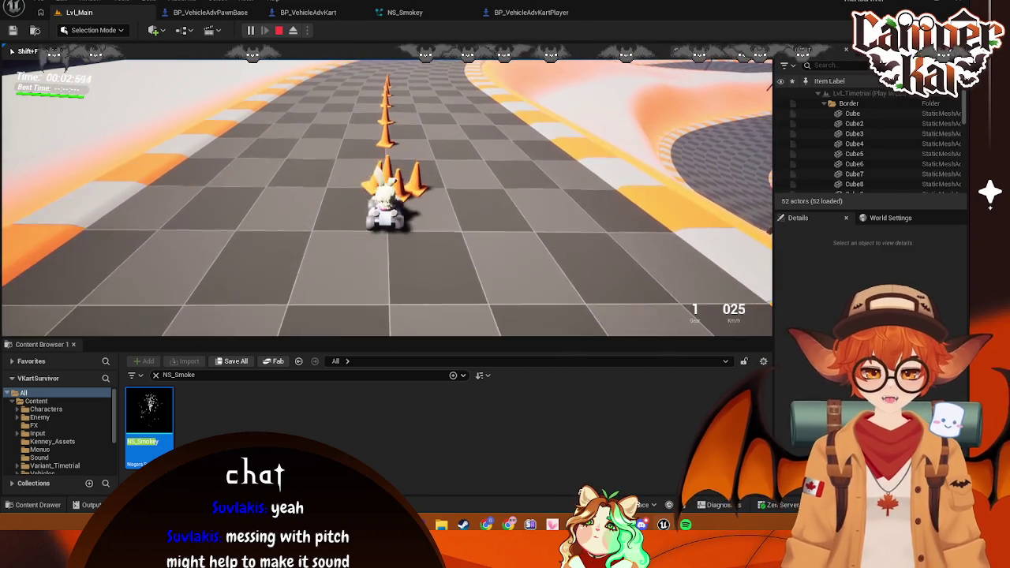
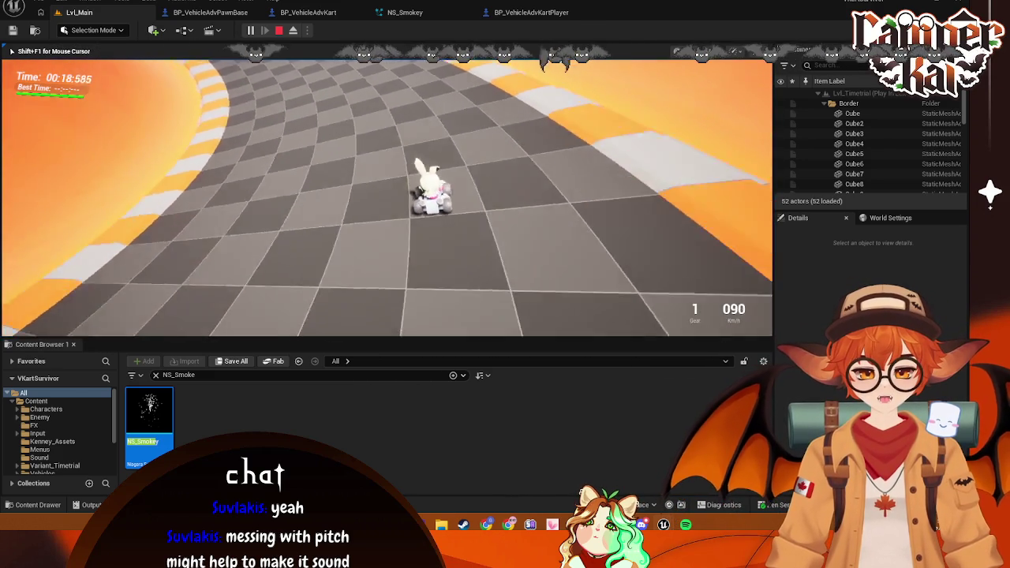
# Drive the kart around the track up to high speed to hear the engine, then stop the play-test
pyautogui.press('w')
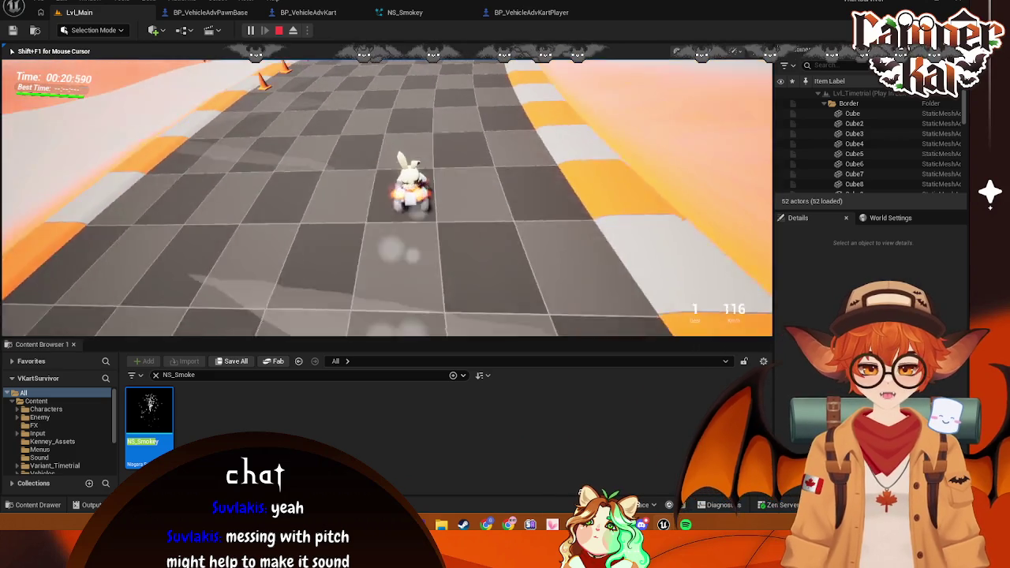
pyautogui.press('w')
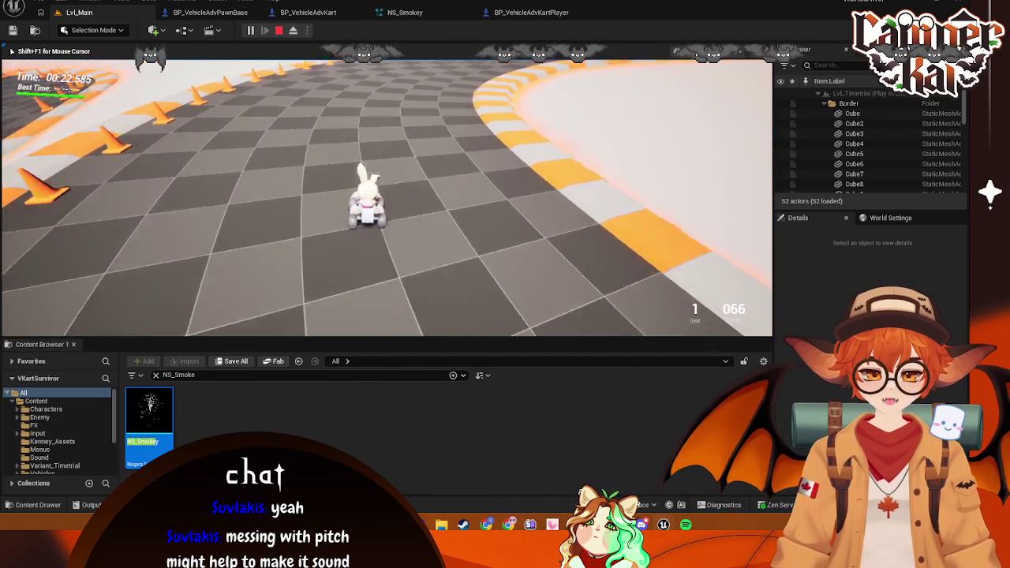
pyautogui.press('w')
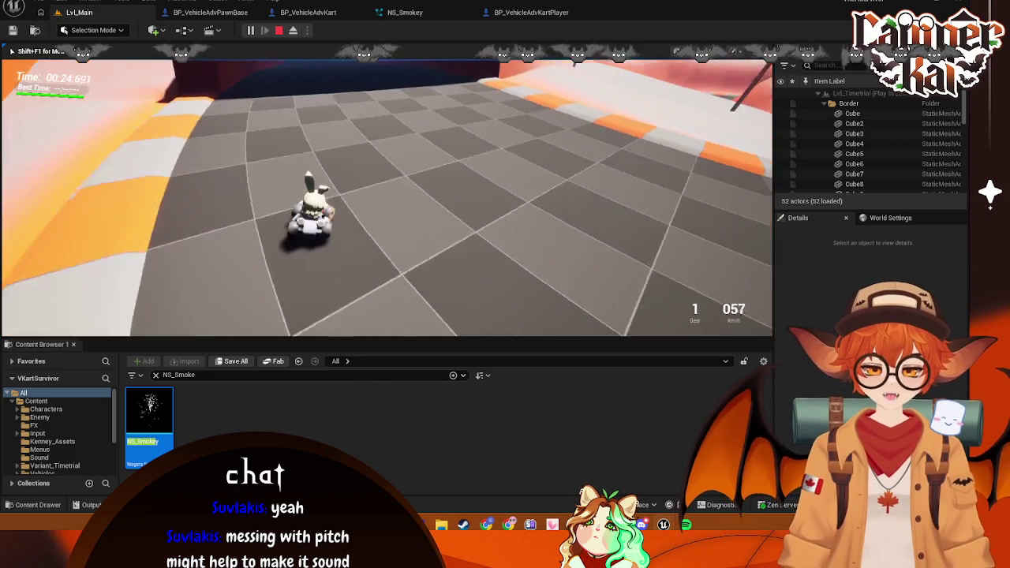
pyautogui.press('w')
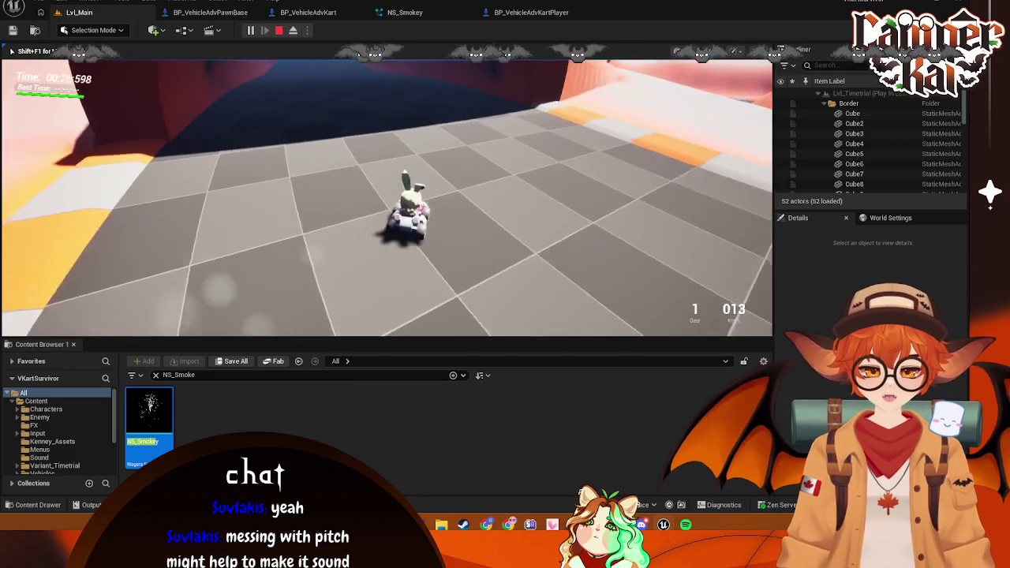
pyautogui.press('w')
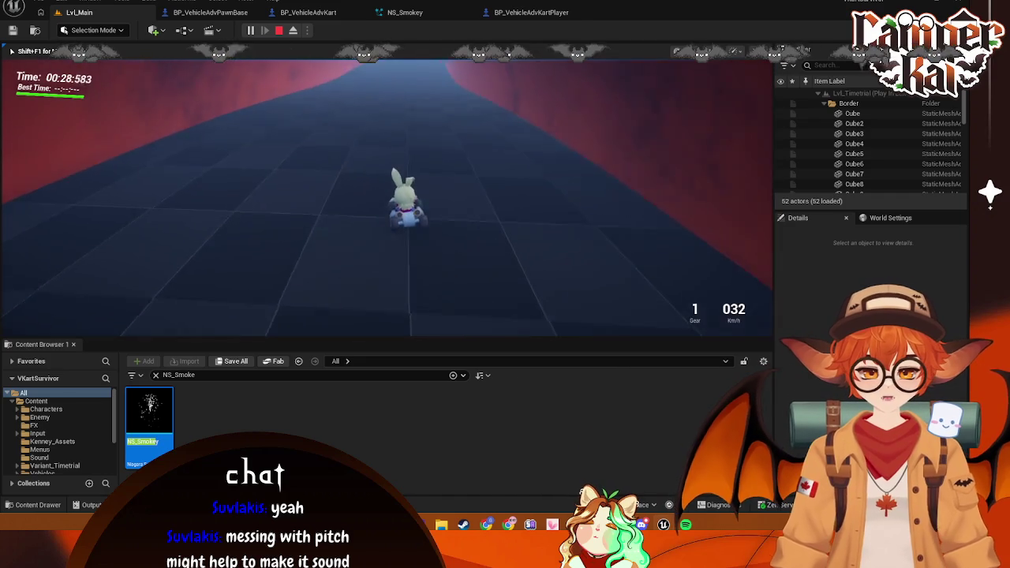
pyautogui.press('w')
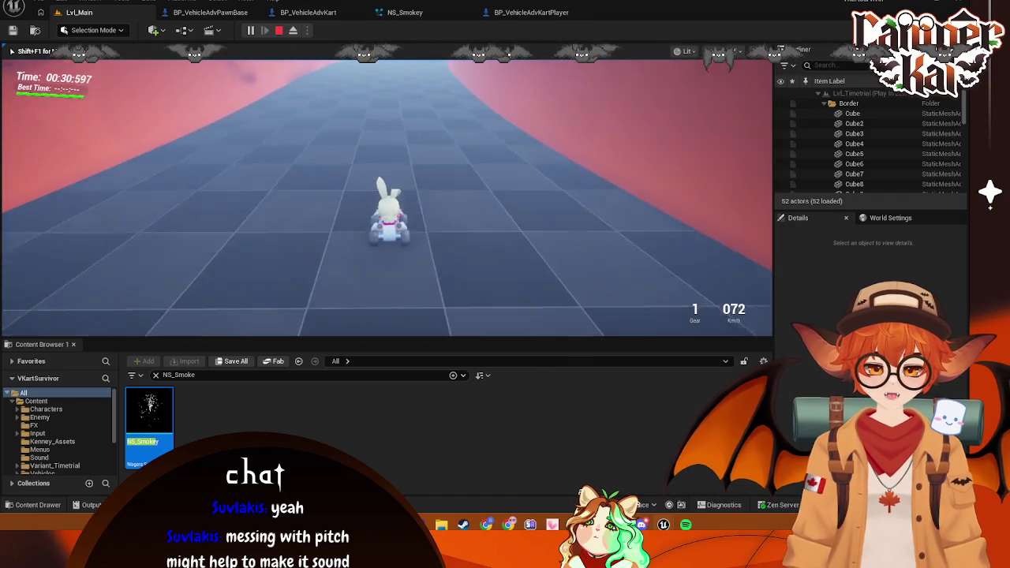
pyautogui.press('w')
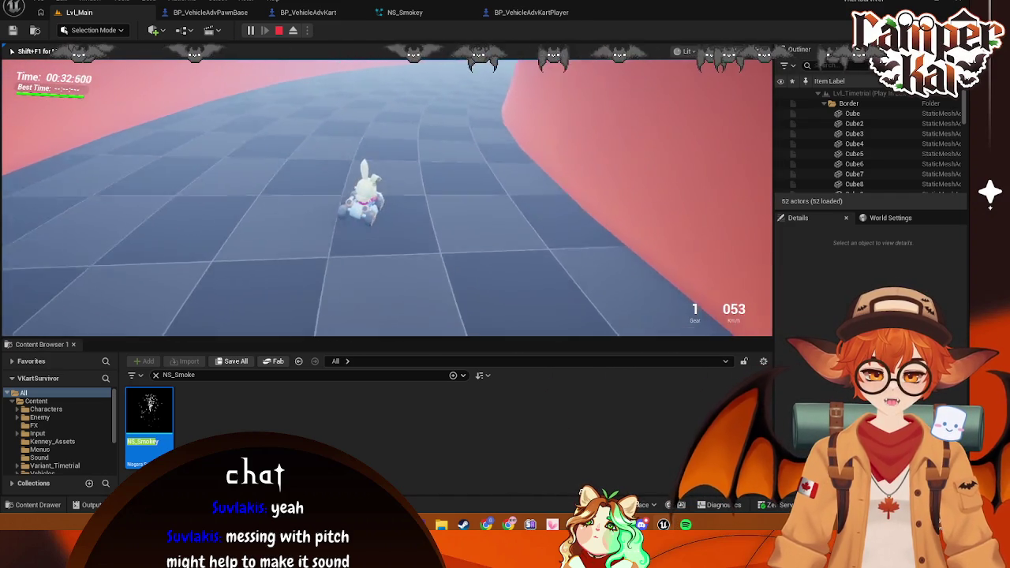
pyautogui.press('Escape')
pyautogui.click(531, 12)
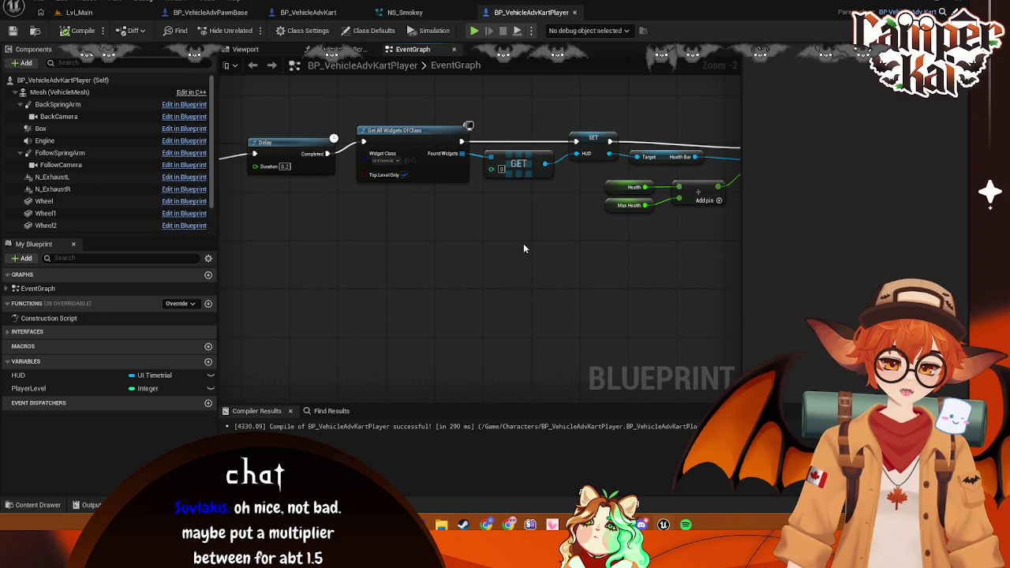
# Open the BP_VehicleAdvKart event graph and screenshot the engine sound node region
pyautogui.click(312, 14)
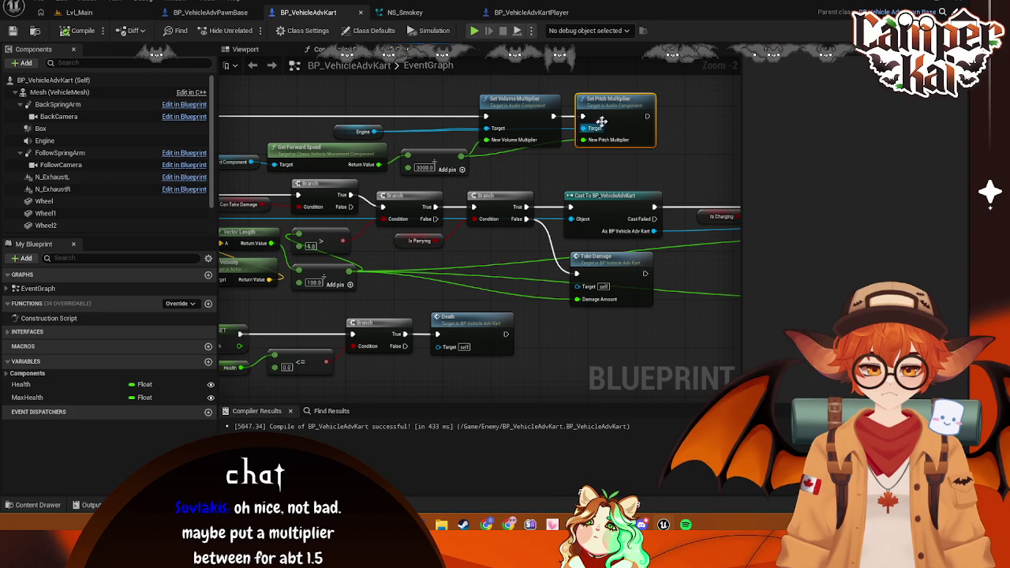
pyautogui.scroll(-1, 553, 142)
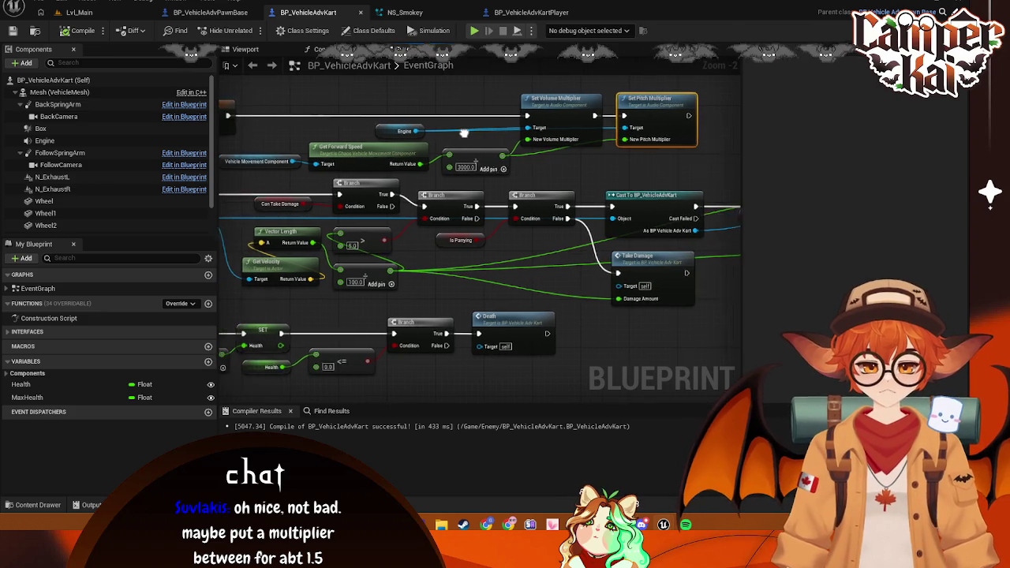
pyautogui.scroll(1, 495, 163)
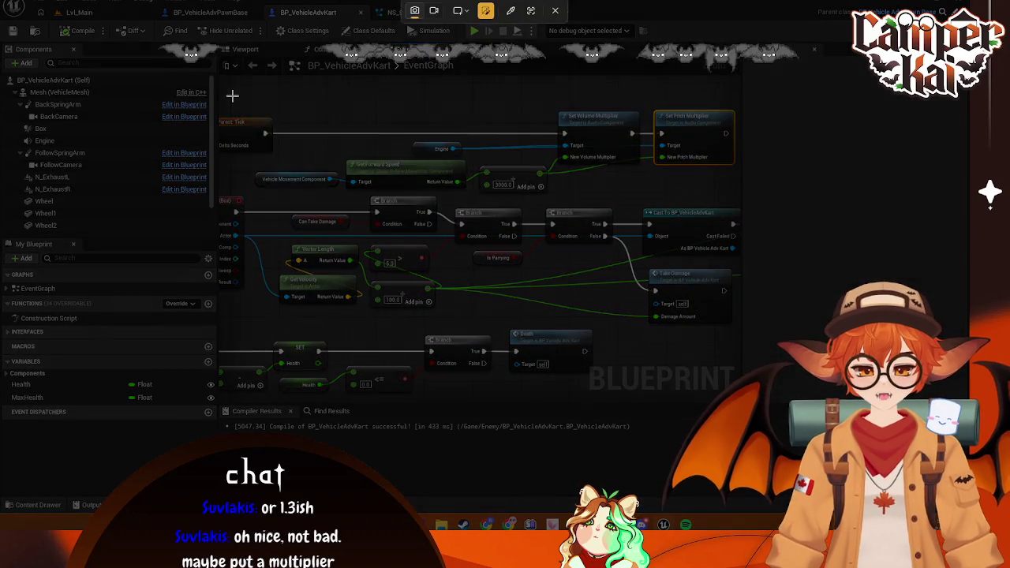
pyautogui.moveTo(232, 96); pyautogui.dragTo(740, 206)
pyautogui.click(364, 222)
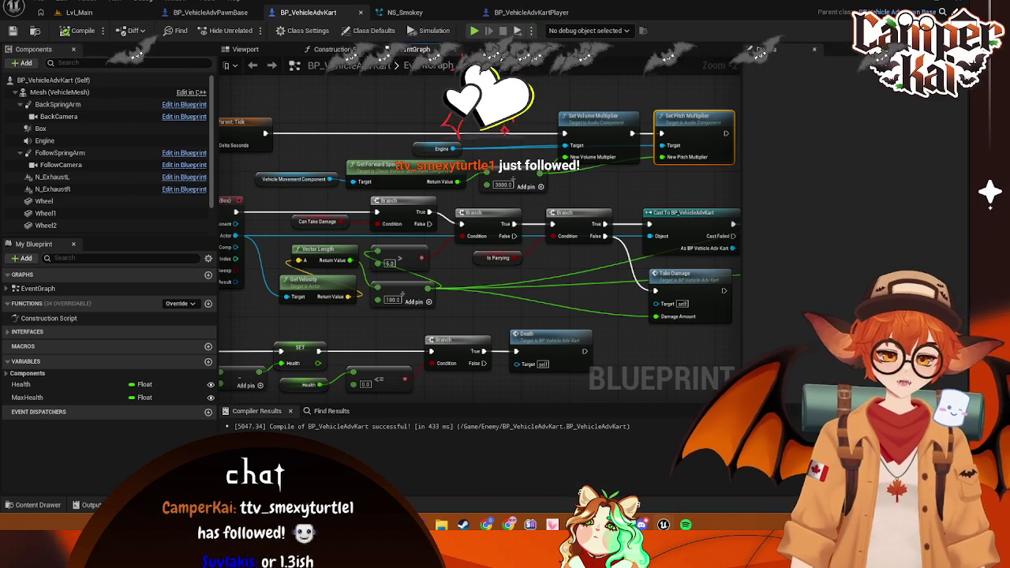
# Insert a Multiply by 1.5 node before New Pitch Multiplier, save, and return to Lvl_Main
pyautogui.moveTo(526, 172)
pyautogui.mouseDown()
pyautogui.moveTo(424, 151)
pyautogui.moveTo(514, 182)
pyautogui.mouseUp()
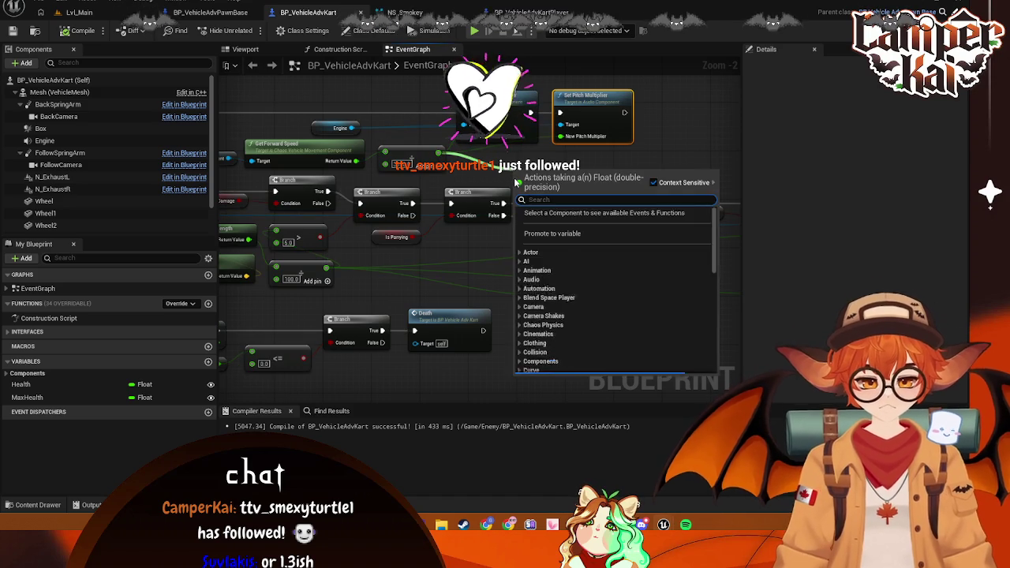
pyautogui.write('mult')
pyautogui.click(582, 333)
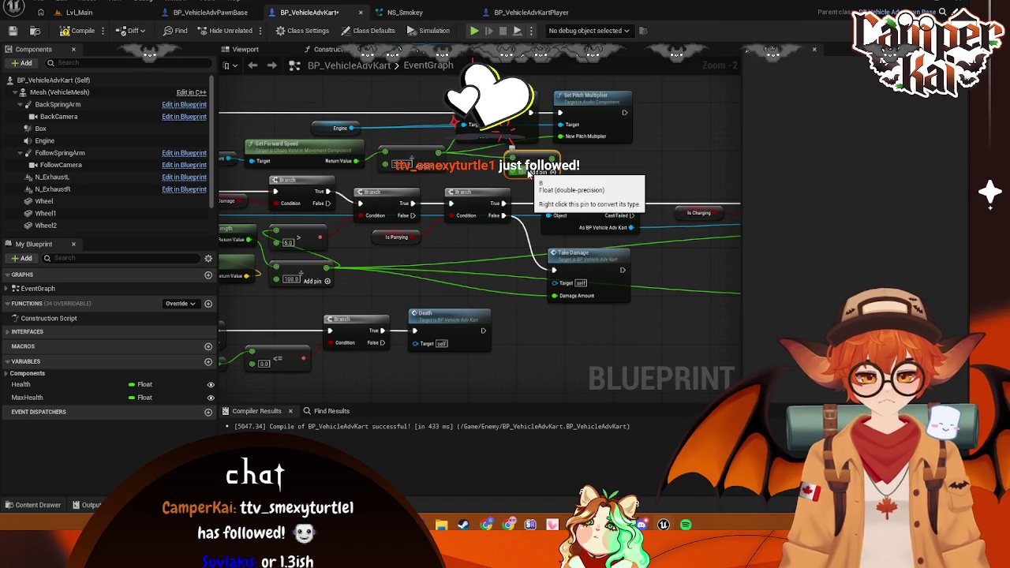
pyautogui.click(523, 169)
pyautogui.write('1.5')
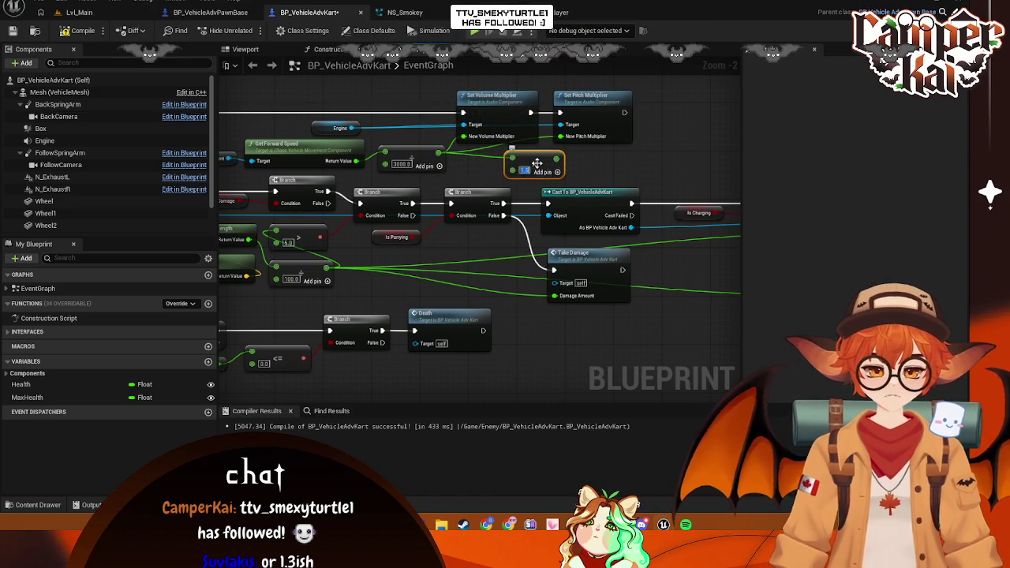
pyautogui.moveTo(538, 159); pyautogui.dragTo(560, 137)
pyautogui.hotkey('ctrl', 's')
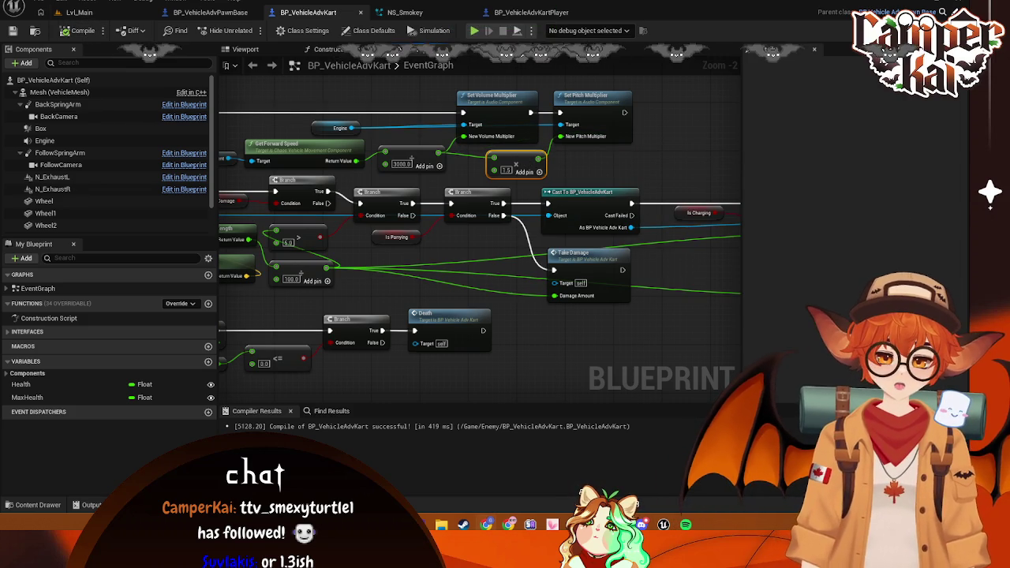
pyautogui.click(100, 14)
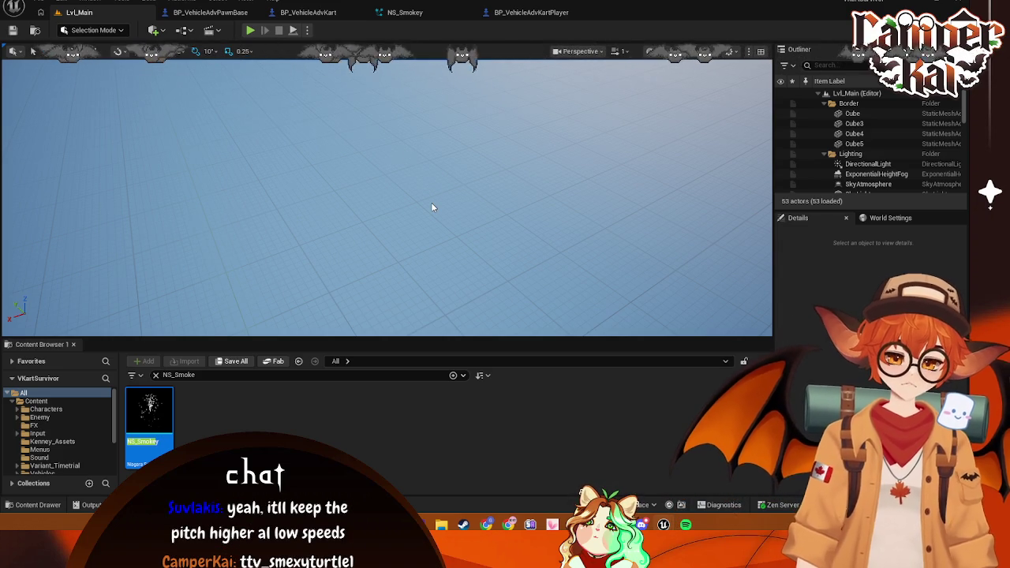
# Race the kart from the title and character-select screens up to 135 km/h, then stop
pyautogui.click(251, 31)
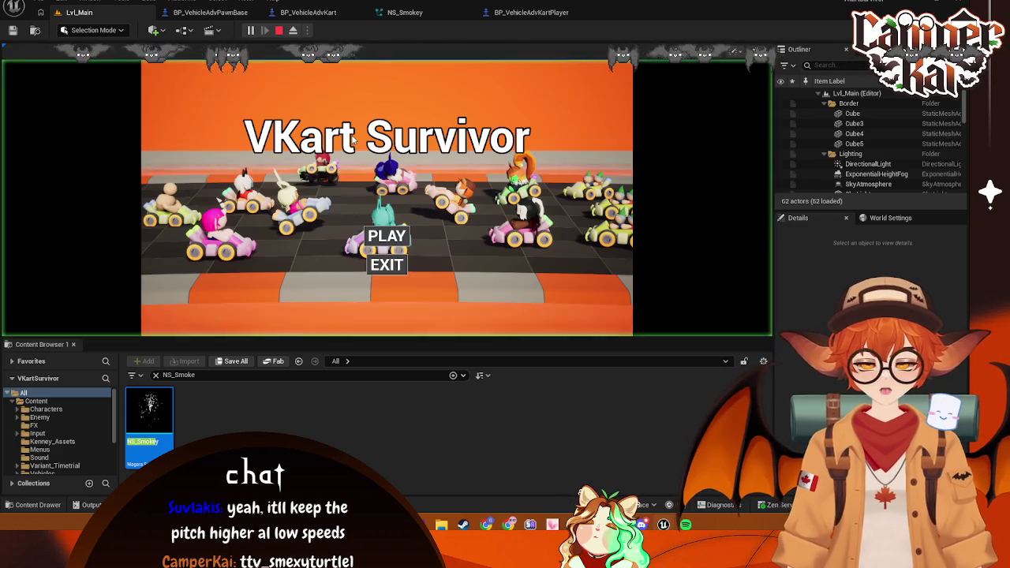
pyautogui.press('Return')
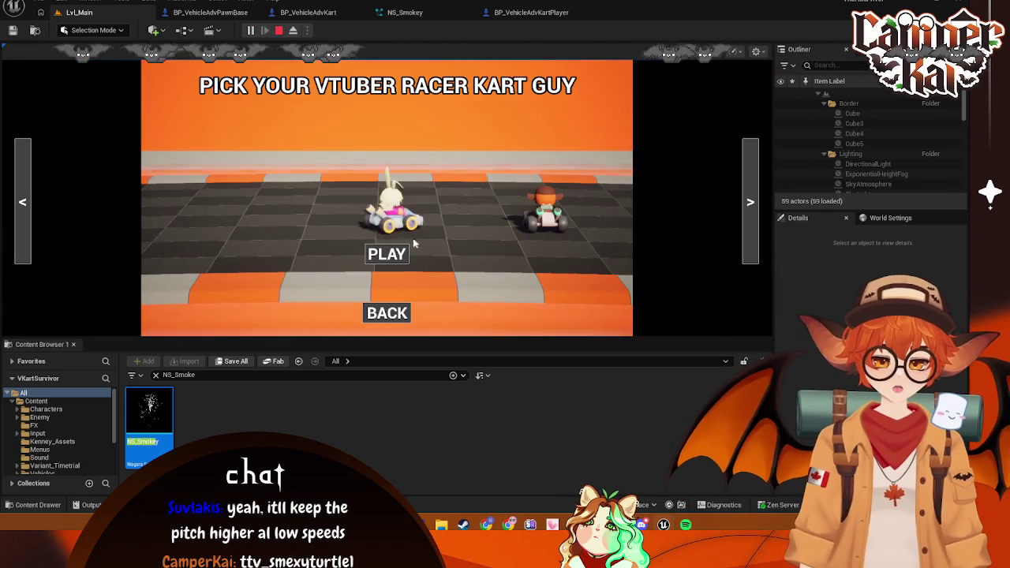
pyautogui.press('Return')
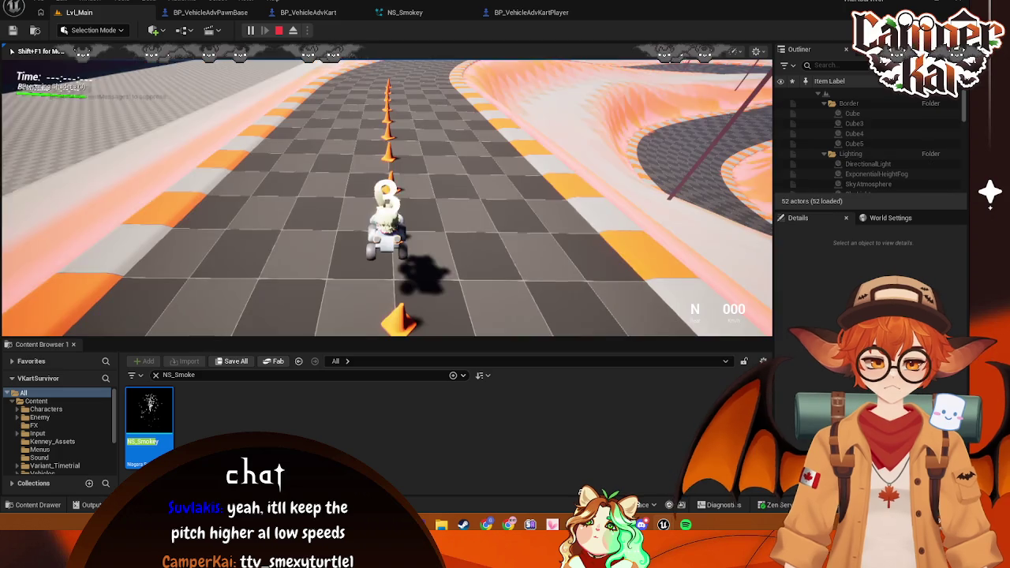
pyautogui.press('w')
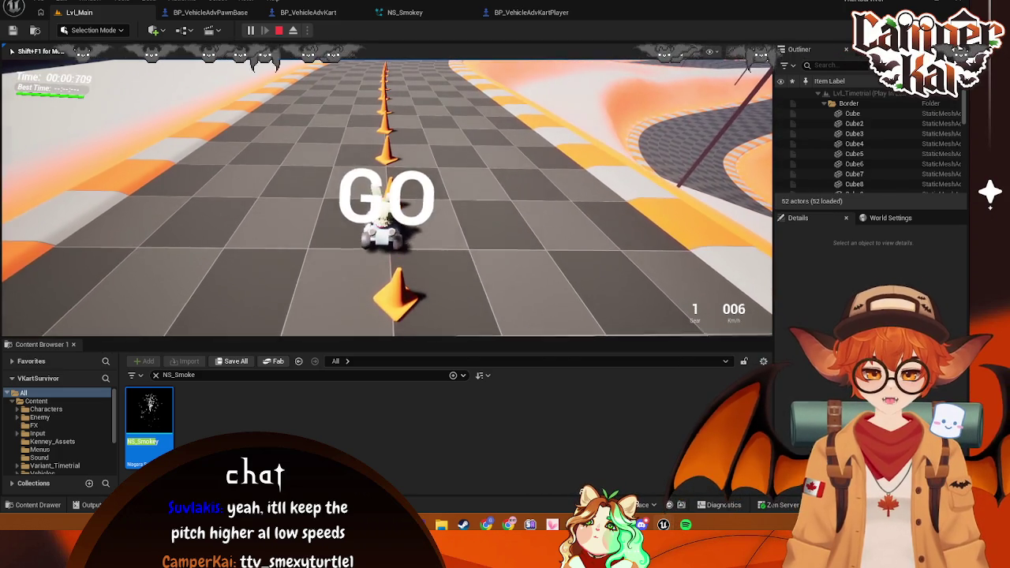
pyautogui.press('w')
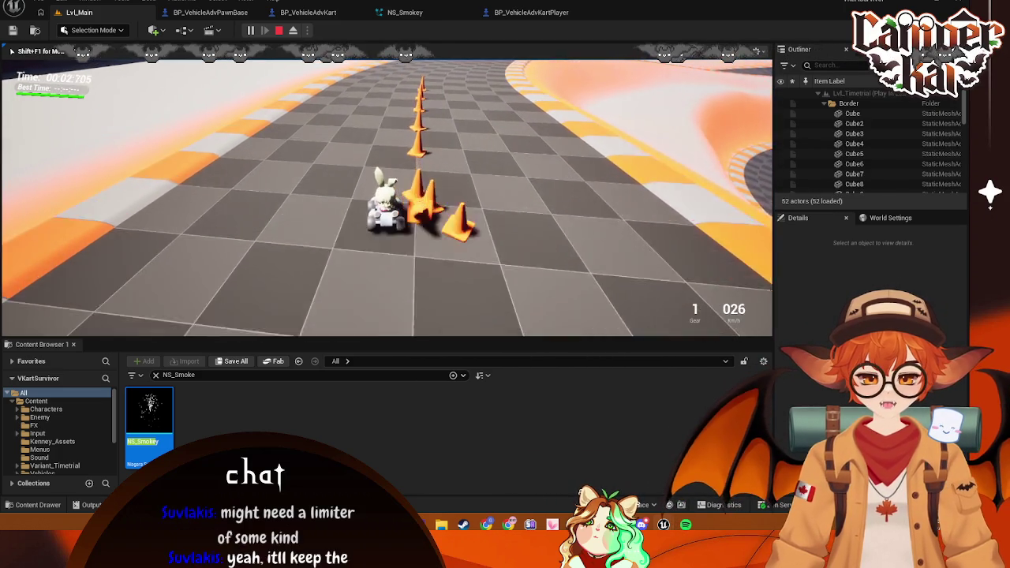
pyautogui.press('w')
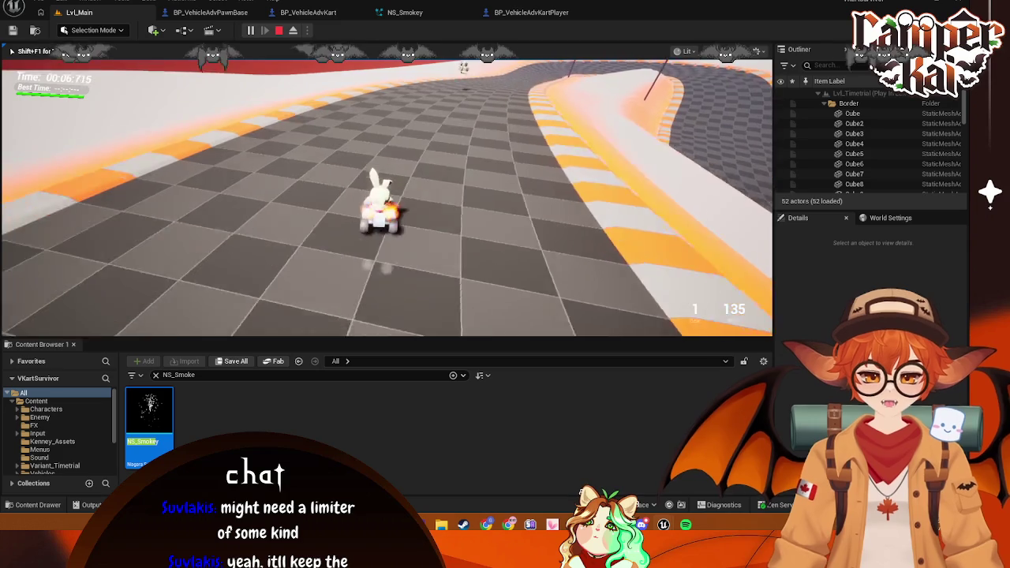
pyautogui.press('Escape')
pyautogui.click(521, 12)
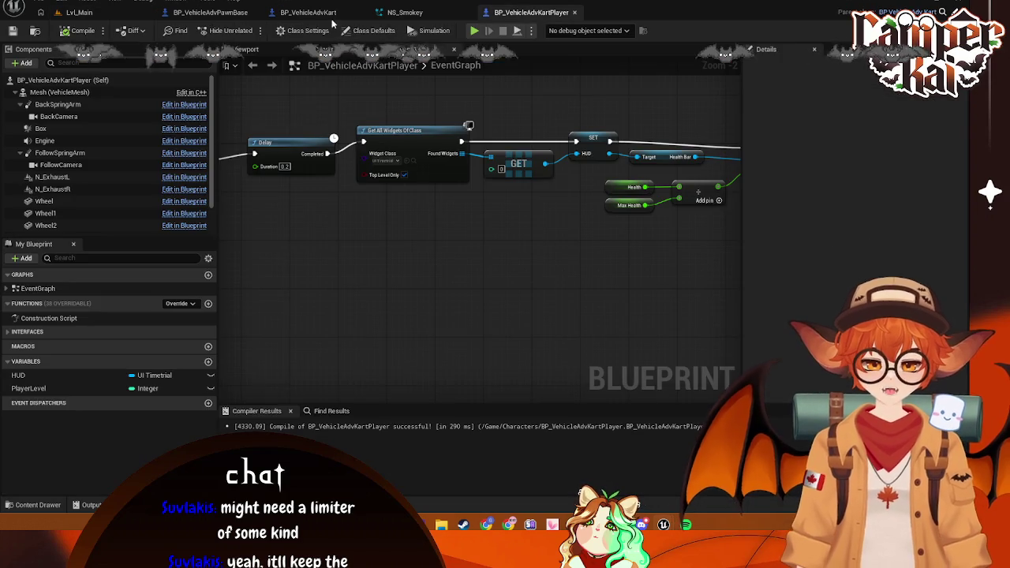
# In BP_VehicleAdvKart, delete the 1.5 Multiply node and add Map Range Clamped from Get Forward Speed
pyautogui.click(210, 12)
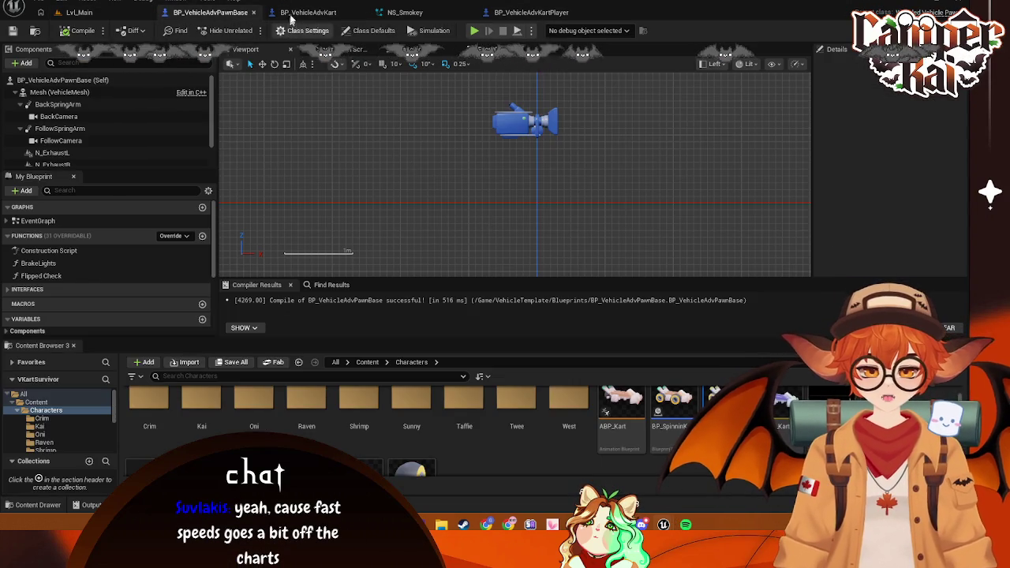
pyautogui.click(308, 12)
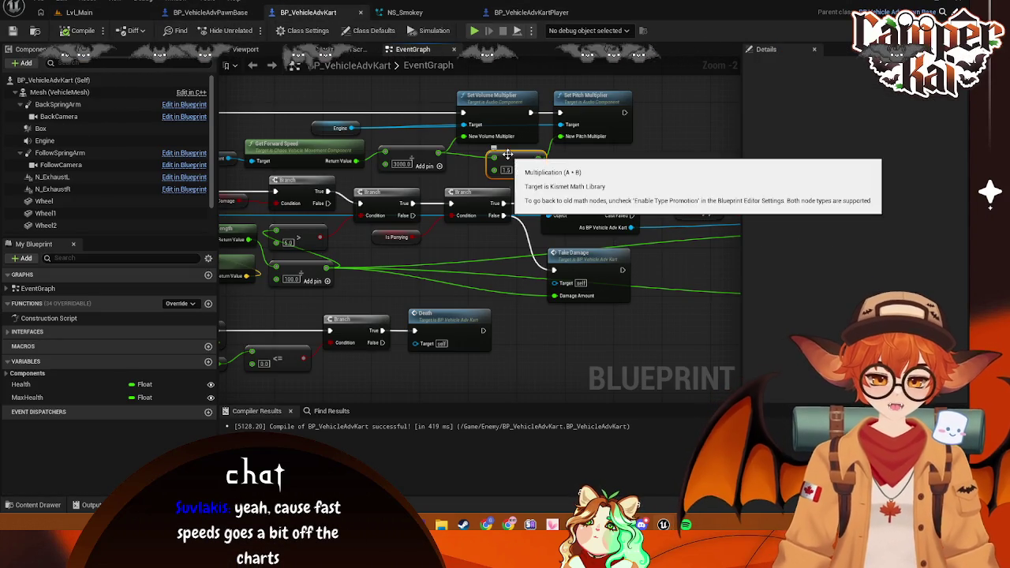
pyautogui.press('Delete')
pyautogui.press('Delete')
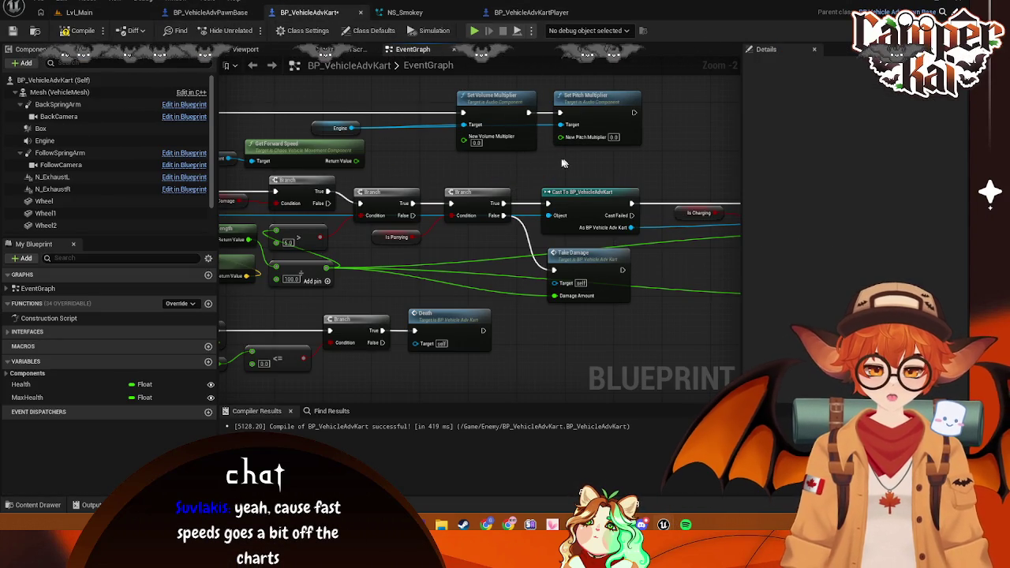
pyautogui.moveTo(400, 172)
pyautogui.mouseDown()
pyautogui.moveTo(517, 183)
pyautogui.moveTo(505, 164)
pyautogui.mouseUp()
pyautogui.write('clamp')
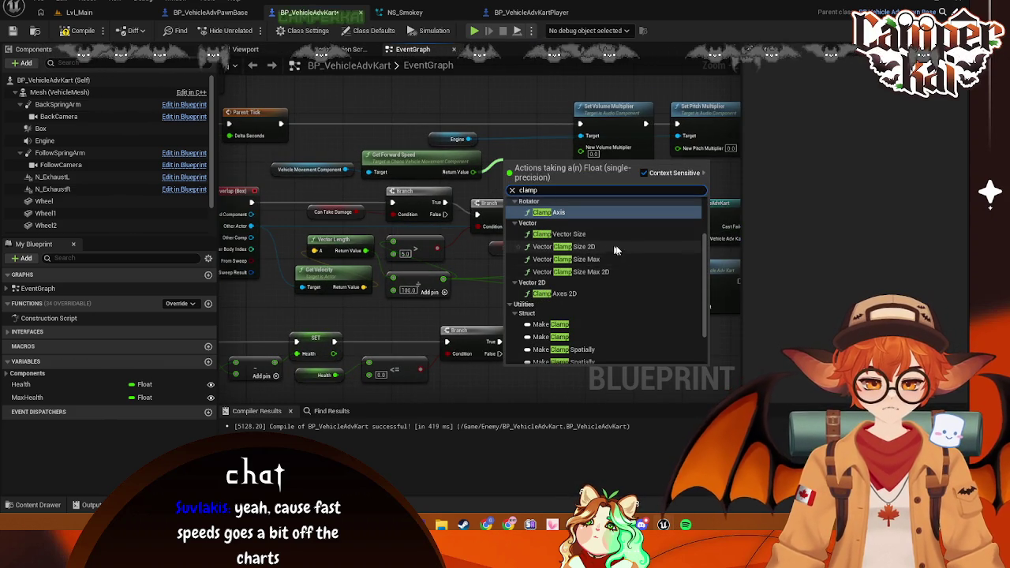
pyautogui.scroll(-1, 621, 261)
pyautogui.scroll(3, 595, 303)
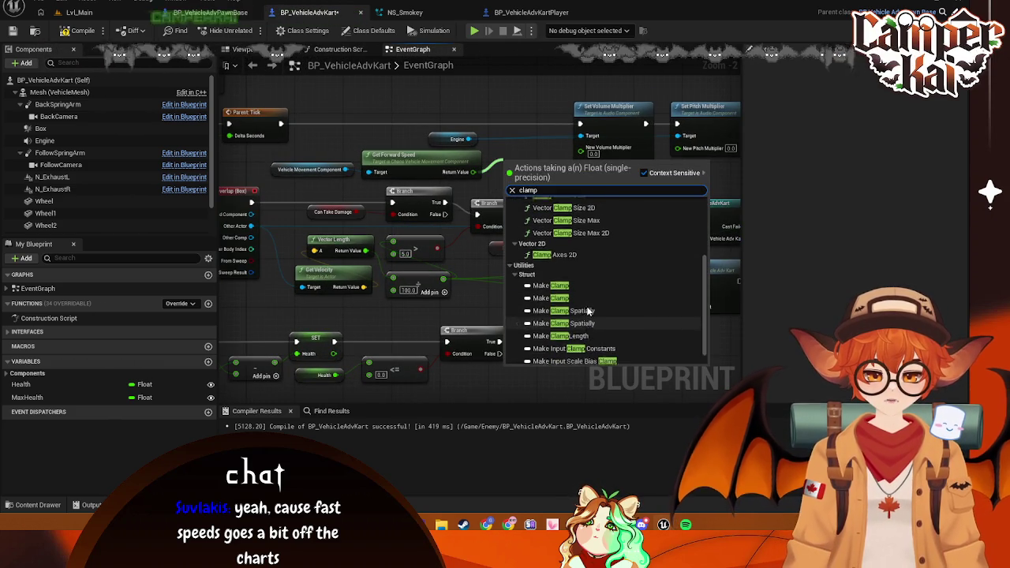
pyautogui.click(568, 246)
pyautogui.moveTo(548, 178); pyautogui.dragTo(549, 146)
# Rearrange the volume, pitch multiplier and Engine nodes to fit the Map Range Clamped node
pyautogui.scroll(-2, 549, 146)
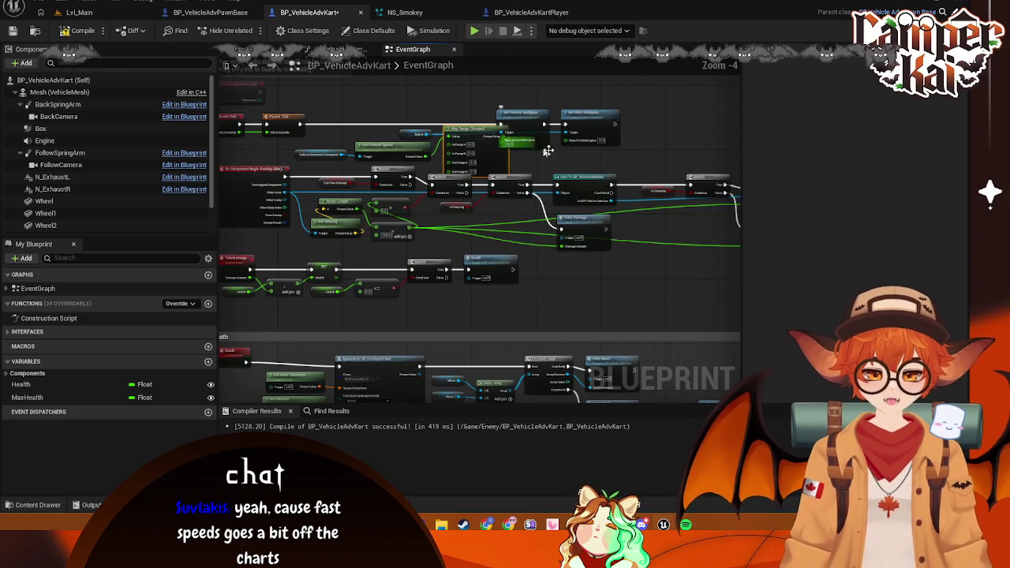
pyautogui.scroll(2, 518, 110)
pyautogui.moveTo(670, 79); pyautogui.dragTo(518, 156)
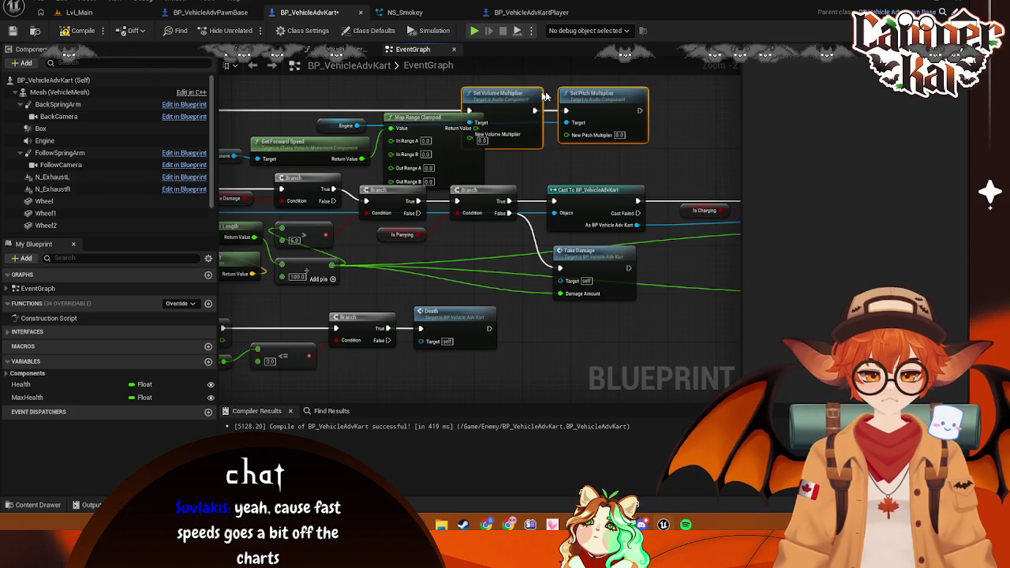
pyautogui.moveTo(537, 94); pyautogui.dragTo(595, 95)
pyautogui.moveTo(433, 136); pyautogui.dragTo(450, 116)
pyautogui.moveTo(331, 126); pyautogui.dragTo(576, 164)
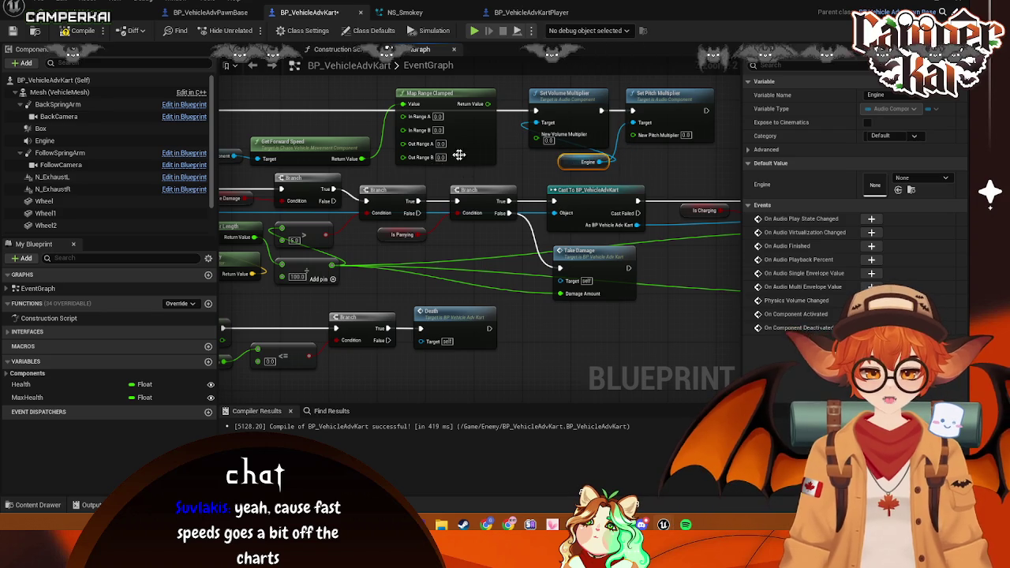
pyautogui.moveTo(453, 157); pyautogui.dragTo(479, 177)
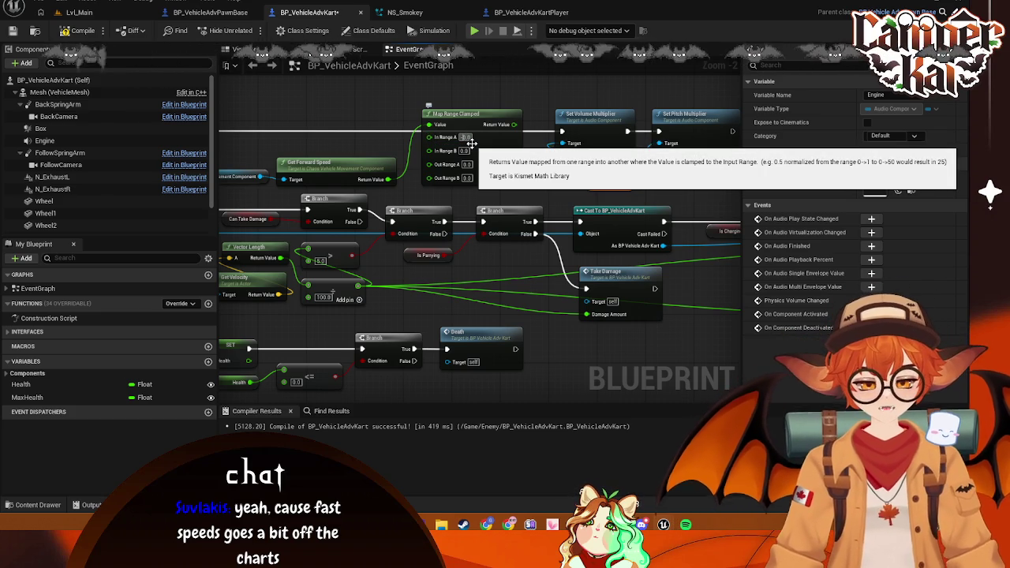
# Set ranges -100–3500 to 0.1–0.75, wire the result to the volume multiplier, and start Play
pyautogui.click(471, 151)
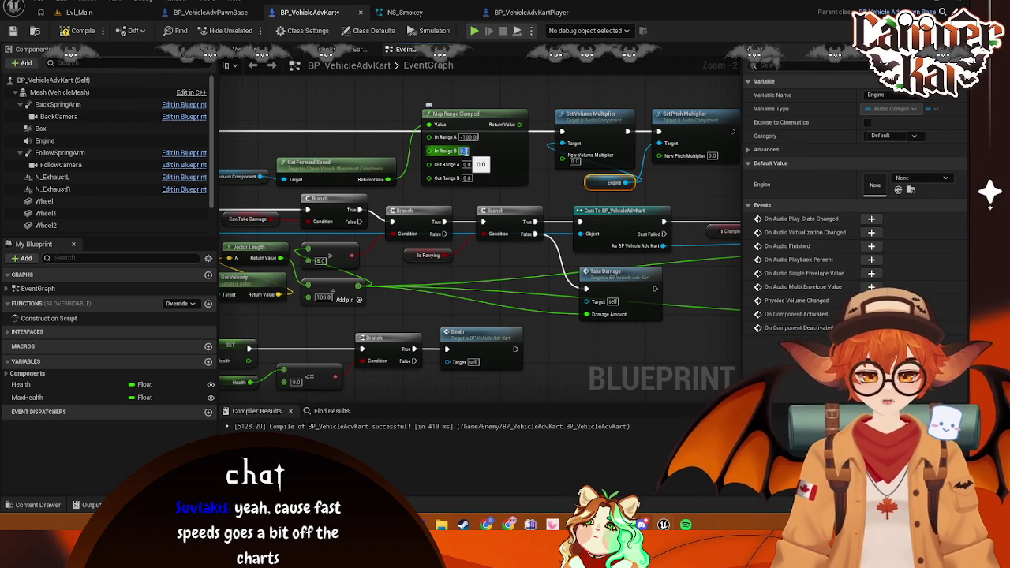
pyautogui.write('350')
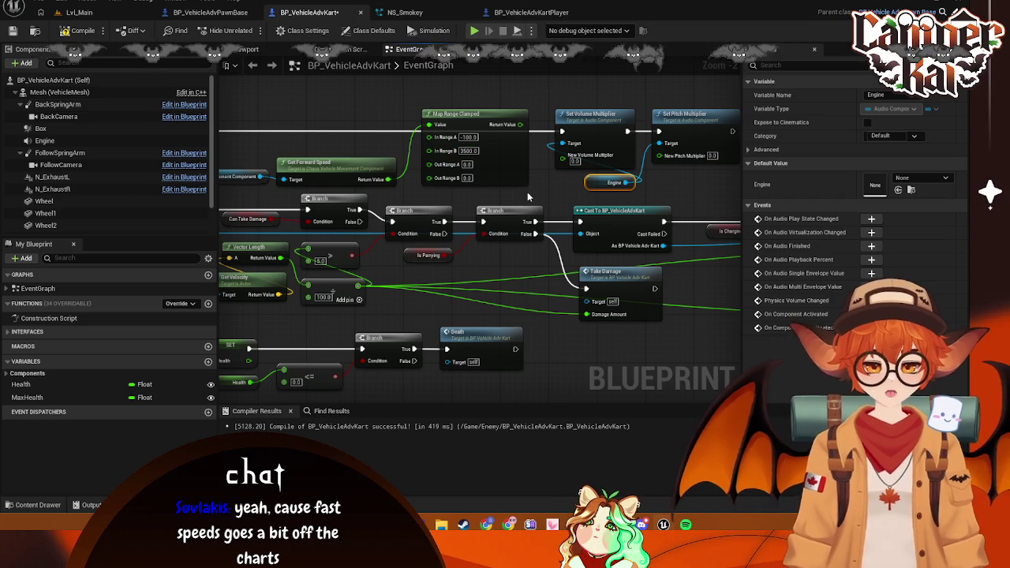
pyautogui.moveTo(529, 197); pyautogui.dragTo(539, 184)
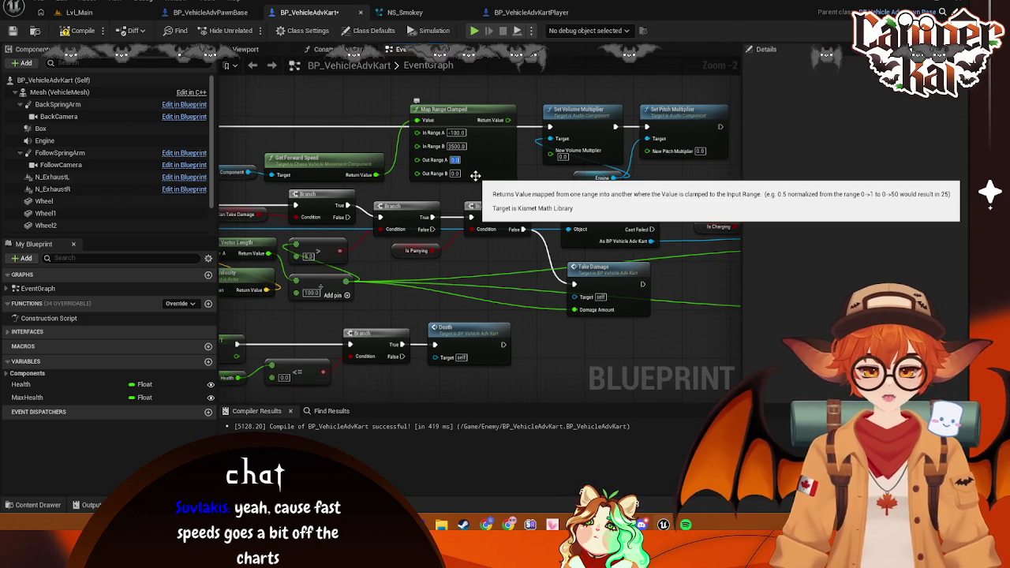
pyautogui.click(454, 159)
pyautogui.write('10.1')
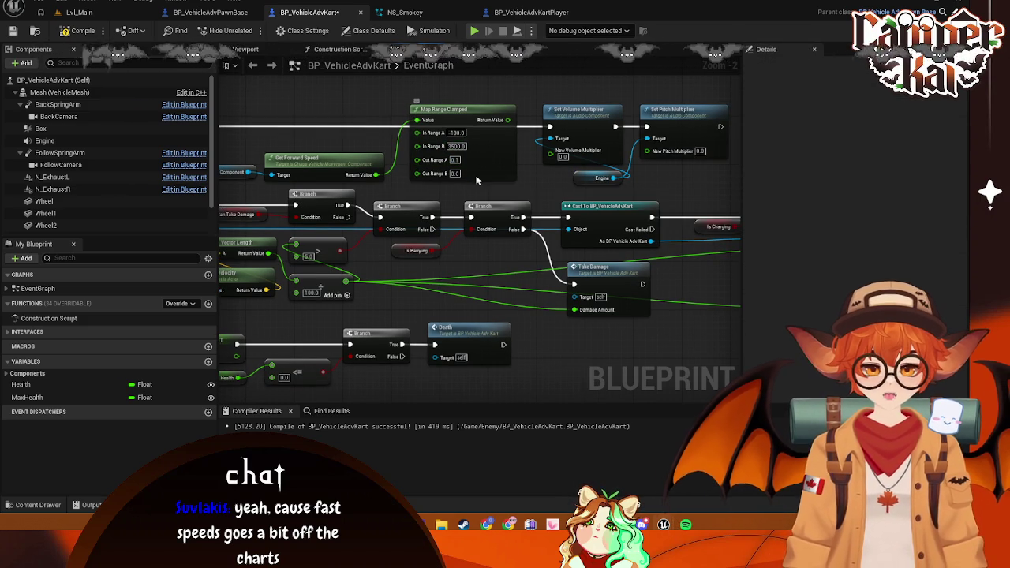
pyautogui.click(456, 174)
pyautogui.write('15')
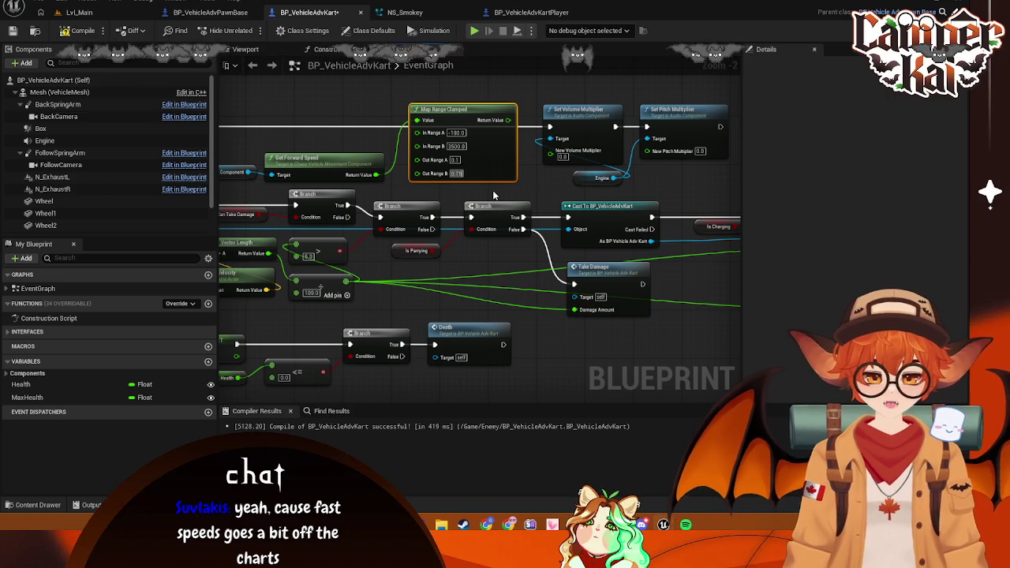
pyautogui.click(494, 195)
pyautogui.moveTo(507, 120)
pyautogui.mouseDown()
pyautogui.moveTo(550, 150)
pyautogui.moveTo(632, 133)
pyautogui.moveTo(647, 150)
pyautogui.mouseUp()
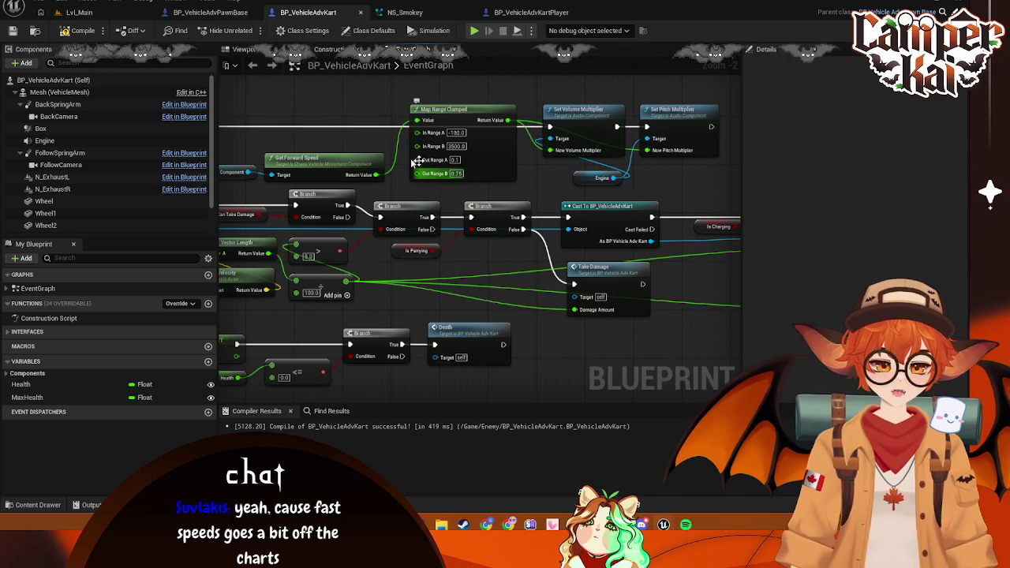
pyautogui.click(79, 12)
pyautogui.hotkey('alt', 'p')
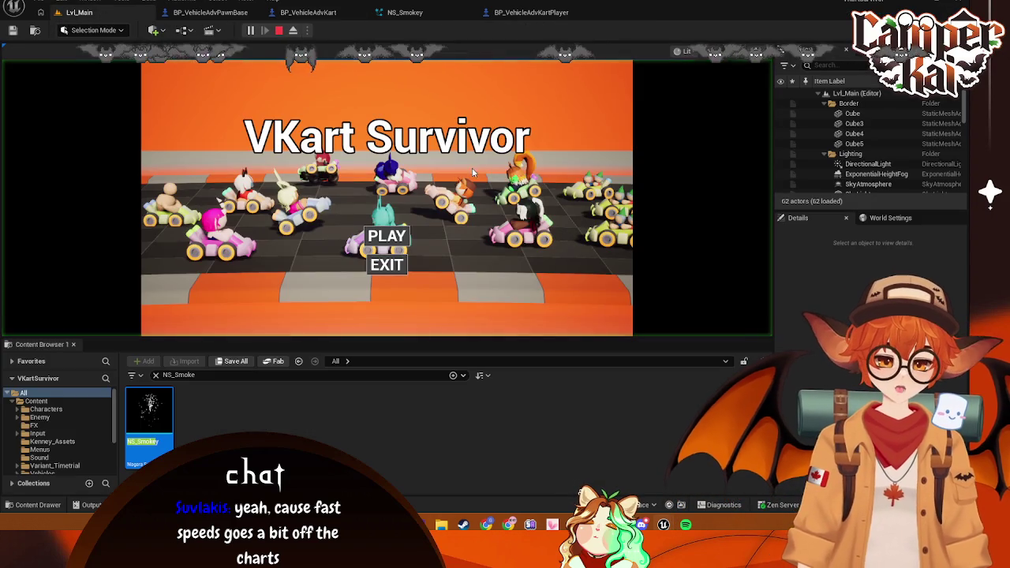
# Race with the bunny kart up to about 93 km/h, then stop and reopen BP_VehicleAdvKart
pyautogui.click(403, 235)
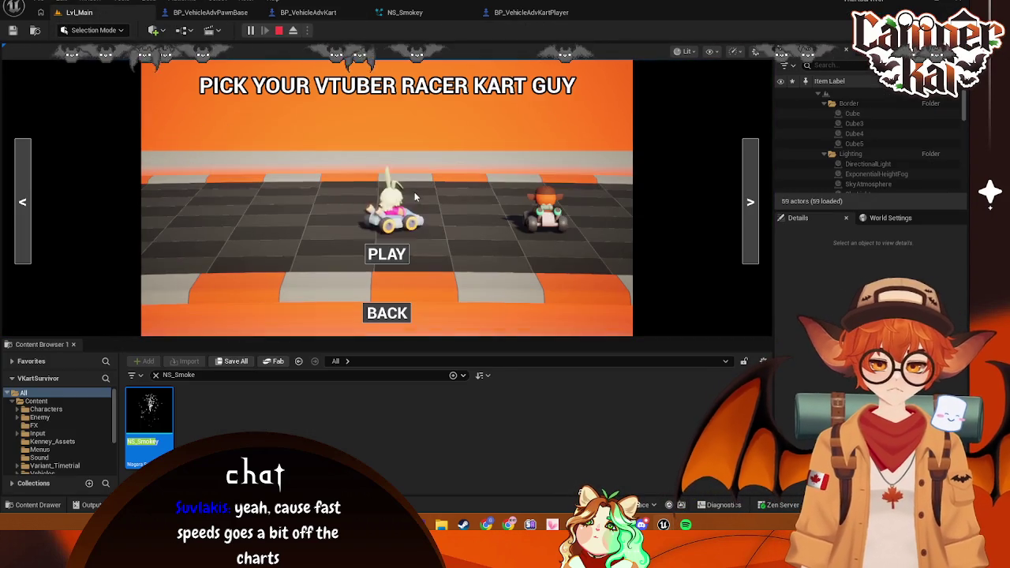
pyautogui.click(387, 253)
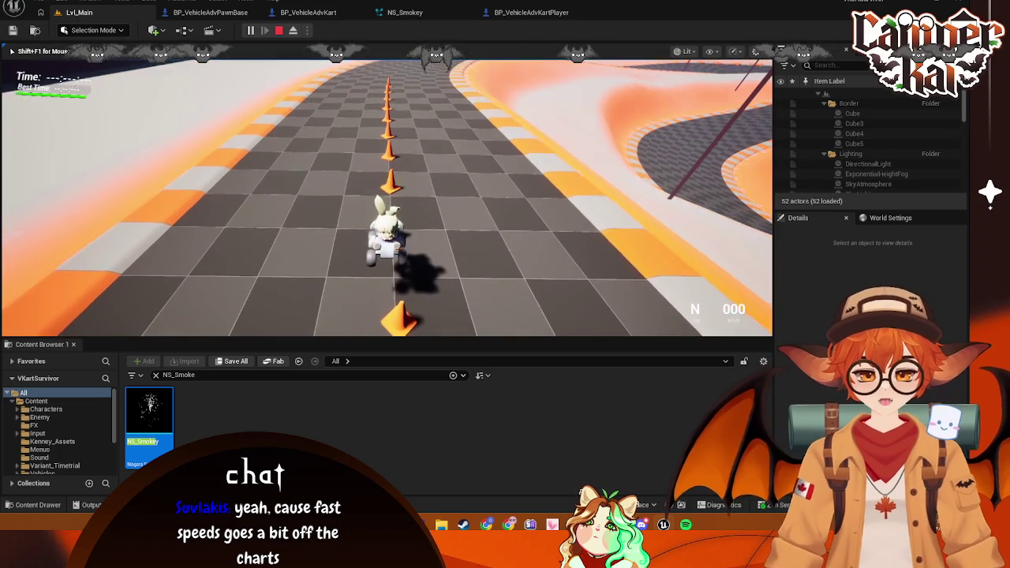
pyautogui.press('w')
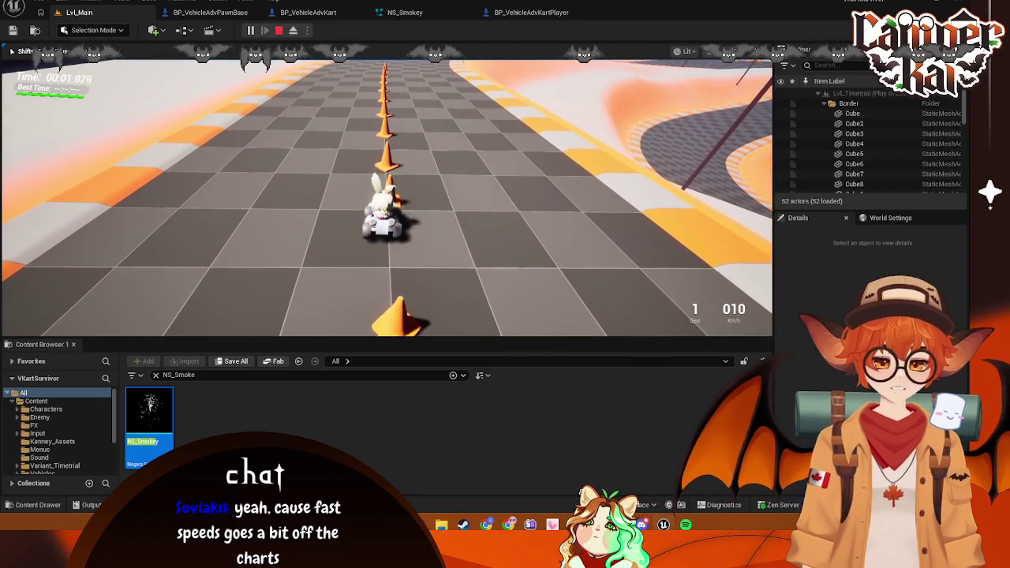
pyautogui.press('d')
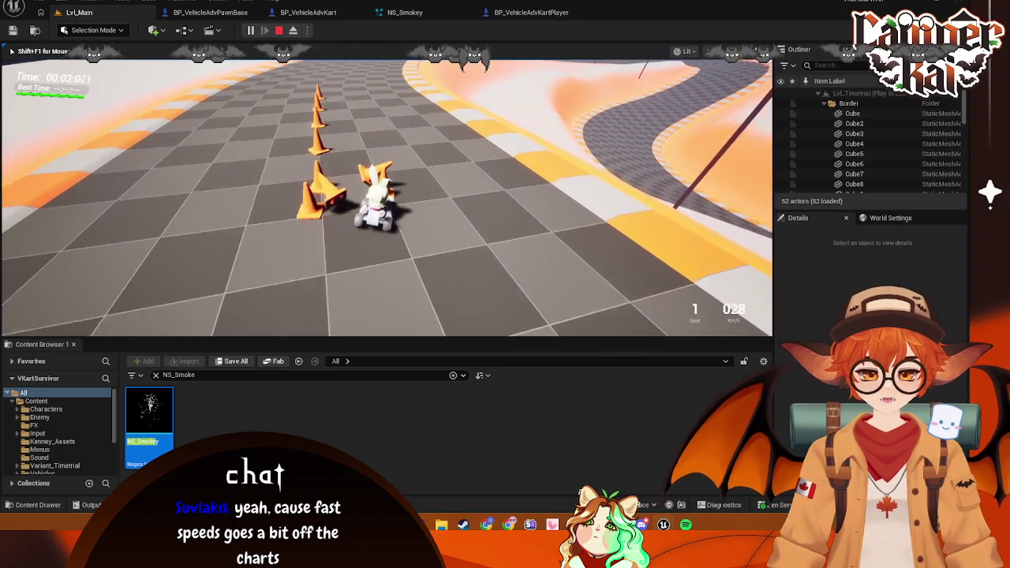
pyautogui.press('w')
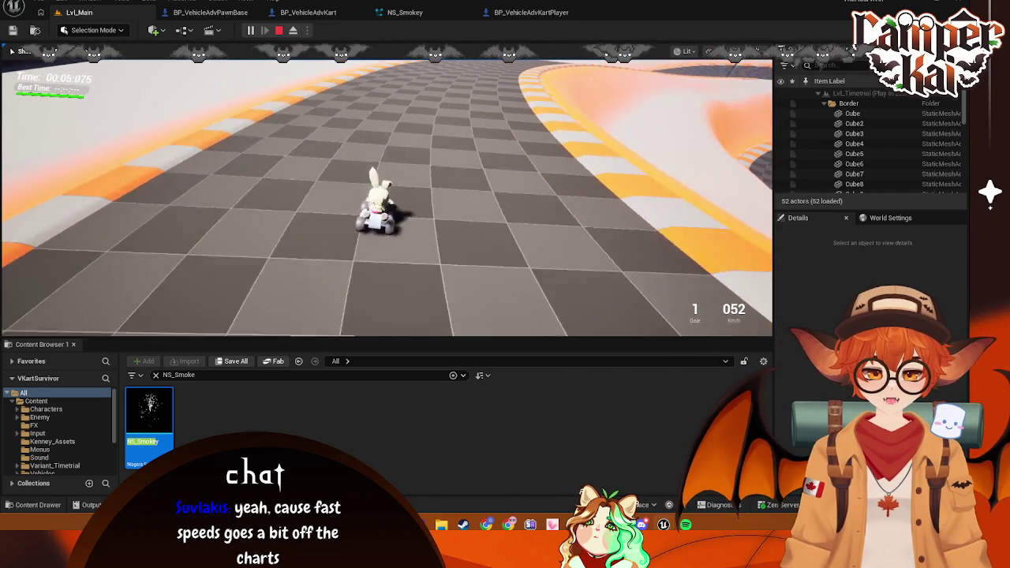
pyautogui.press('w')
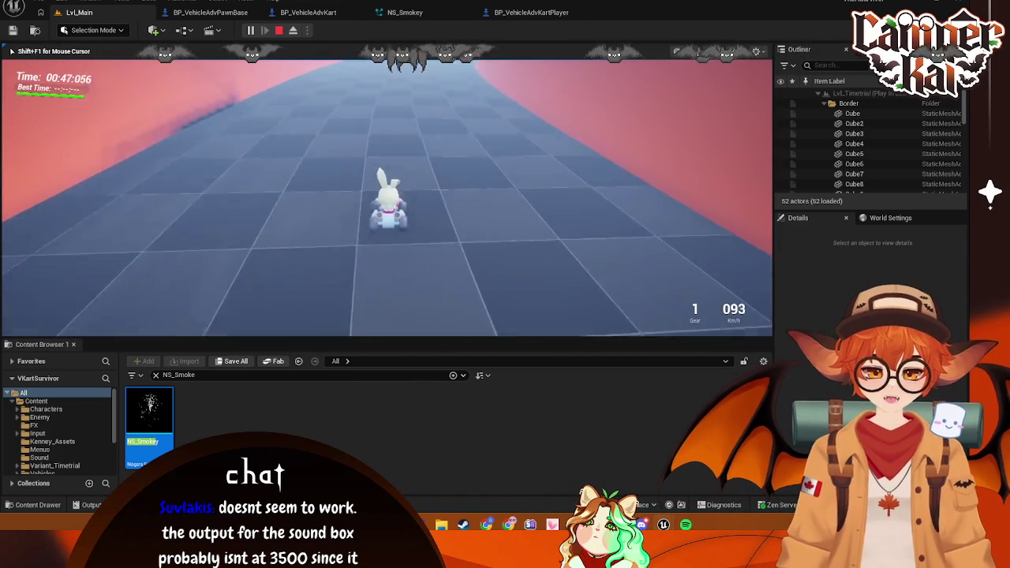
pyautogui.hotkey('shift', 'F1')
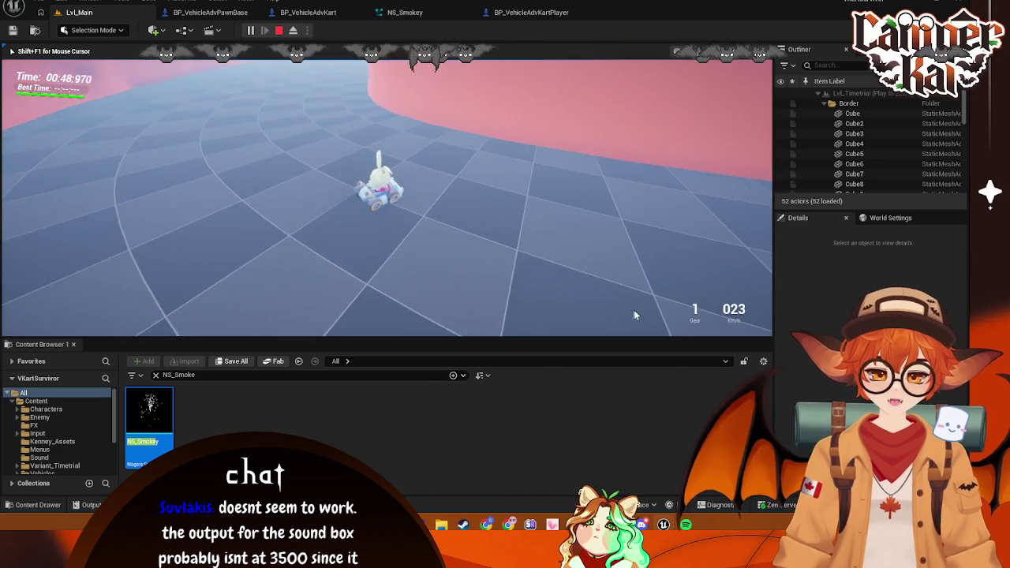
pyautogui.press('Escape')
pyautogui.click(278, 15)
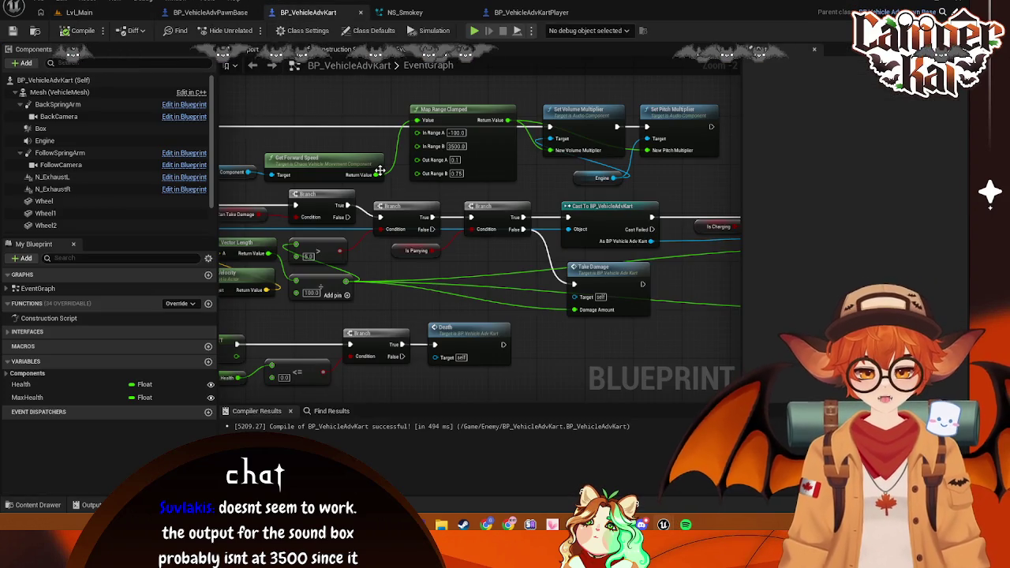
# Add a Print String after Parent: Tick printing Get Forward Speed, then return to Lvl_Main
pyautogui.moveTo(481, 226); pyautogui.dragTo(485, 175)
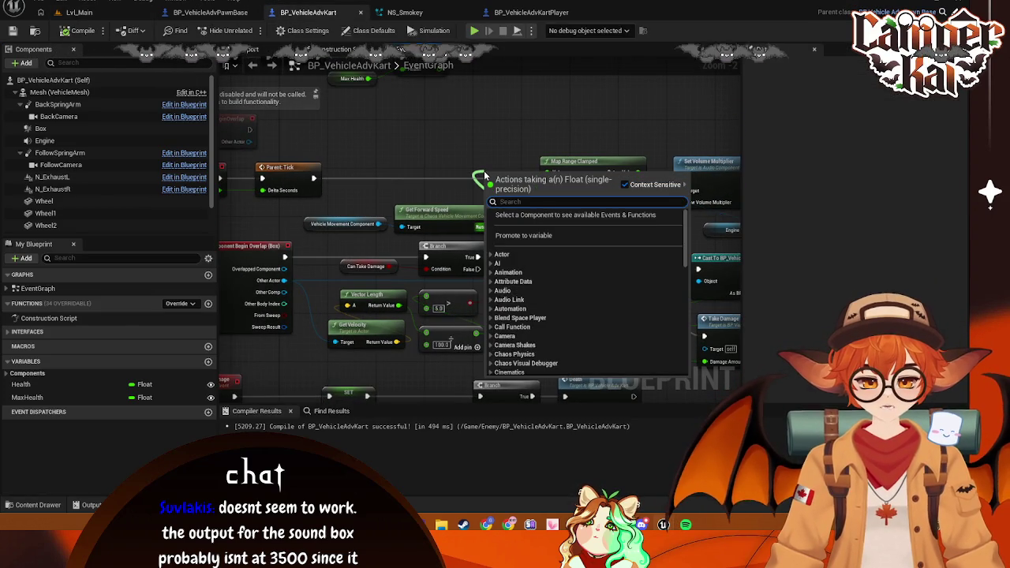
pyautogui.write('print')
pyautogui.click(527, 225)
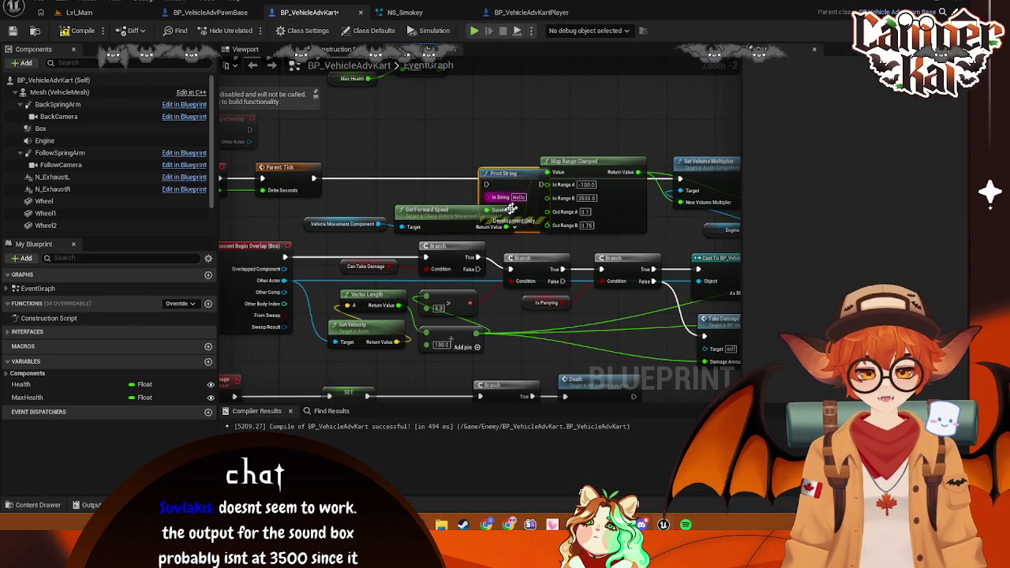
pyautogui.moveTo(508, 182); pyautogui.dragTo(482, 119)
pyautogui.moveTo(321, 173); pyautogui.dragTo(387, 148)
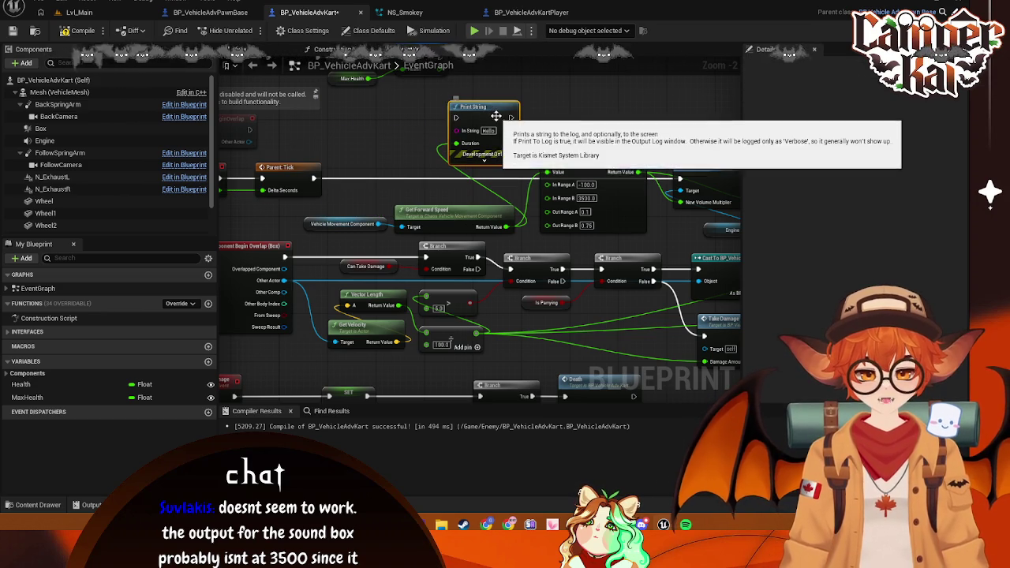
pyautogui.hotkey('ctrl', 'z')
pyautogui.hotkey('ctrl', 'z')
pyautogui.moveTo(313, 177); pyautogui.dragTo(390, 155)
pyautogui.write('print')
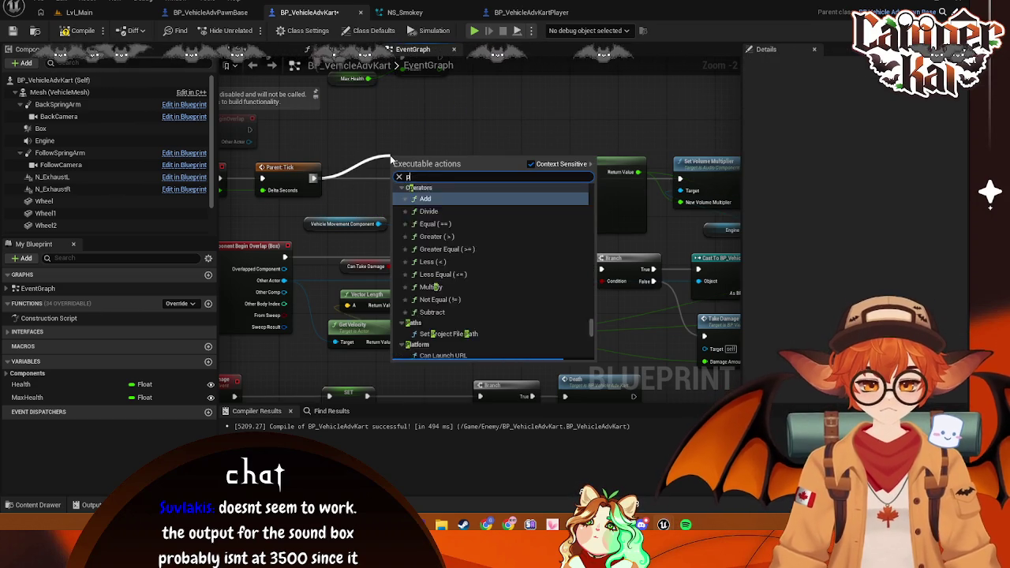
pyautogui.click(469, 211)
pyautogui.moveTo(506, 227)
pyautogui.mouseDown()
pyautogui.moveTo(414, 181)
pyautogui.moveTo(499, 148)
pyautogui.mouseUp()
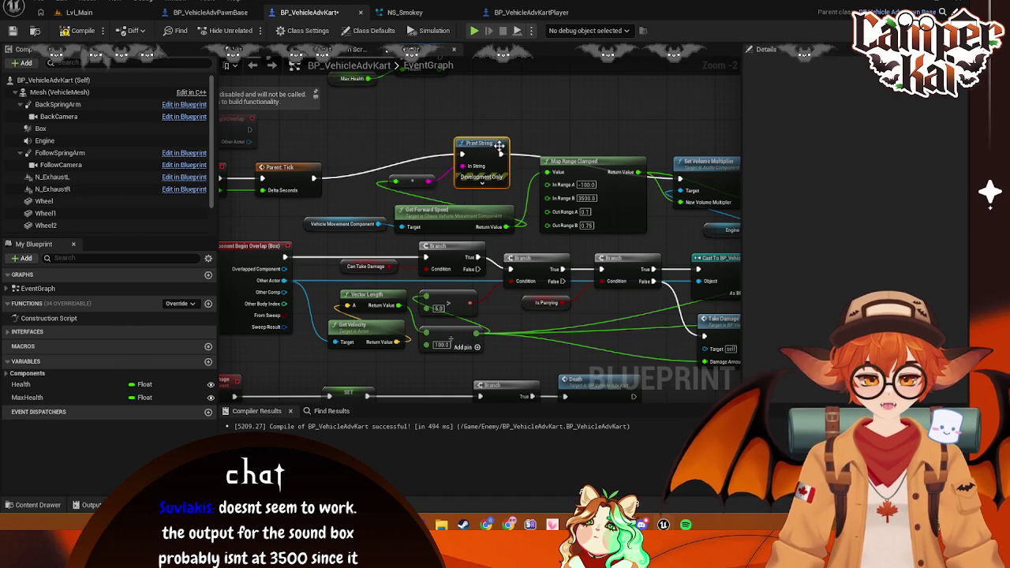
pyautogui.click(79, 12)
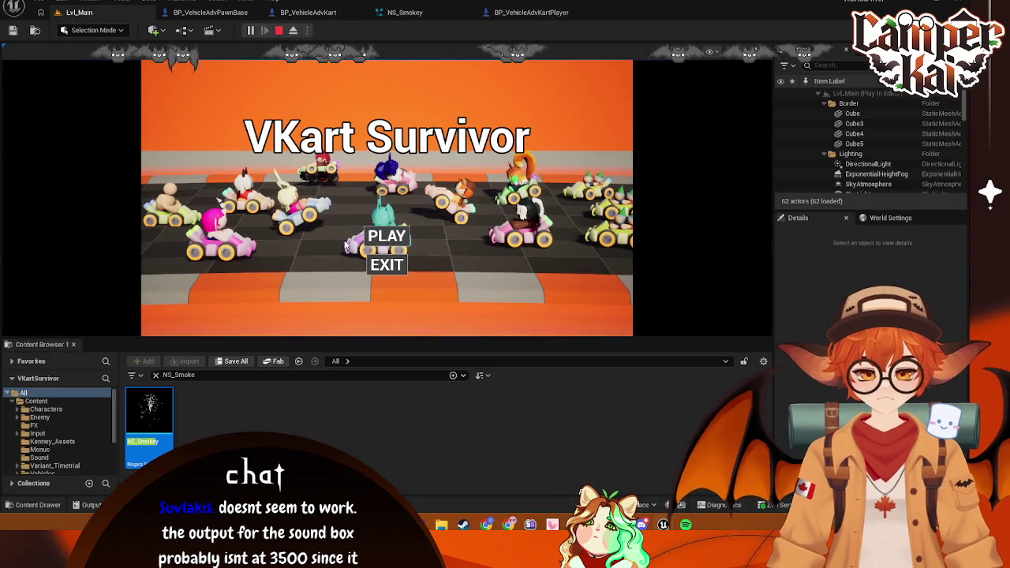
# Race the kart, steering through curves while forward speeds print, peaking at 108 km/h, then stop
pyautogui.click(367, 243)
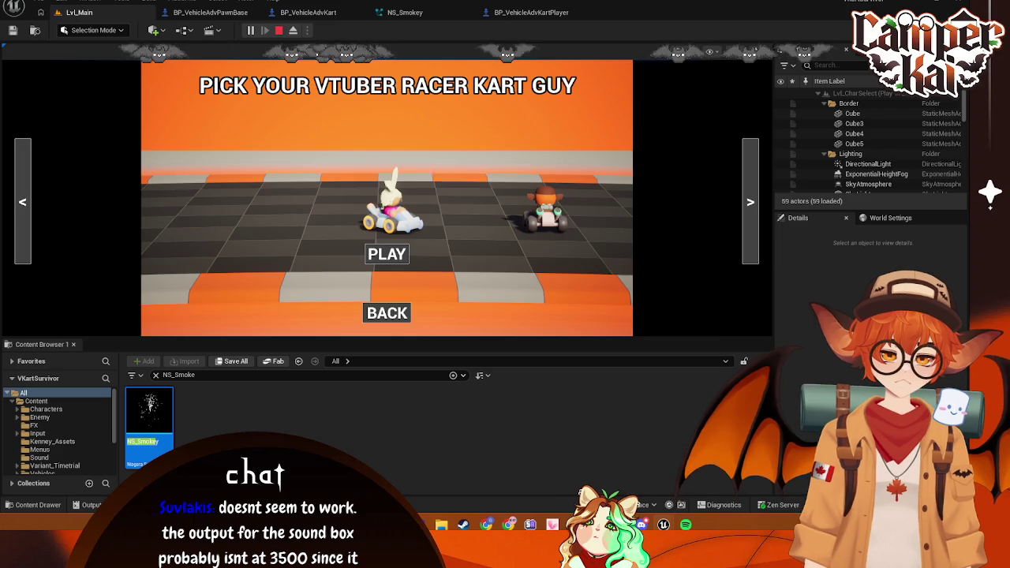
pyautogui.click(379, 251)
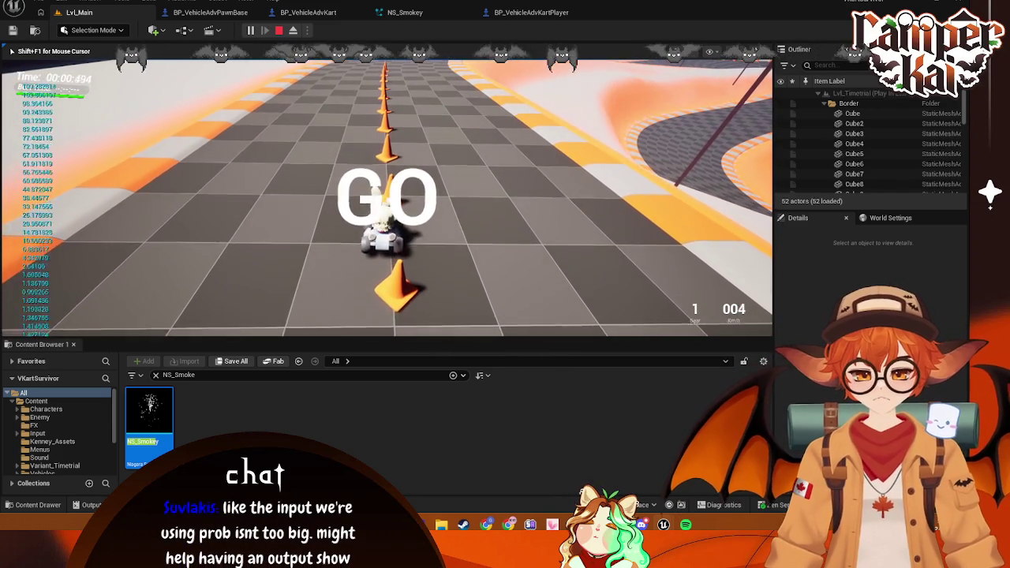
pyautogui.press('w')
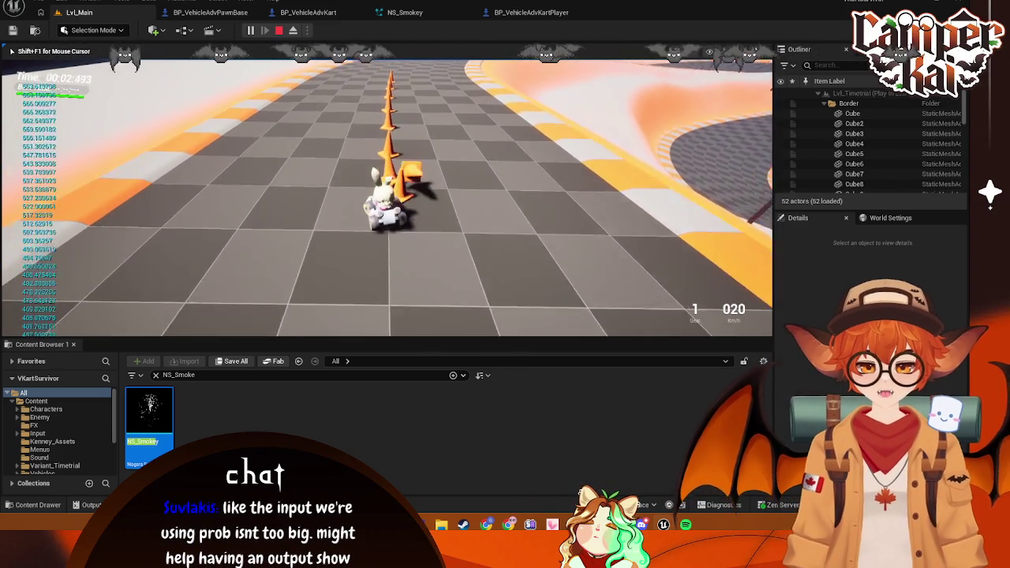
pyautogui.press('a')
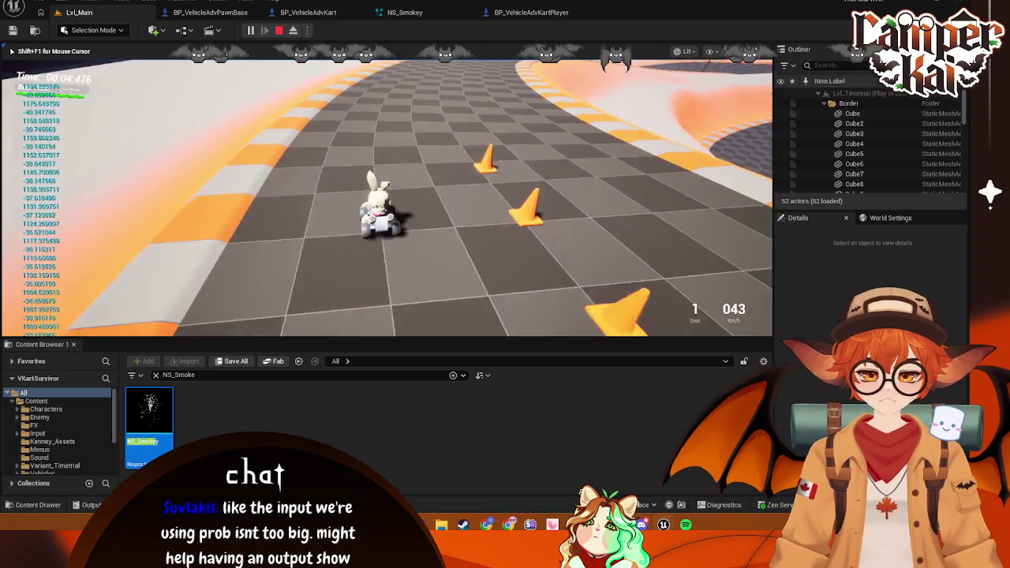
pyautogui.press('d')
pyautogui.press('a')
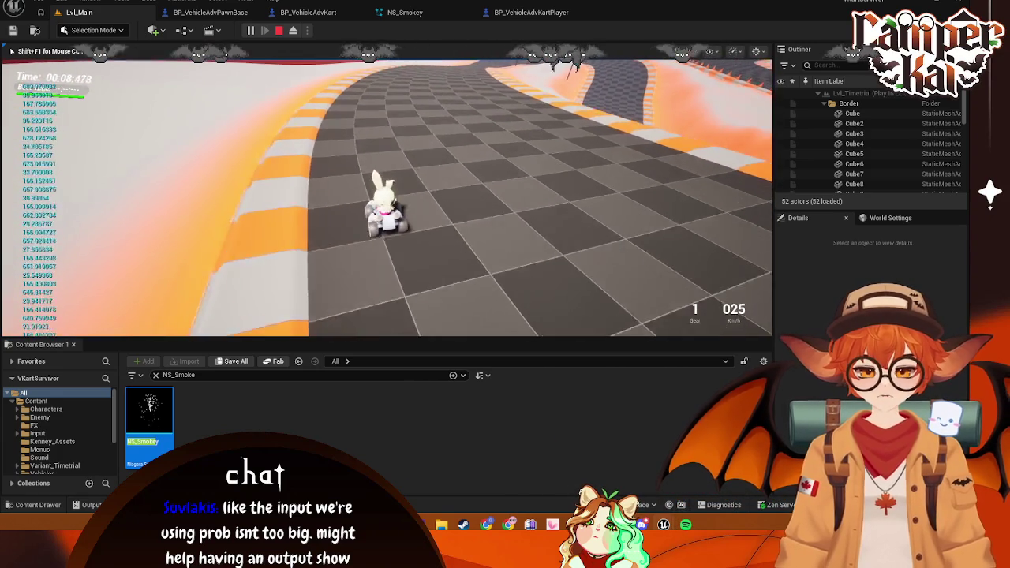
pyautogui.press('a')
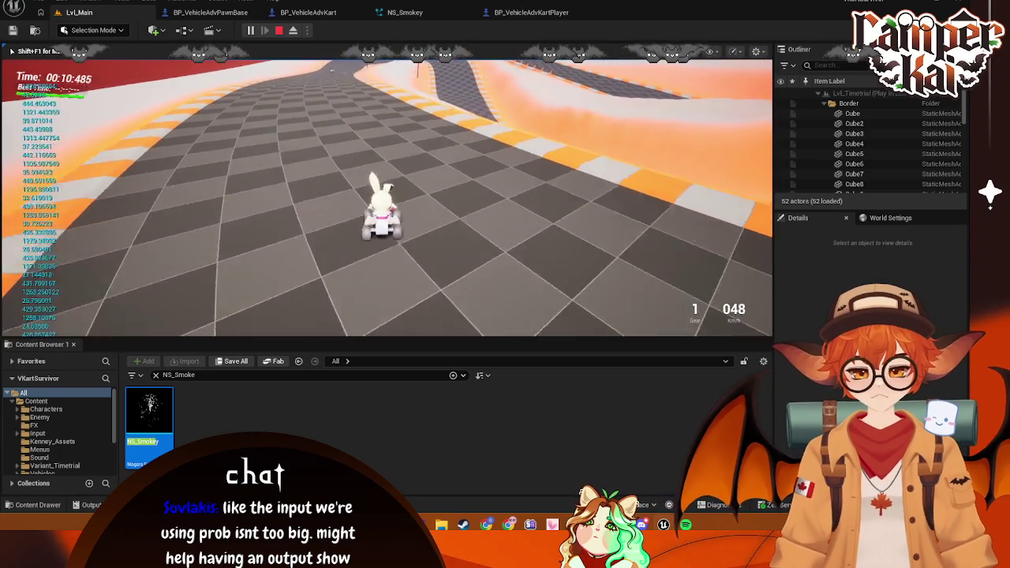
pyautogui.press('w')
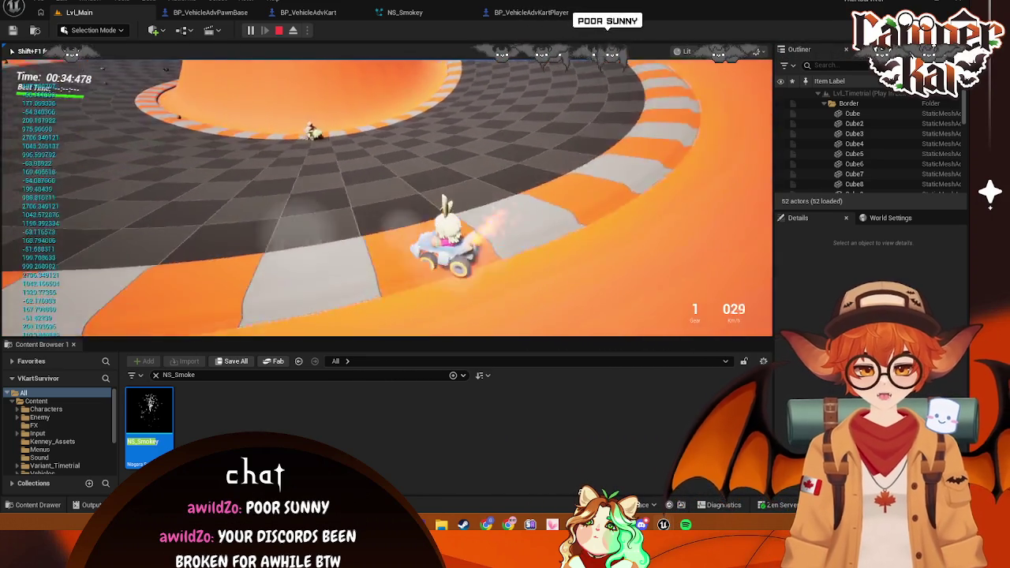
pyautogui.press('Escape')
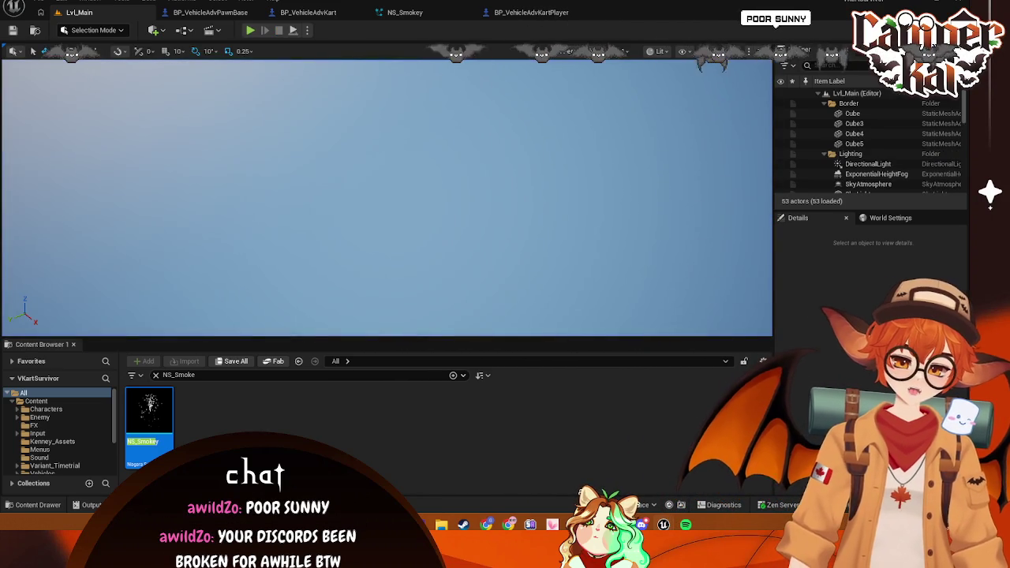
# Start a new Play In Editor session showing the VKart Survivor title menu
pyautogui.moveTo(575, 524)
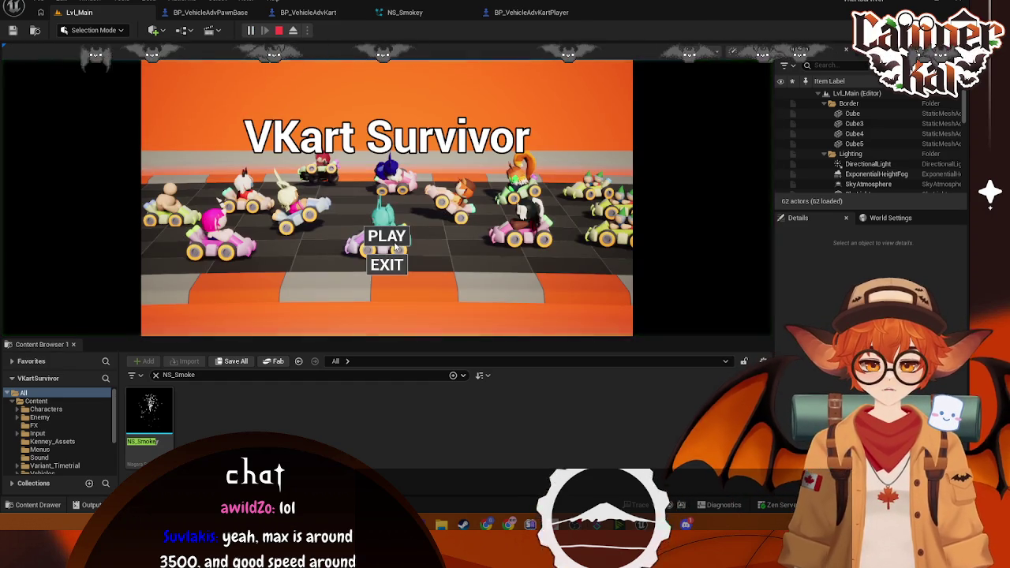
# Start the race from the title and kart-select screens and accelerate at full throttle
pyautogui.click(387, 236)
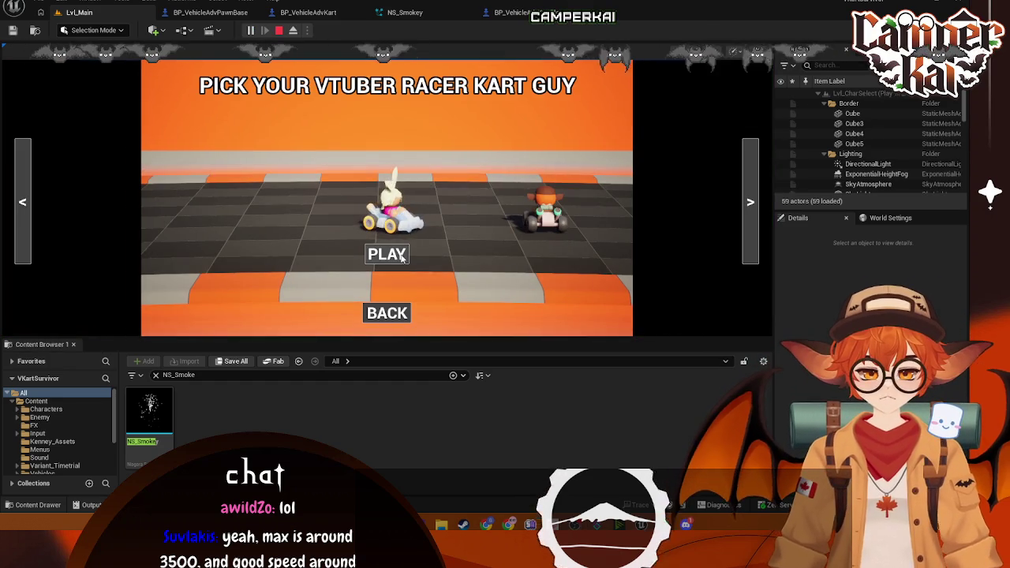
pyautogui.click(386, 255)
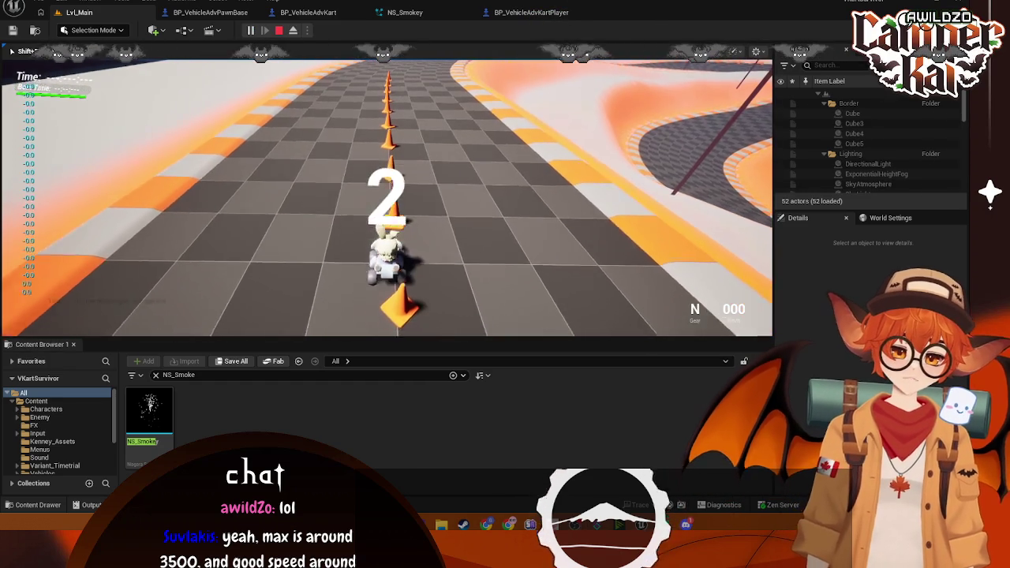
pyautogui.press('w')
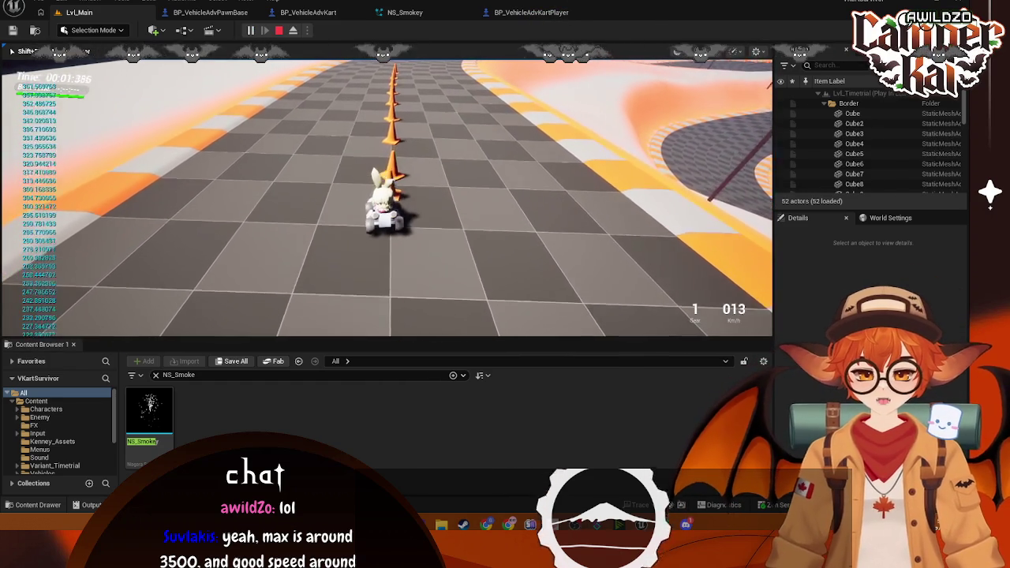
pyautogui.press('w')
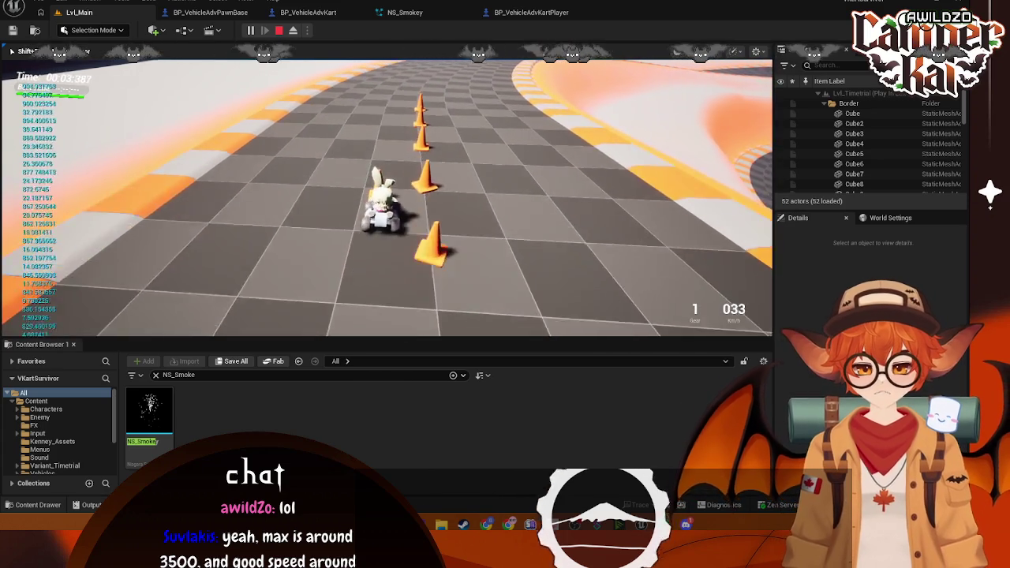
pyautogui.press('w')
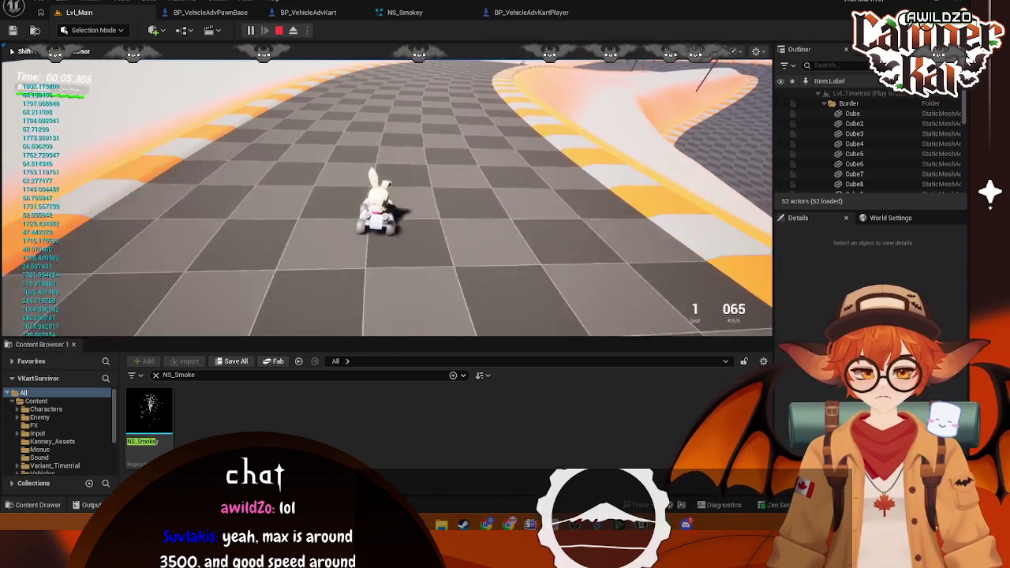
pyautogui.press('w')
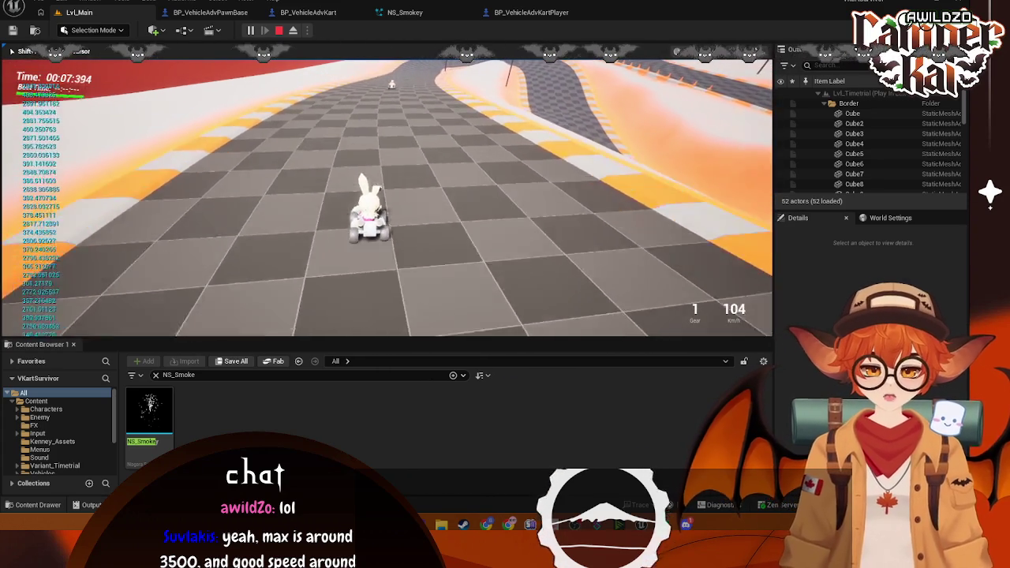
pyautogui.press('w')
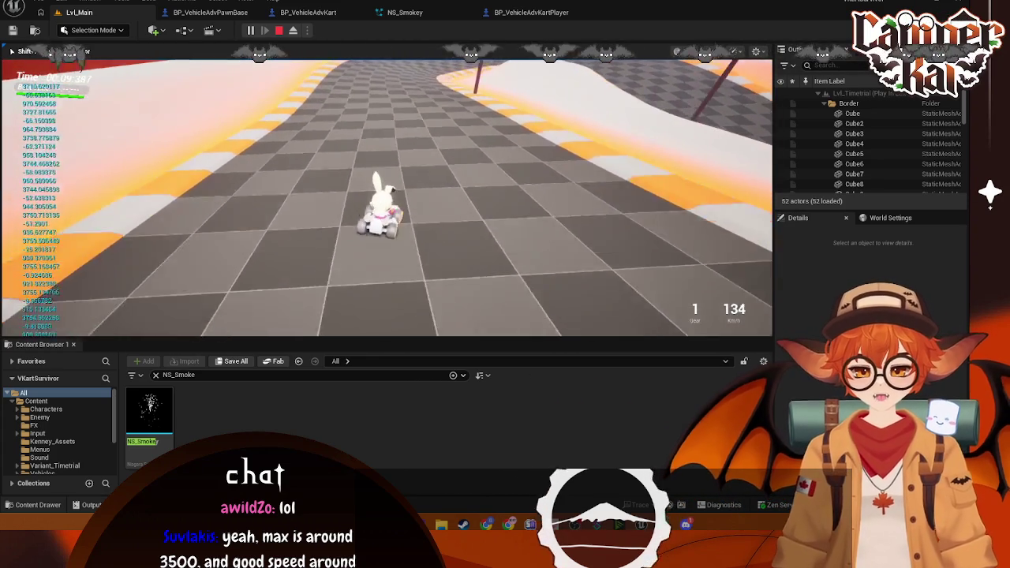
# Drive through the curve and up the banked wall, recover onto the track, then end the session
pyautogui.press('w')
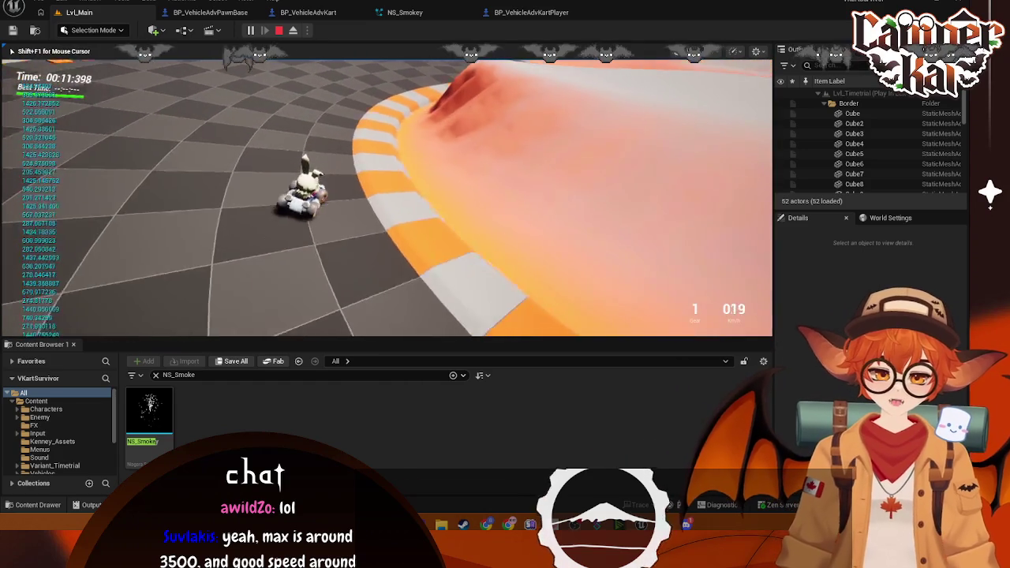
pyautogui.press('w')
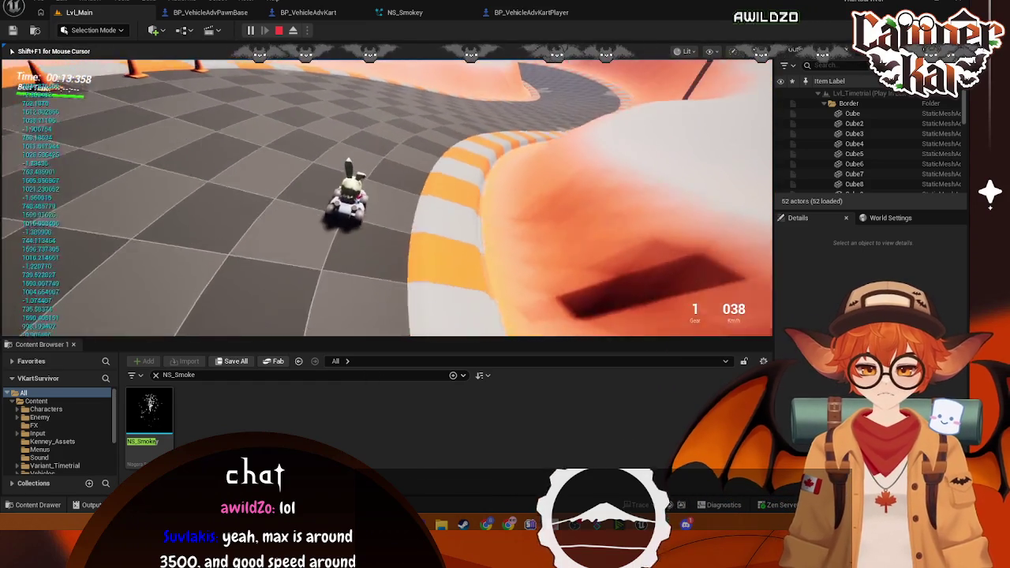
pyautogui.press('w')
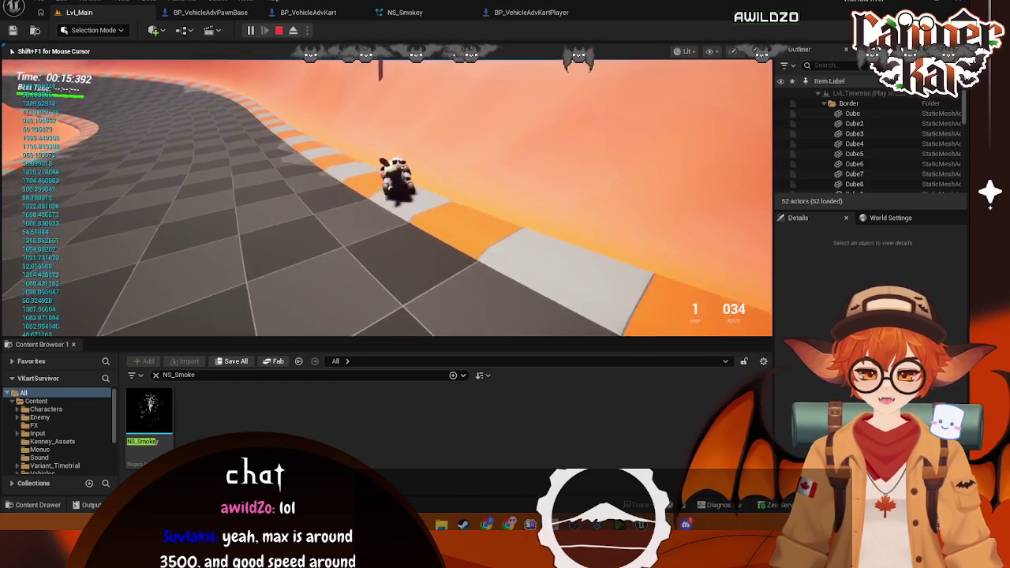
pyautogui.press('w')
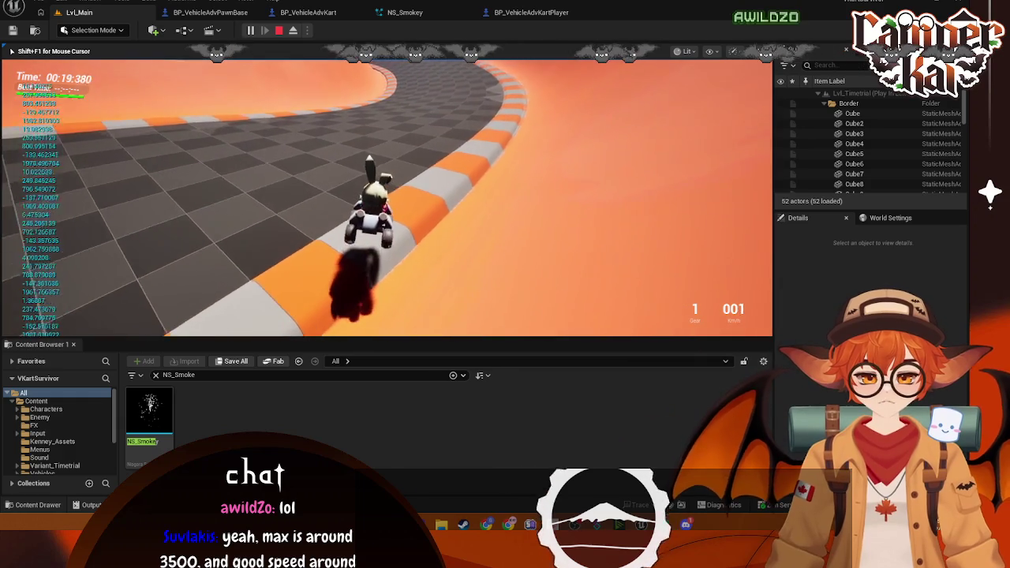
pyautogui.press('w')
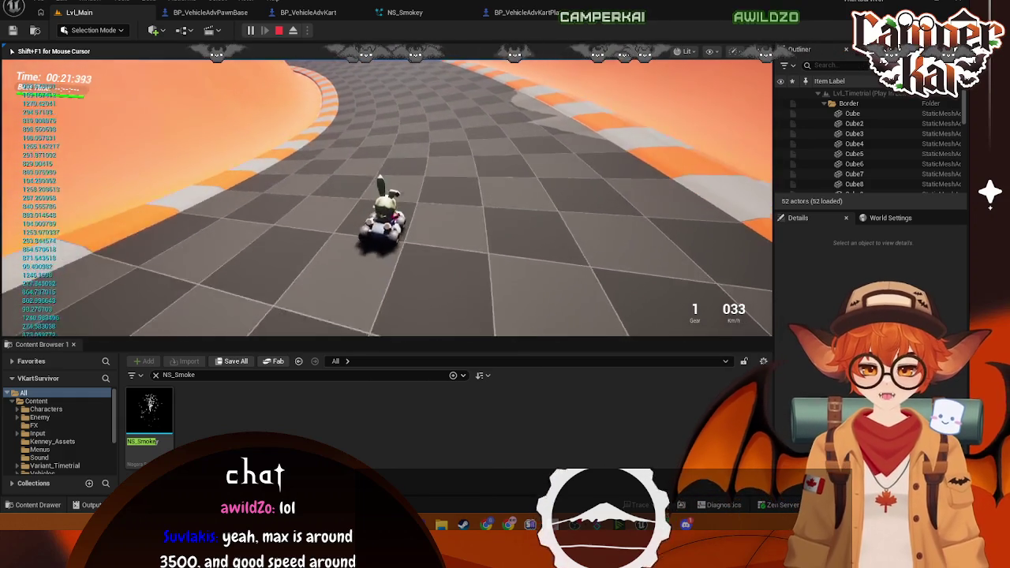
pyautogui.press('w')
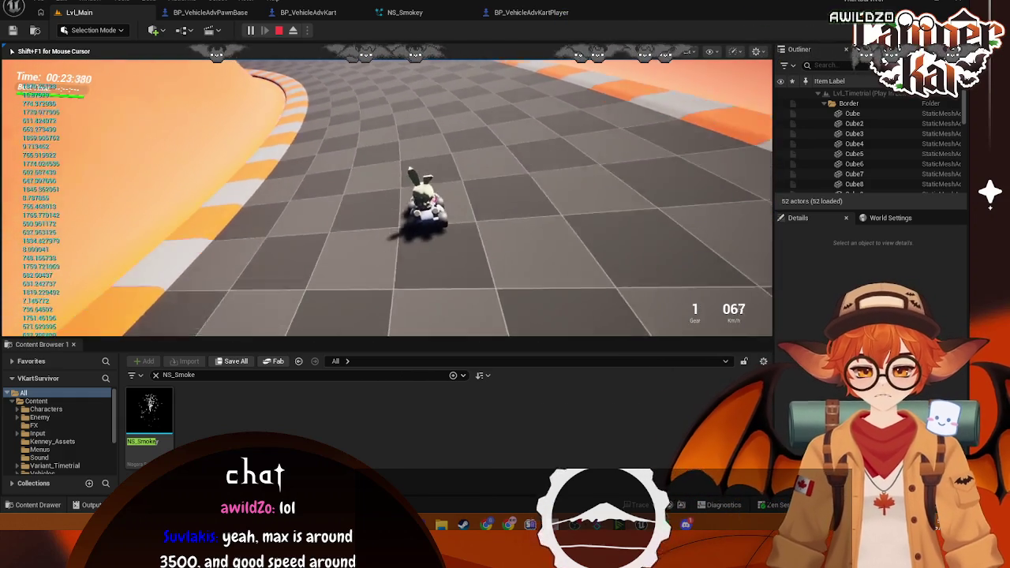
pyautogui.press('w')
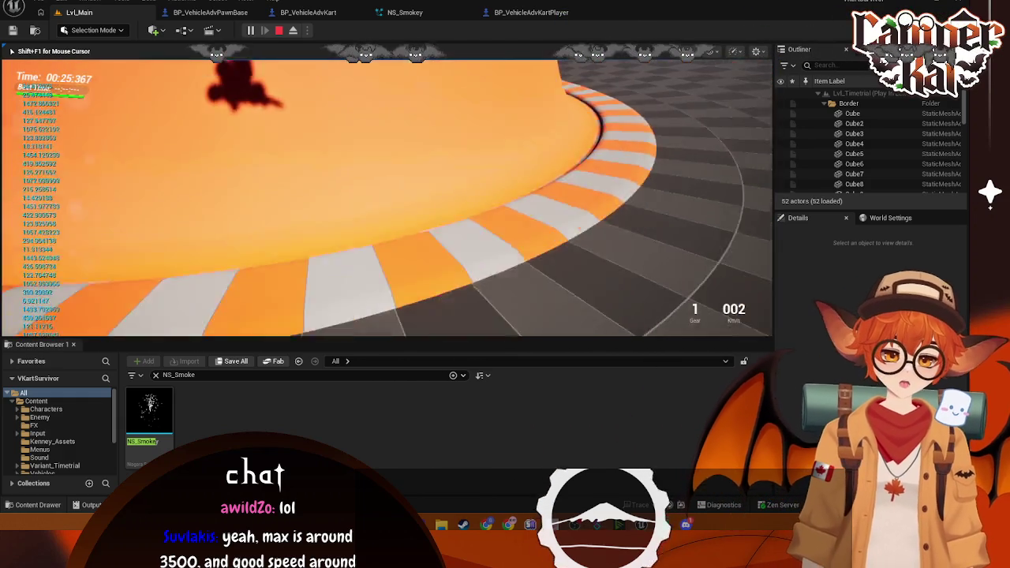
pyautogui.press('Escape')
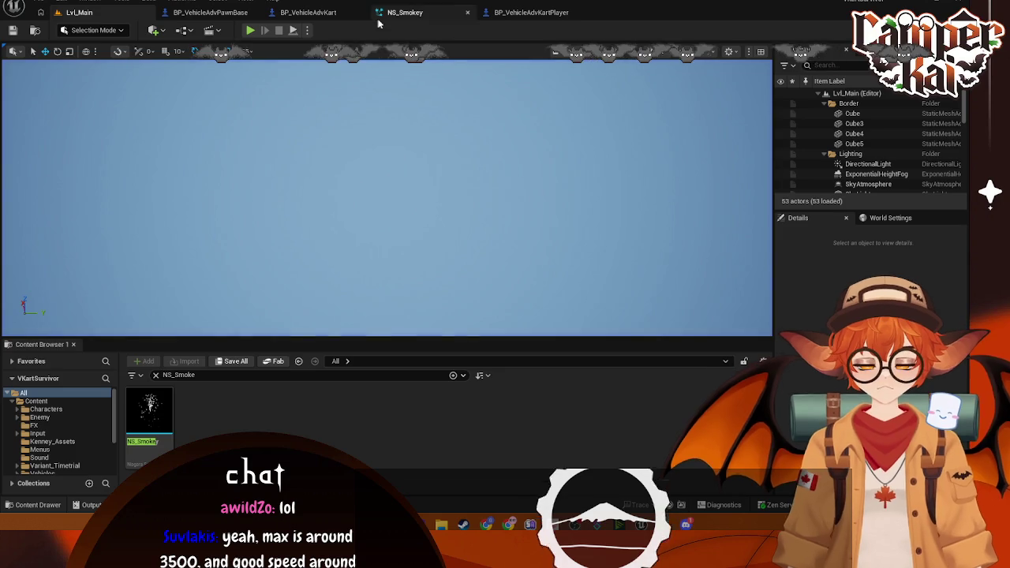
# Switch to BP_VehicleAdvKart and center the Map Range Clamped and Set Multiplier nodes
pyautogui.click(314, 13)
pyautogui.moveTo(657, 233); pyautogui.dragTo(546, 231)
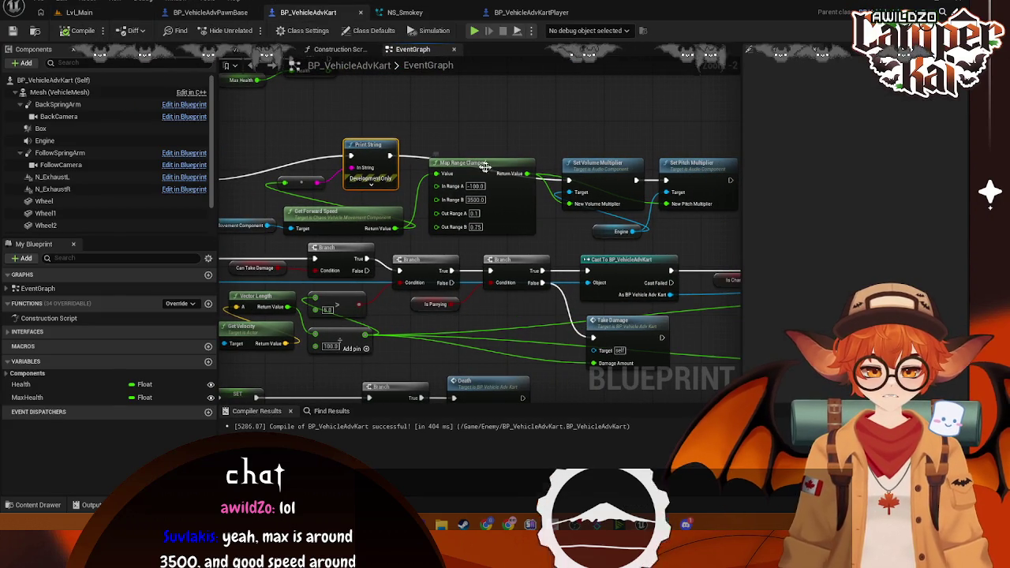